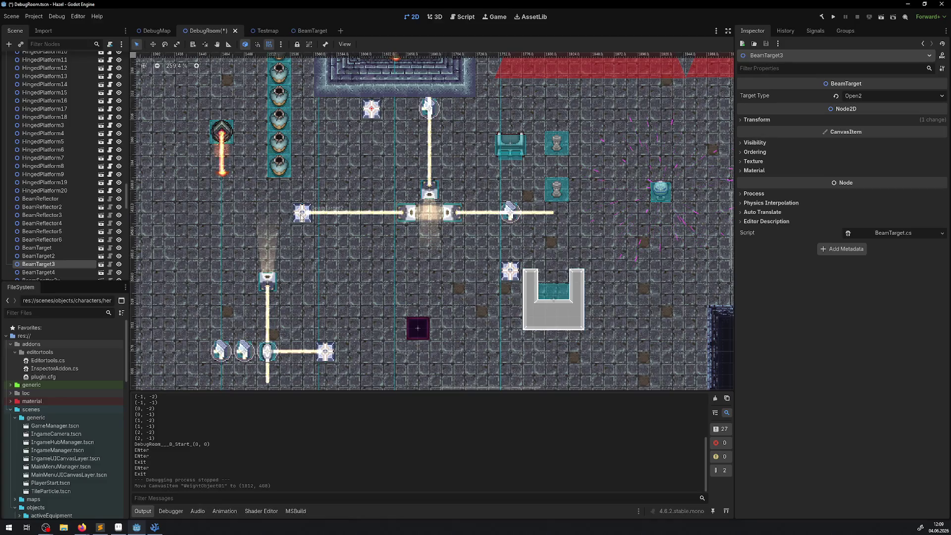
- Check beam targets 2 and 4 (Open3), move BeamReflector4 by (300, -60) px, and run the game
left_click(302, 214)
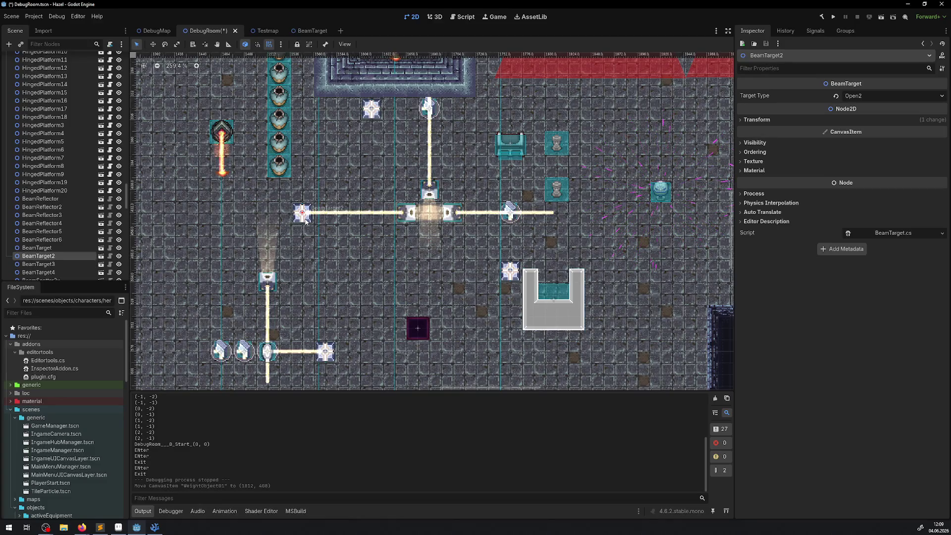
left_click(510, 272)
left_click_drag(466, 256, 443, 185)
mouse_move(196, 349)
left_mouse_down()
mouse_move(506, 350)
mouse_move(487, 231)
mouse_move(491, 344)
left_mouse_up()
left_click(837, 18)
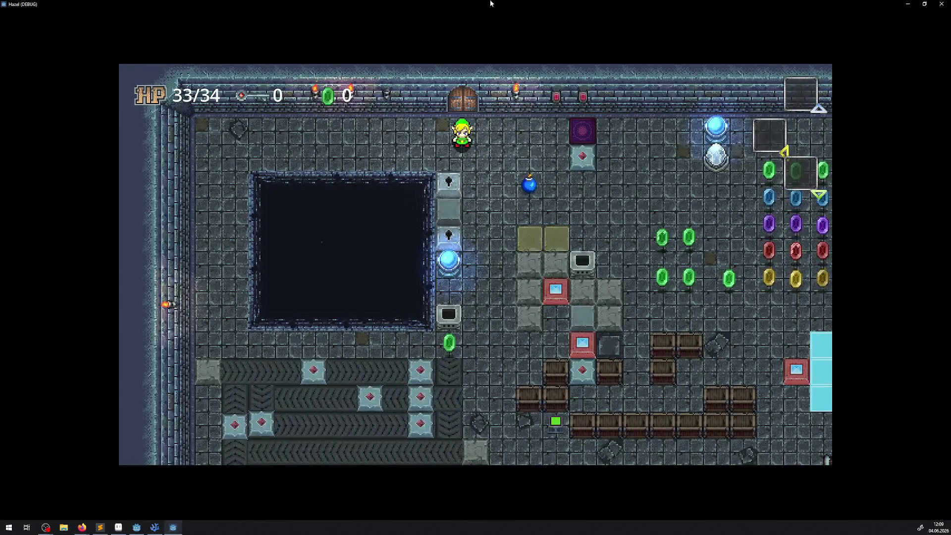
- Resize the Hazel (DEBUG) game window to be wider and taller beside the editor
mouse_move(439, 5)
left_mouse_down()
mouse_move(455, 39)
mouse_move(197, 43)
left_mouse_up()
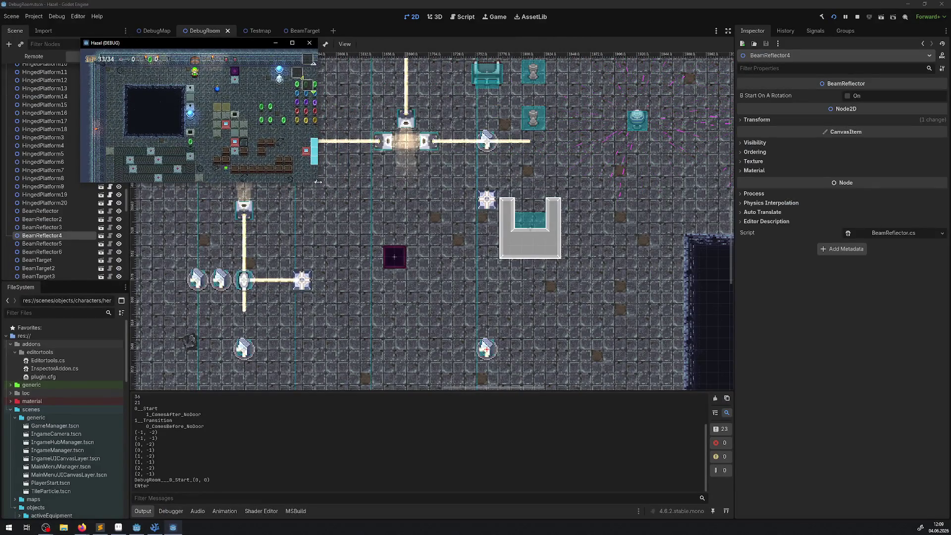
left_click_drag(318, 179, 794, 179)
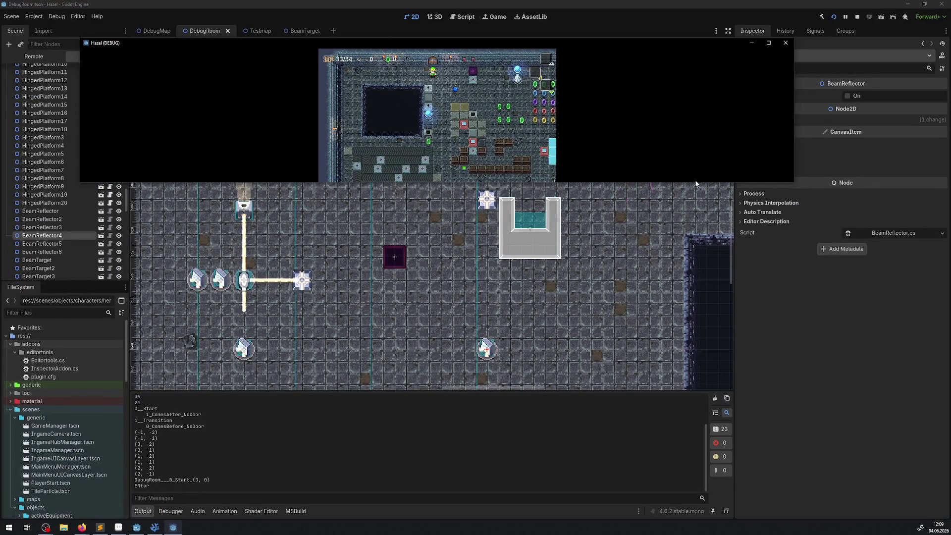
left_click_drag(692, 183, 693, 410)
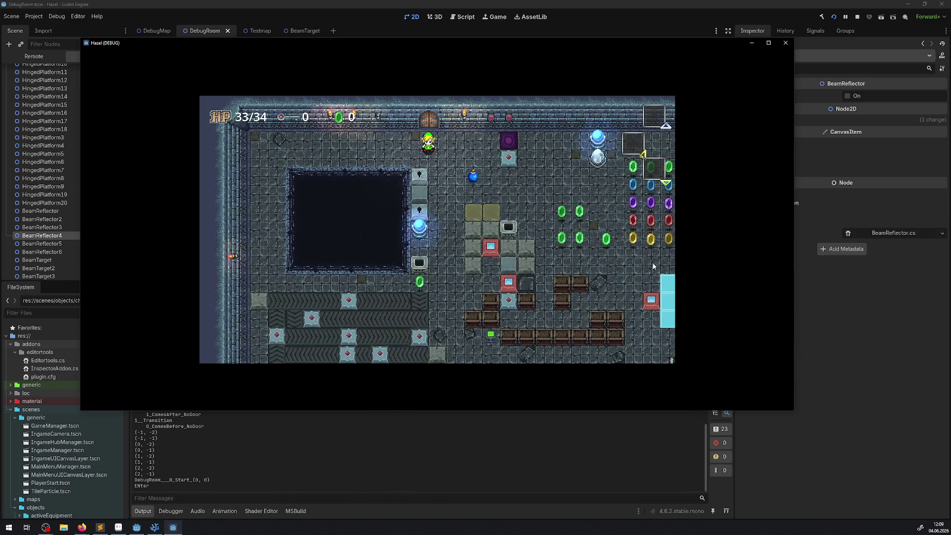
- Walk the player right and down, collecting rupees, up to the beam reflectors
key("Right")
key("Down")
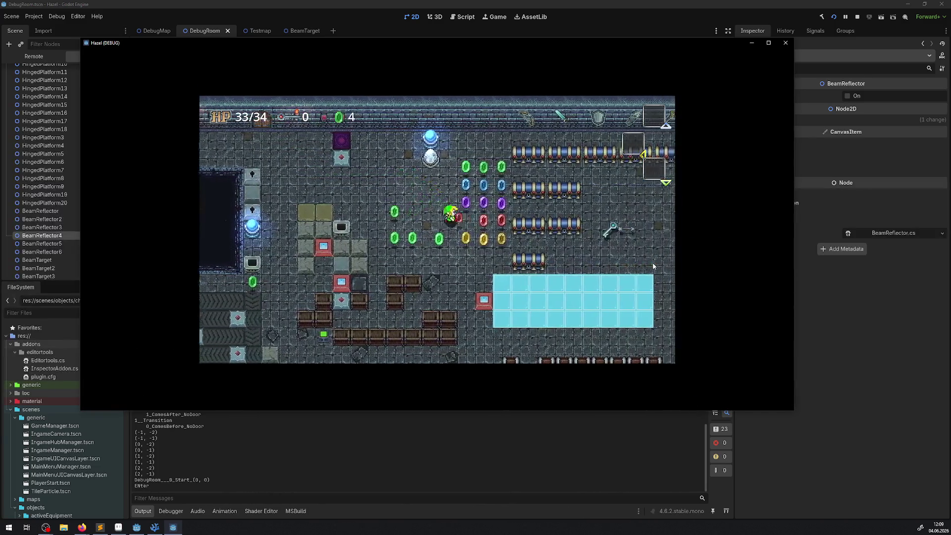
key("Right")
key("Down")
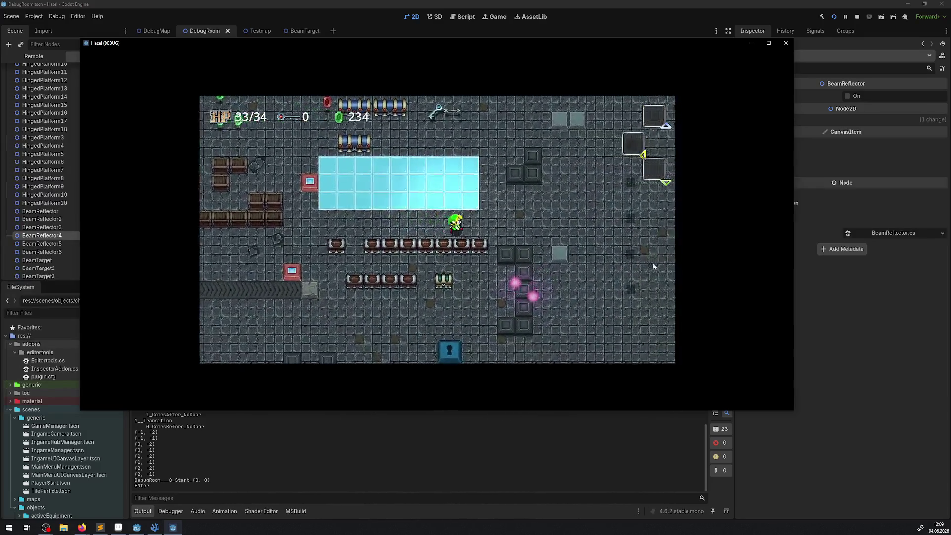
key("Right")
key("Down")
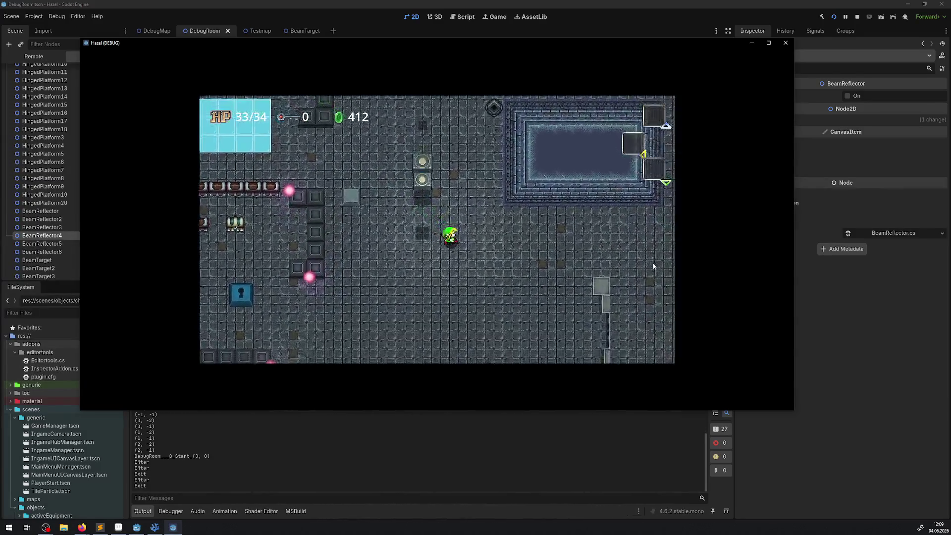
key("Right")
key("Down")
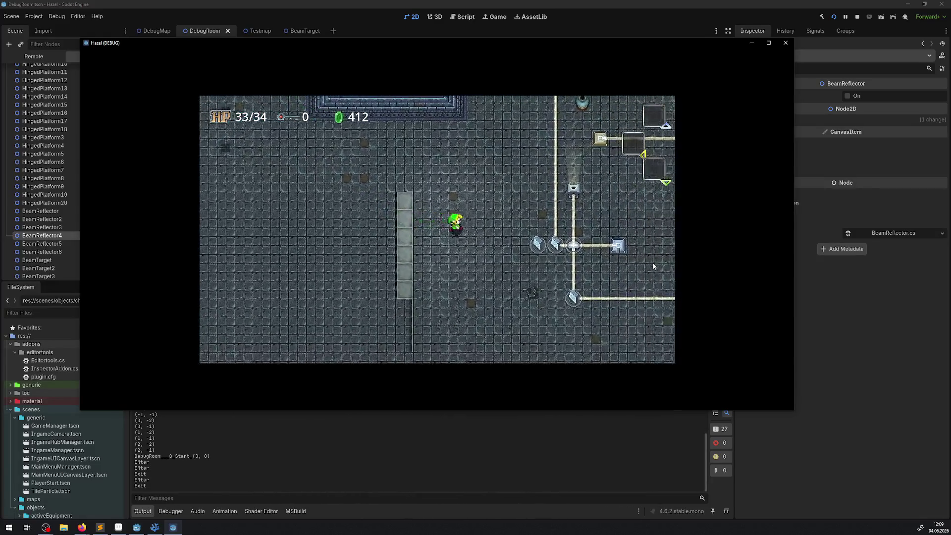
key("Right")
key("Up")
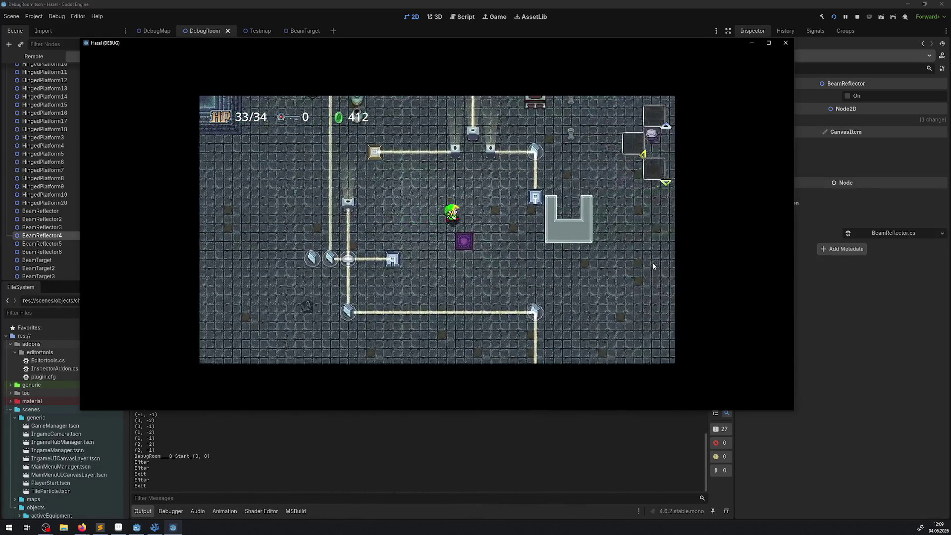
key("Right")
key("Up")
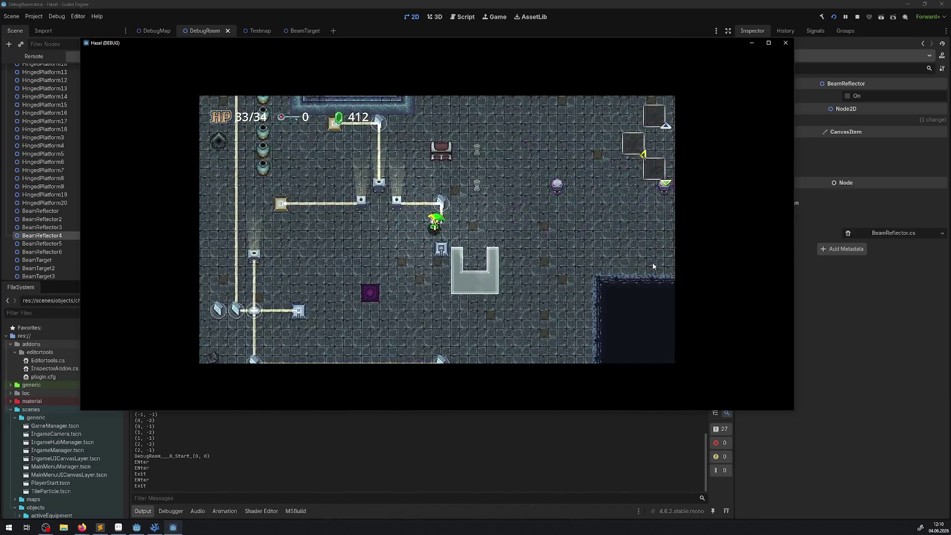
- Check the lower beam, walk past the purple block to the reflectors, then close the game
key("Down")
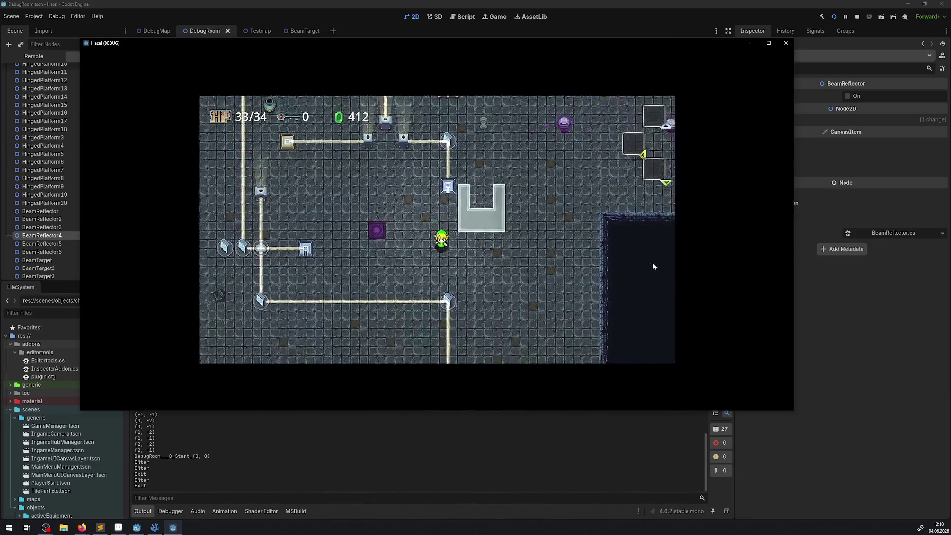
key("Left")
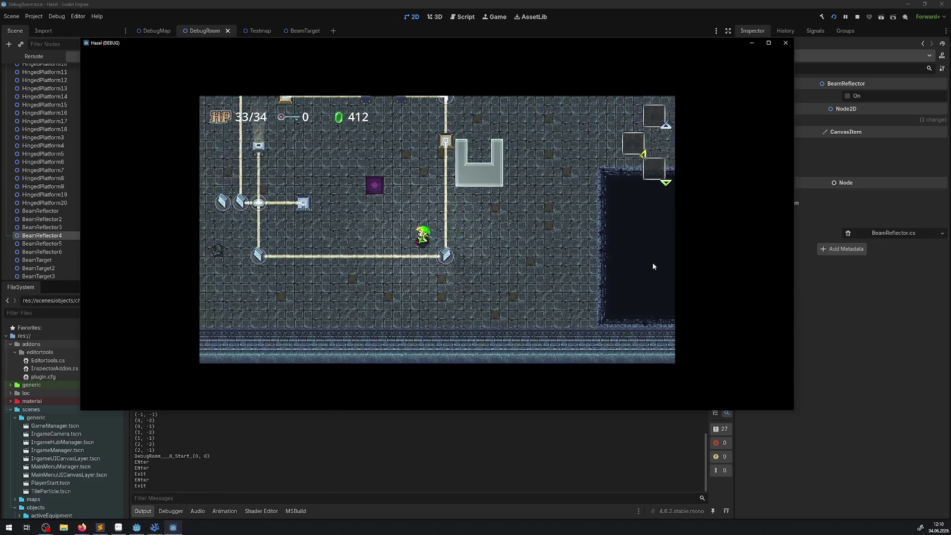
key("Up")
key("Up")
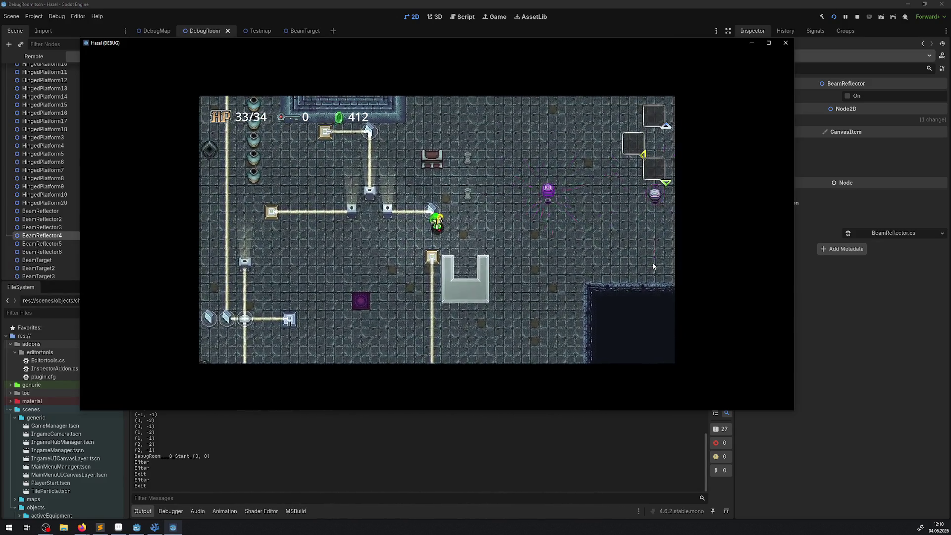
key("Up")
key("Right")
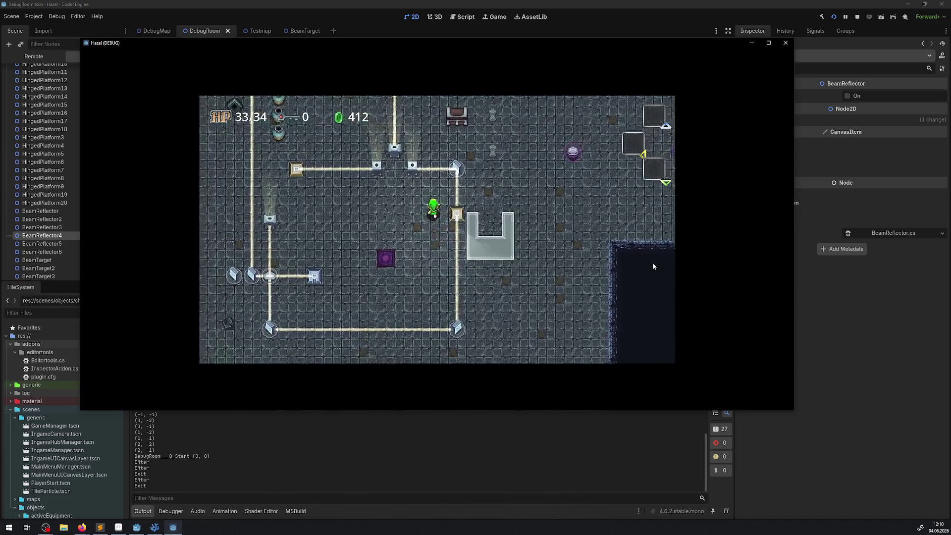
key("Left")
key("Up")
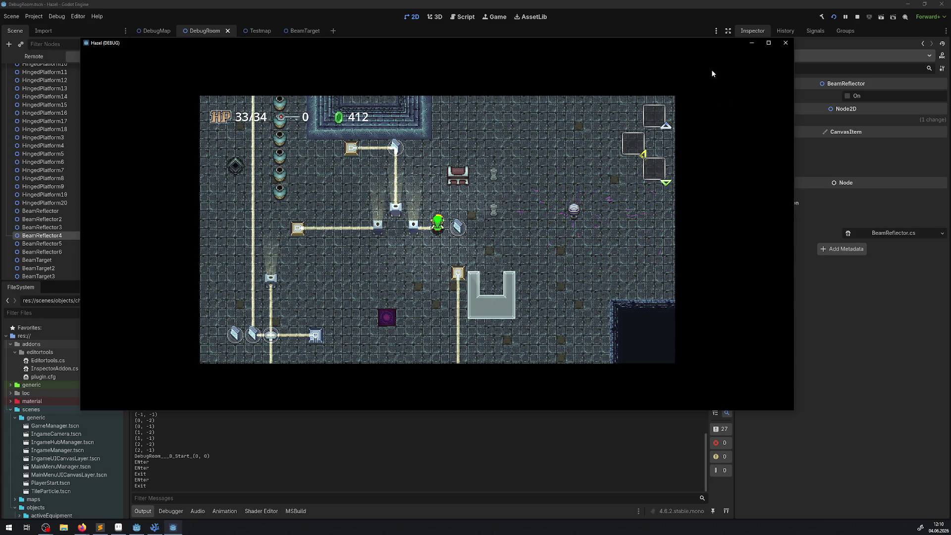
left_click(786, 43)
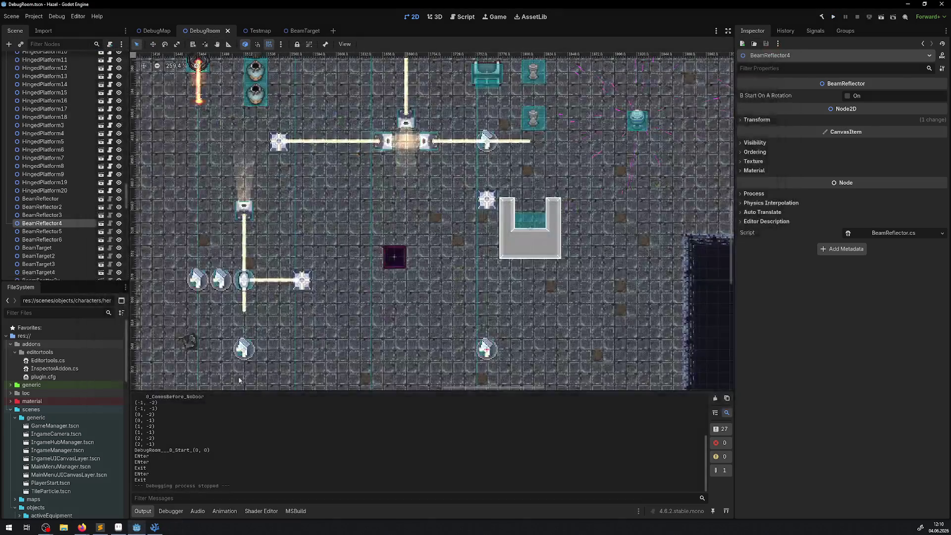
- In BeamTarget.cs, add an empty else block after the Open4 branch and save
left_click(153, 529)
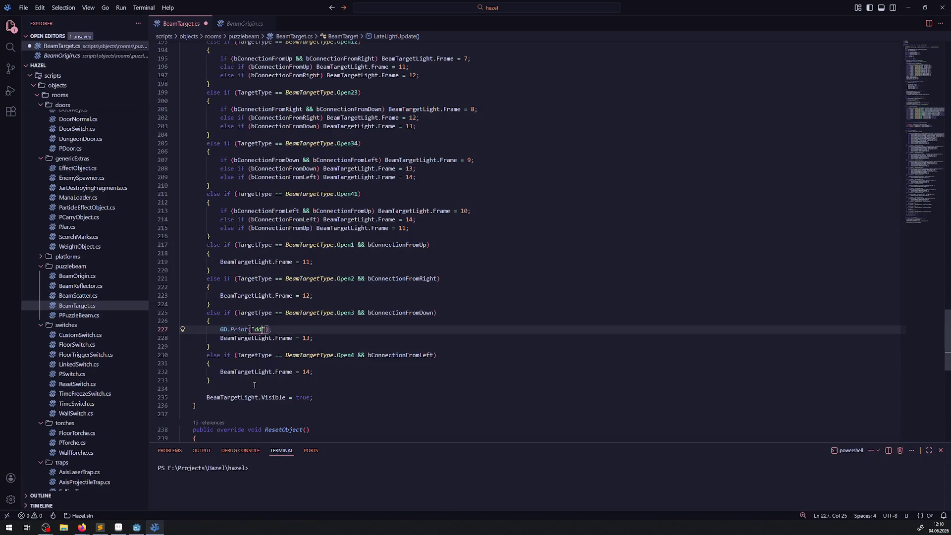
left_click(250, 381)
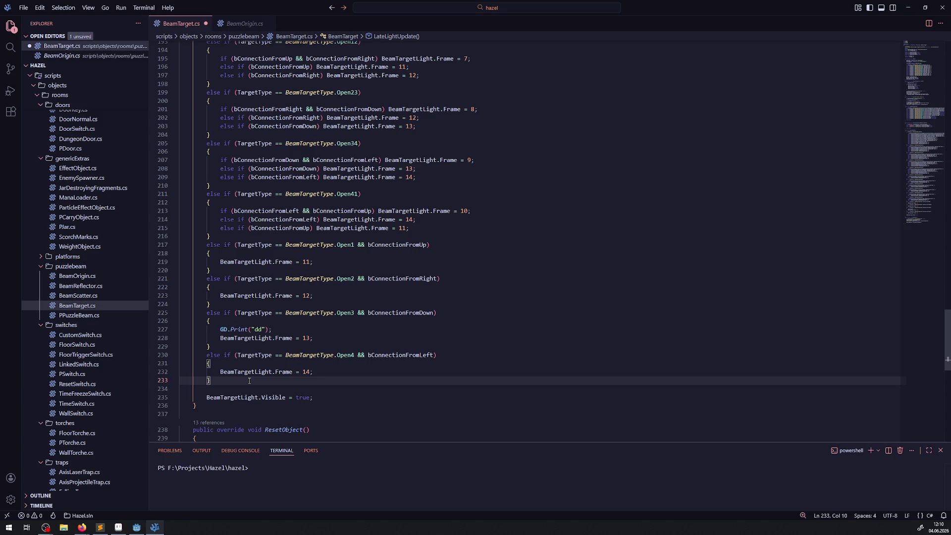
key("Return")
type("else")
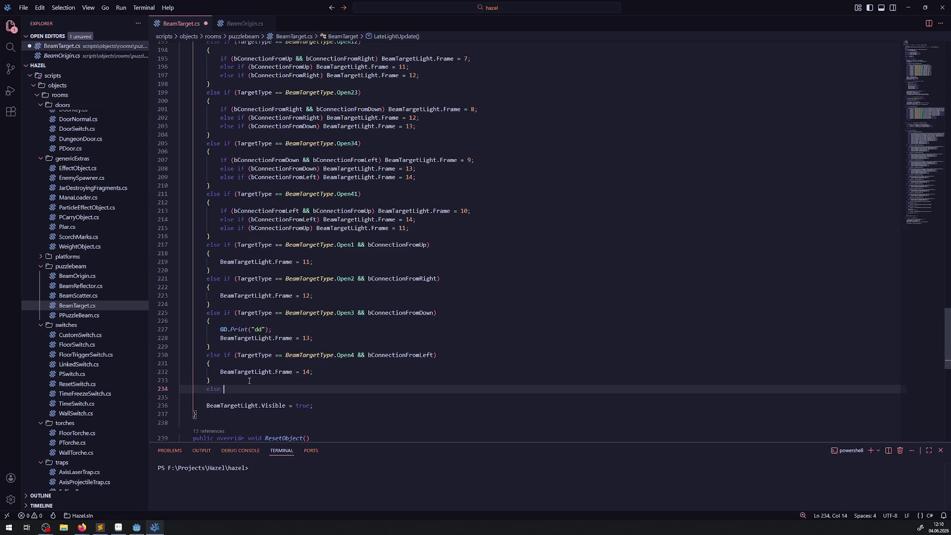
key("Return")
type("{")
key("ctrl+s")
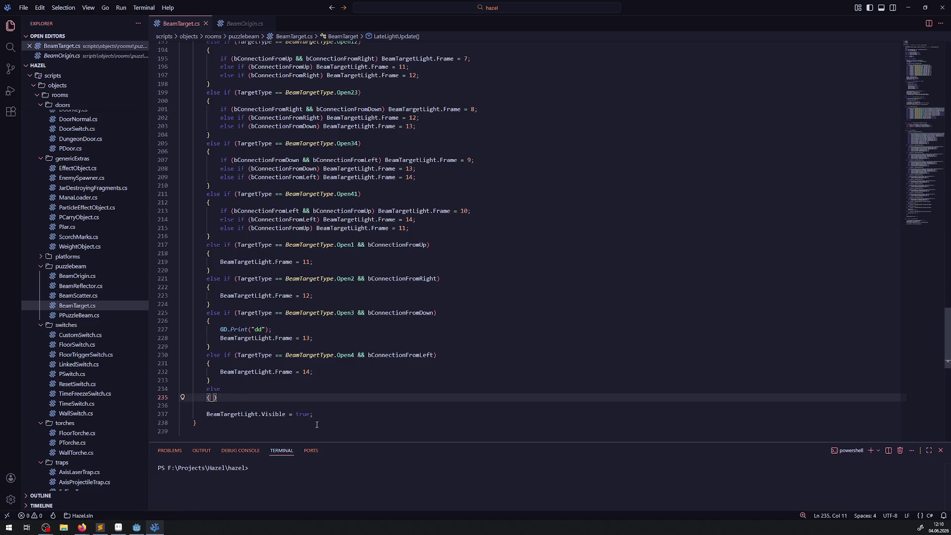
key("Return")
- Copy the BeamTargetLight visibility statement into the else block and save
left_click(153, 432)
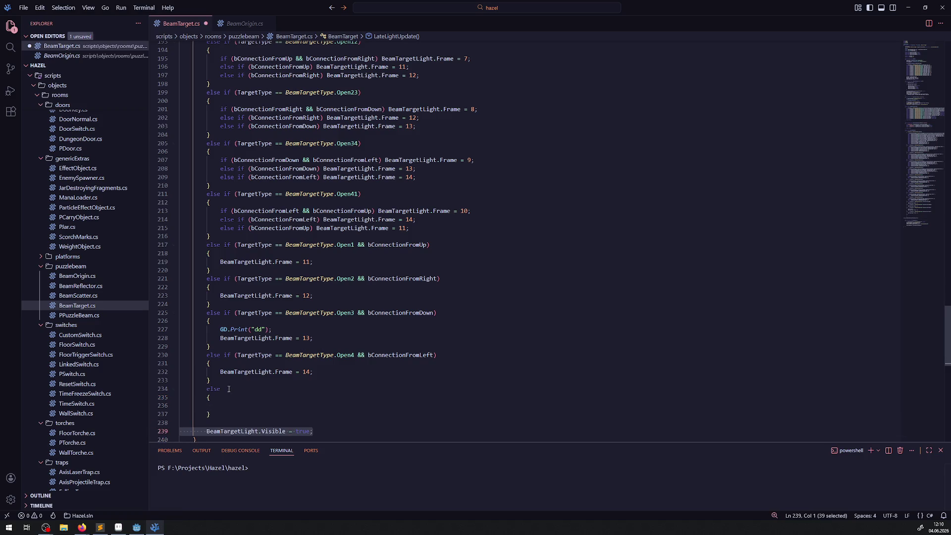
key("ctrl+c")
scroll(228, 389, "down", 3)
left_click(277, 330)
key("ctrl+v")
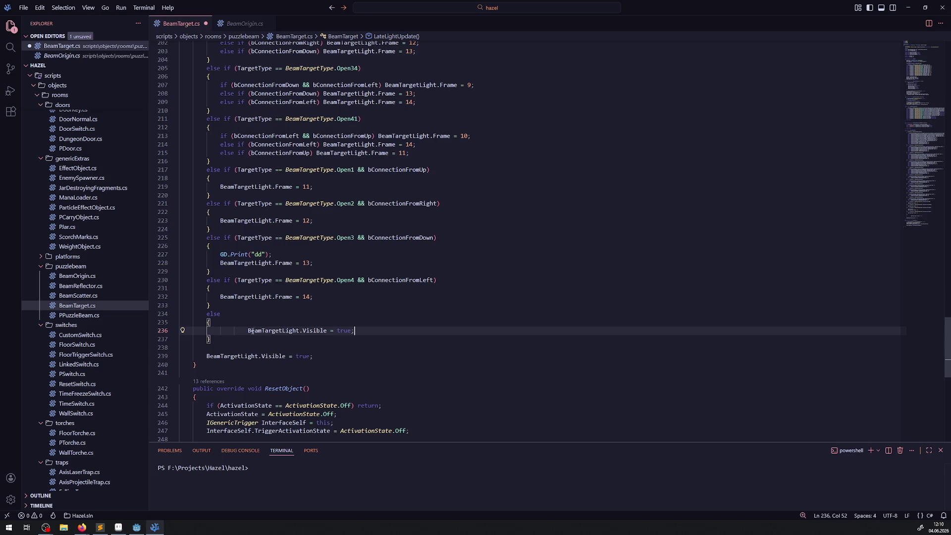
key("Return")
type("return;")
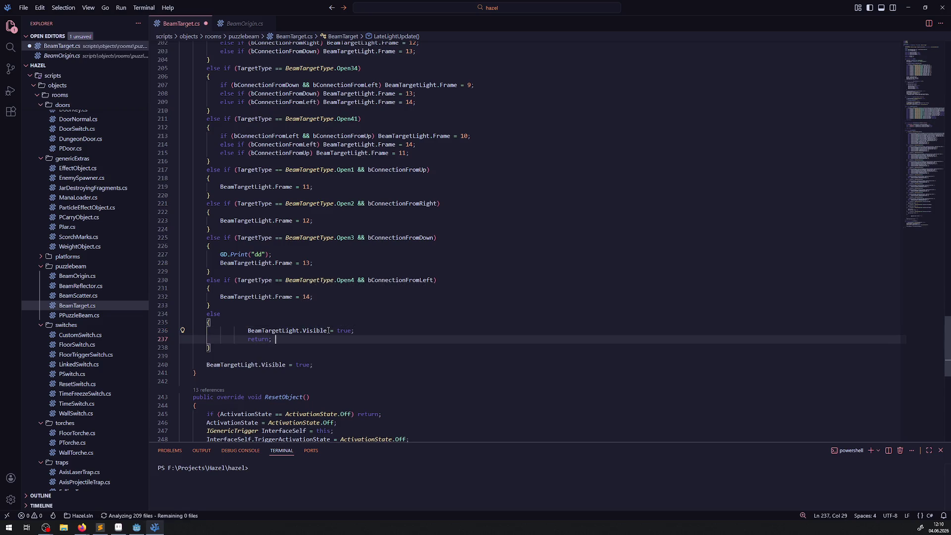
key("ctrl+s")
- Wrap the statement in an if (BeamTargetLight.Visible) check, save, and add a blank line above
scroll(292, 339, "up", 20)
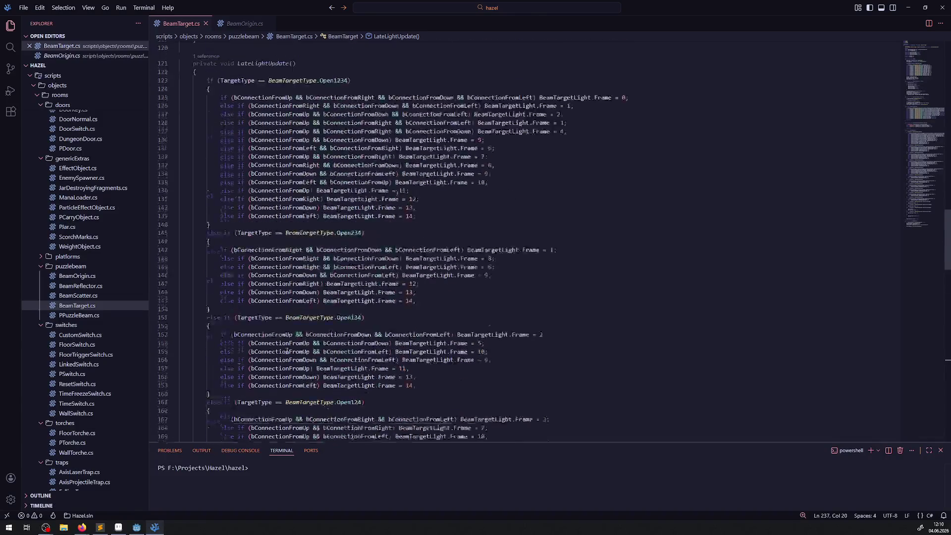
scroll(290, 335, "down", 20)
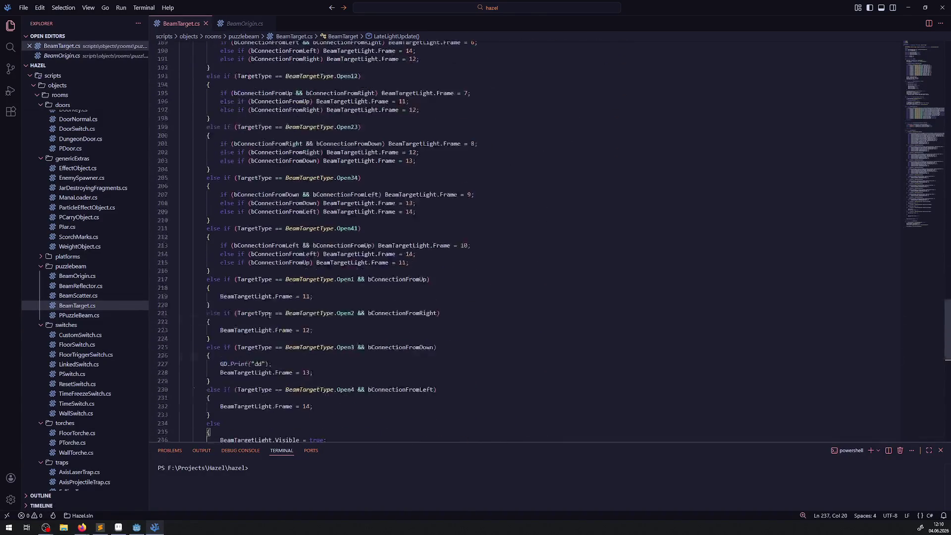
left_click(216, 292)
type("if(")
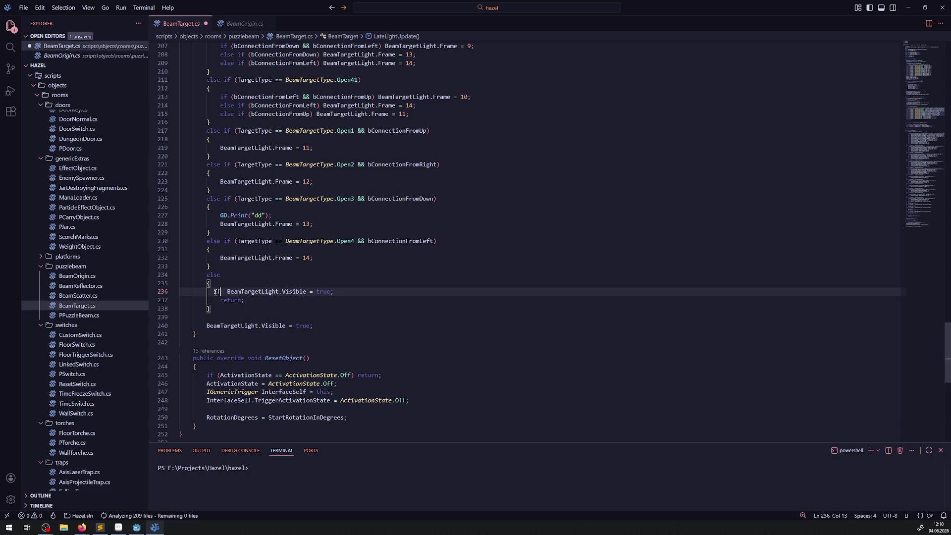
key("ctrl+v")
key("BackSpace")
key("BackSpace")
key("BackSpace")
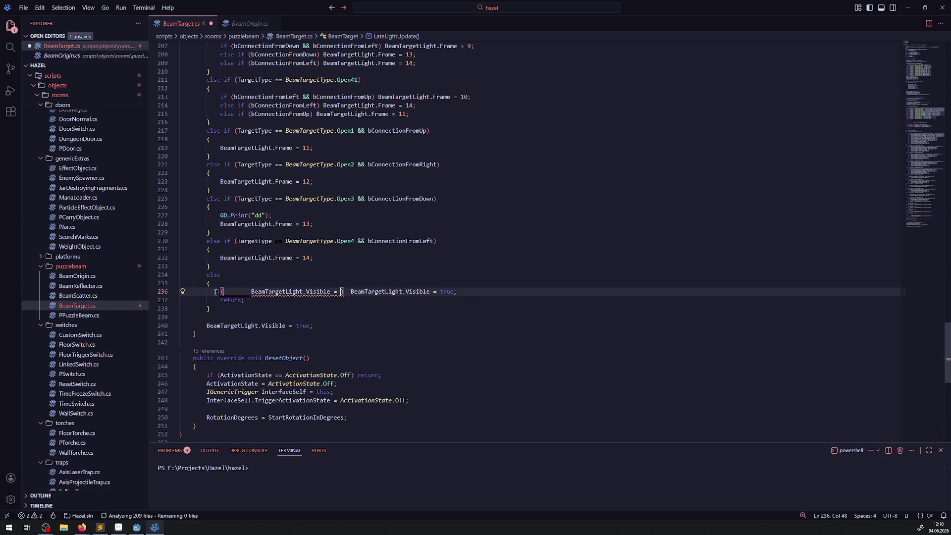
key("ctrl+s")
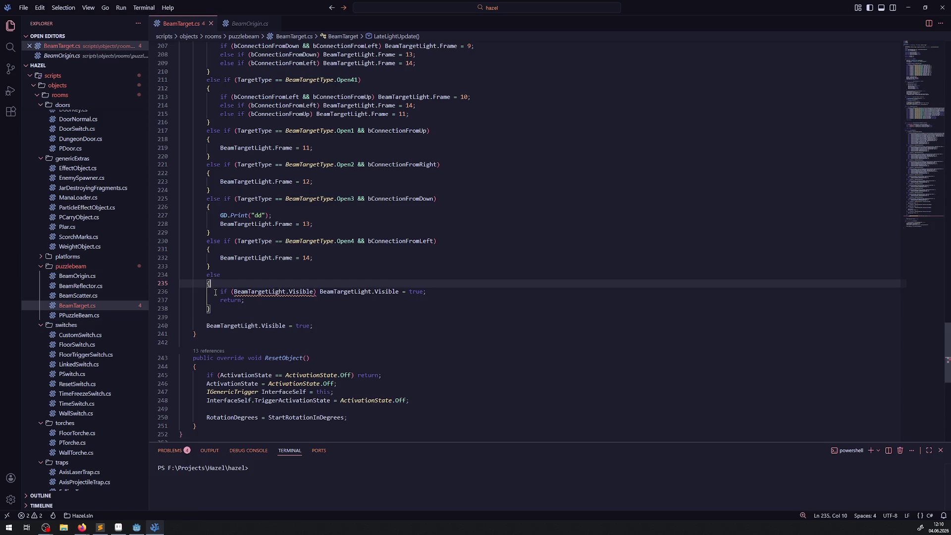
key("ctrl+shift+Return")
type("// wir landen hier, wenn keine kombination richtig ist, dann soll das ganze gar nicht angezeigt w")
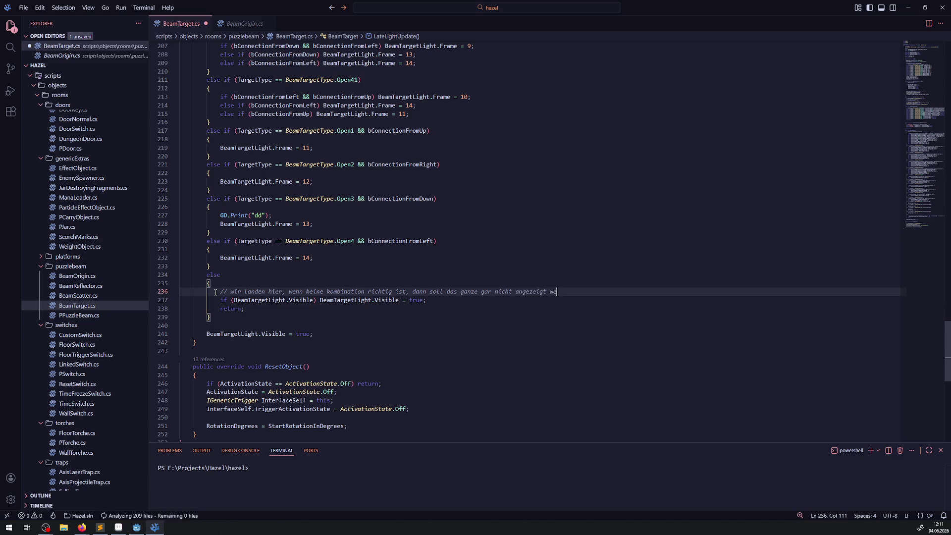
- Finish the German comment, change true to false on line 237, save, and return to Godot
type("rden")
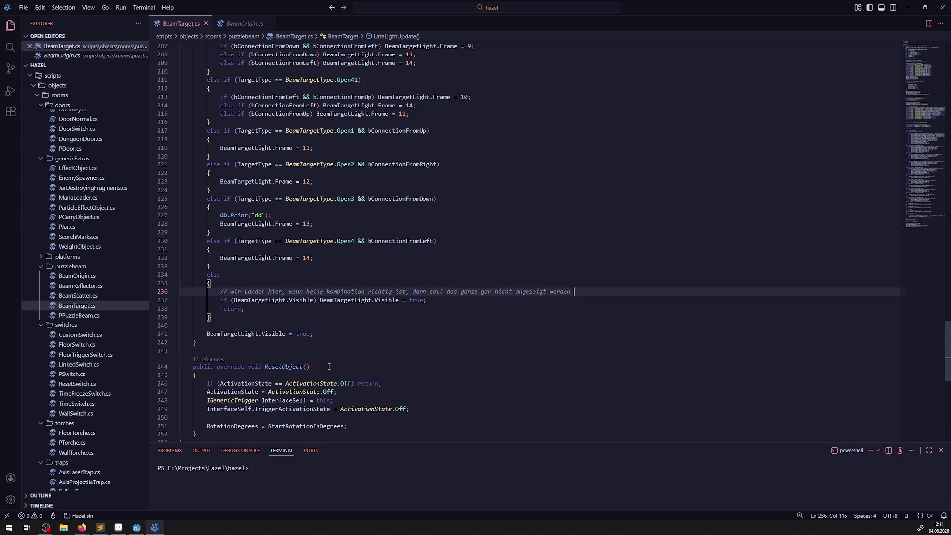
double_click(417, 300)
type("fals")
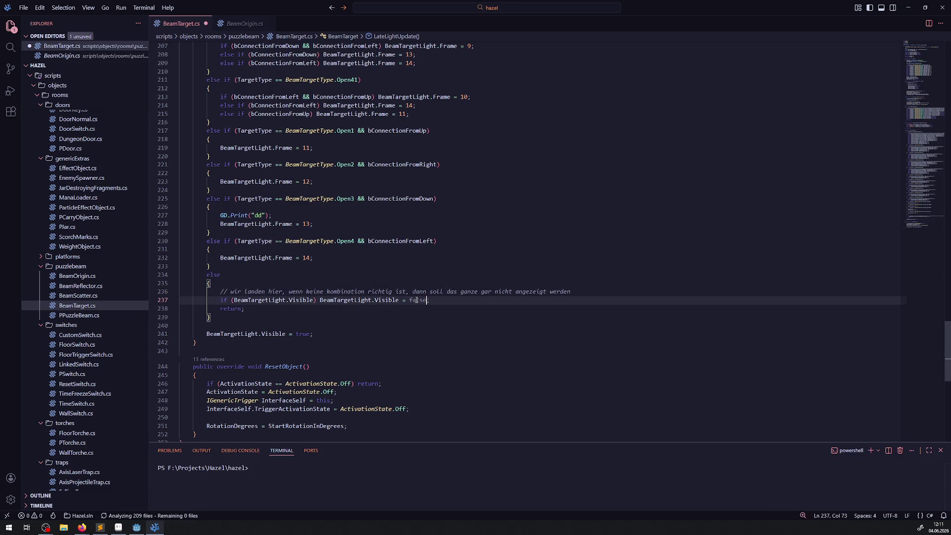
key("ctrl+s")
left_click(454, 250)
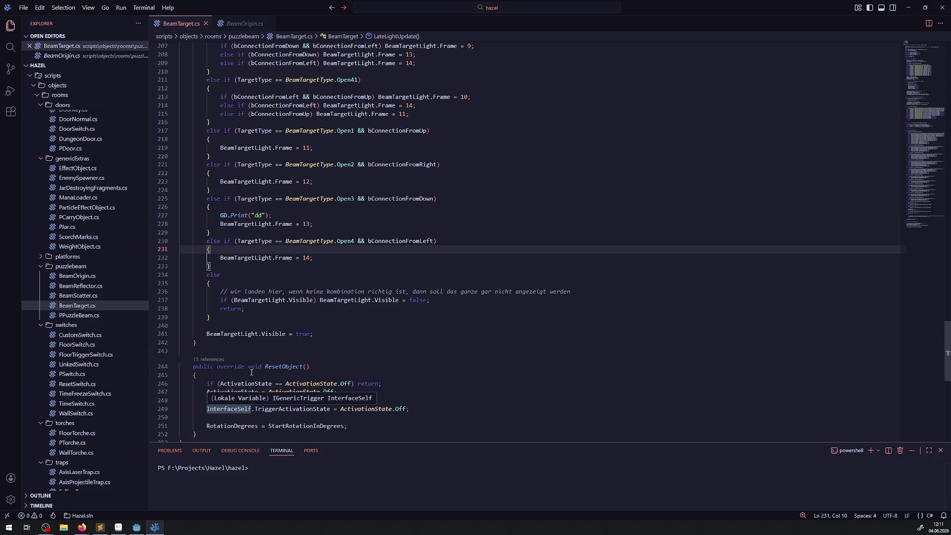
key("alt+Tab")
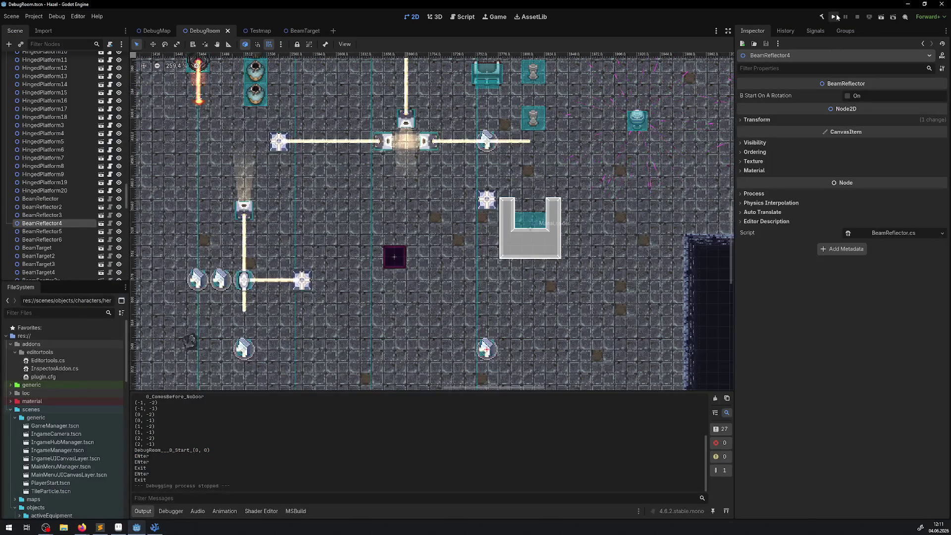
- Run the game fullscreen and walk the player onto the warp tile
left_click(836, 17)
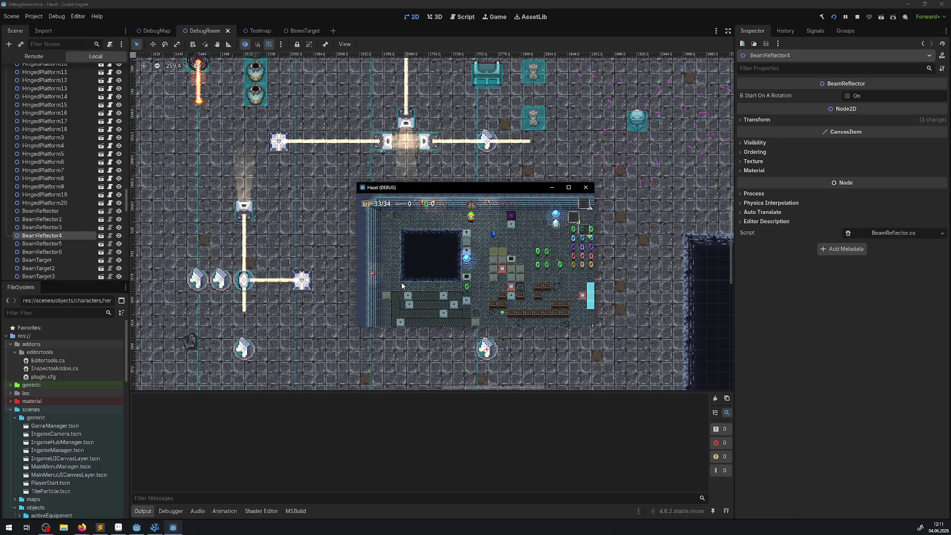
left_click(569, 187)
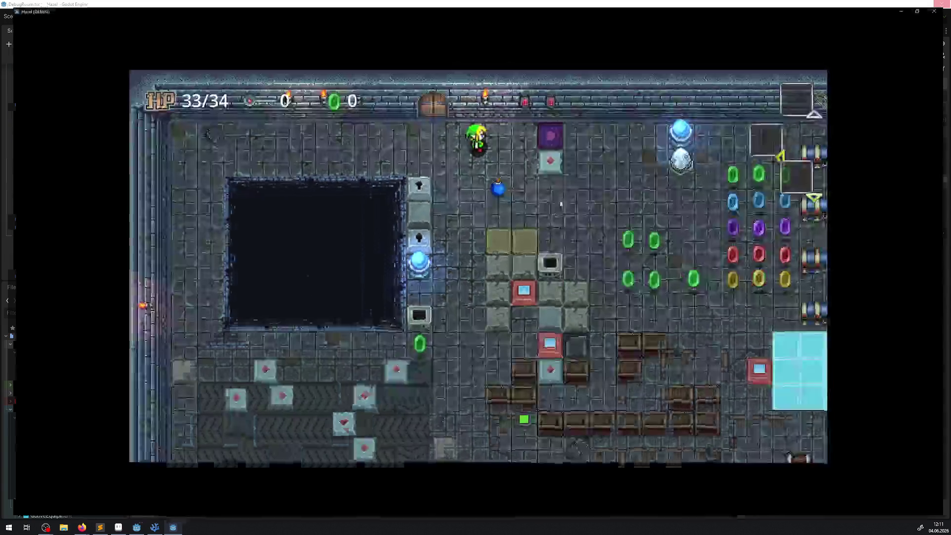
key("Right")
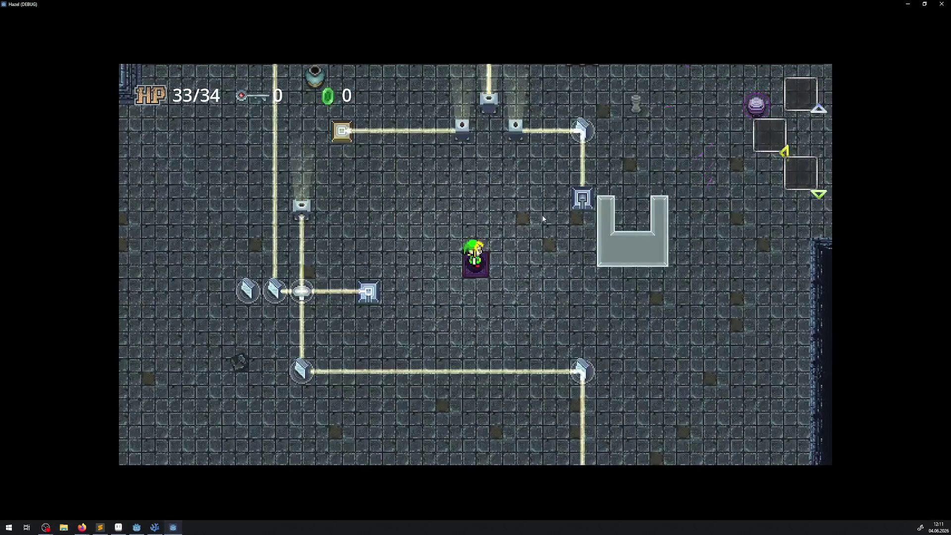
key("Up")
key("Right")
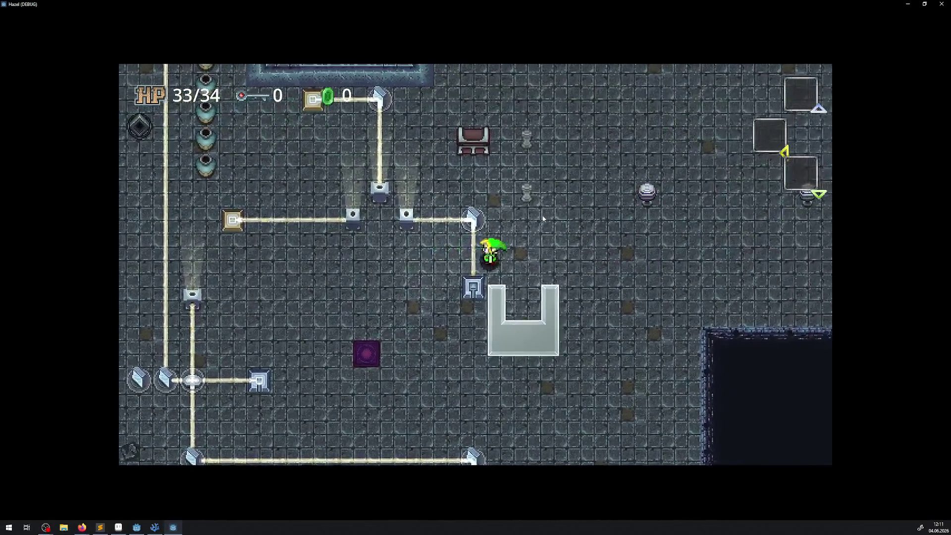
- Walk around the beam room testing the light beams, then quit the game with Alt+F4
key("Up")
key("Left")
key("Down")
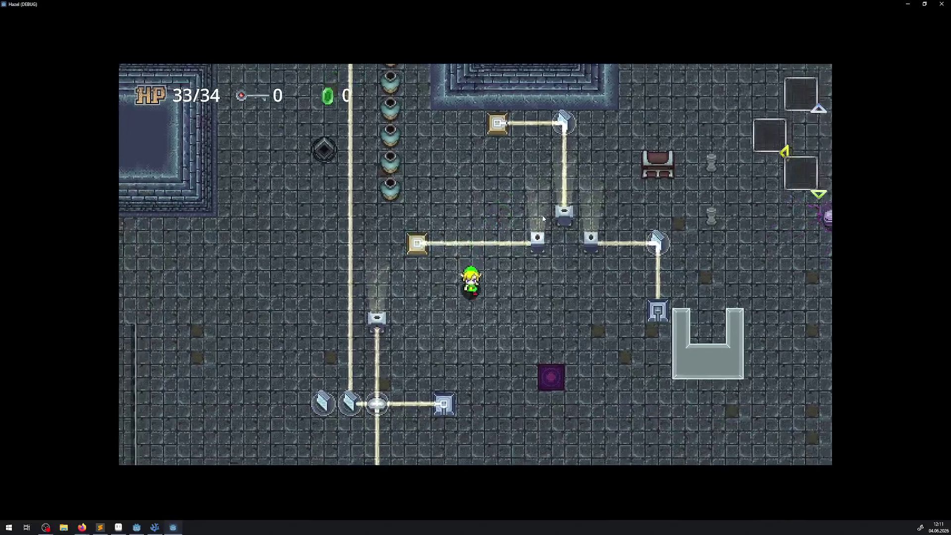
key("Down")
key("Right")
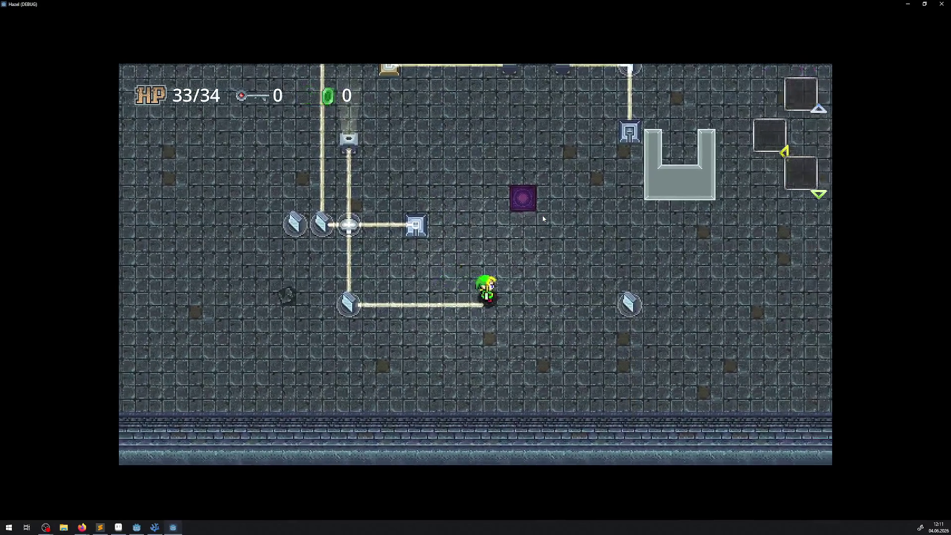
key("Right")
key("Up")
key("Down")
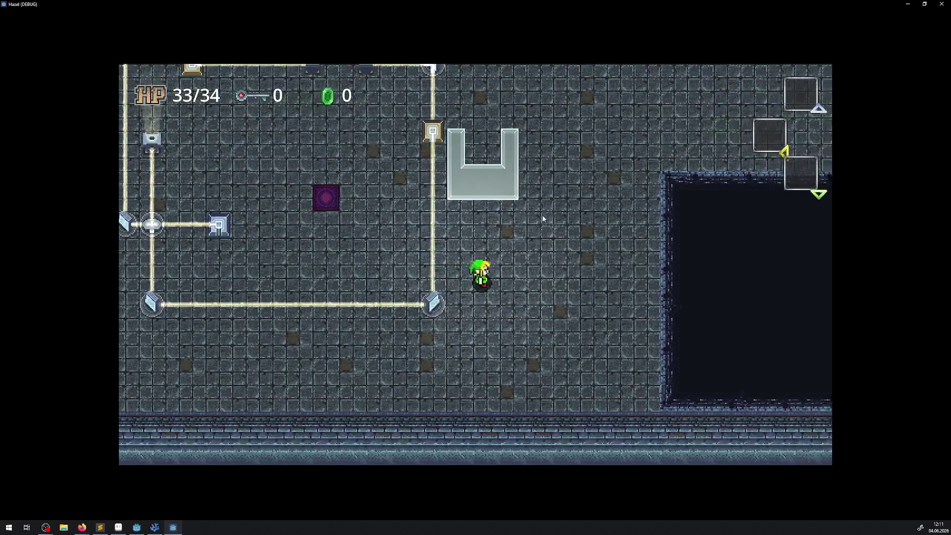
key("Left")
key("Up")
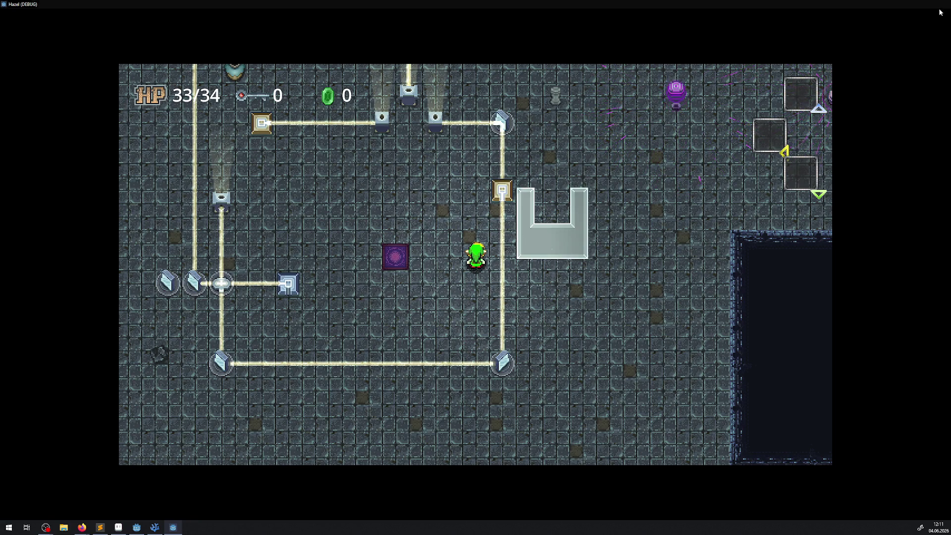
key("alt+F4")
- Reposition BeamReflector5 down-right, BeamReflector6 up-right, and BeamReflector4 up-left
left_click_drag(197, 274, 301, 346)
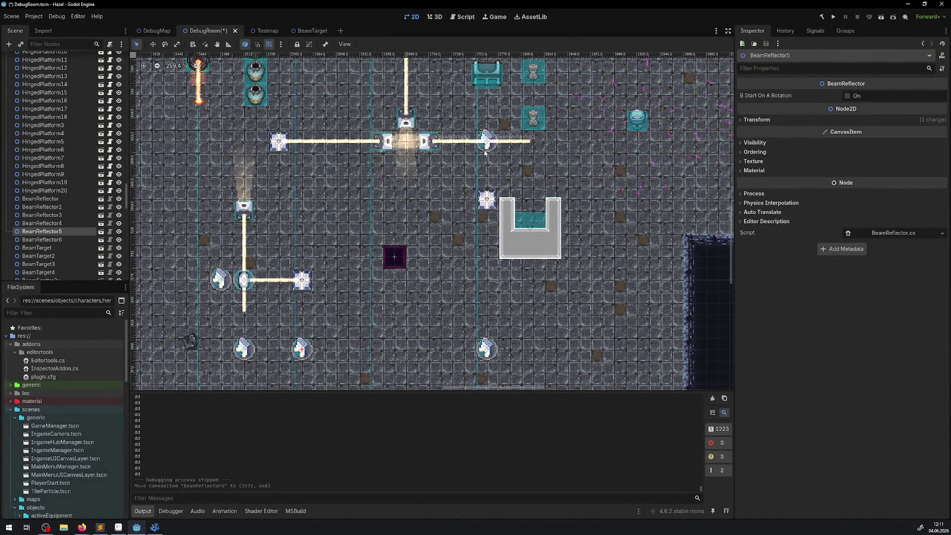
left_click_drag(216, 286, 486, 174)
scroll(493, 374, "down", 1)
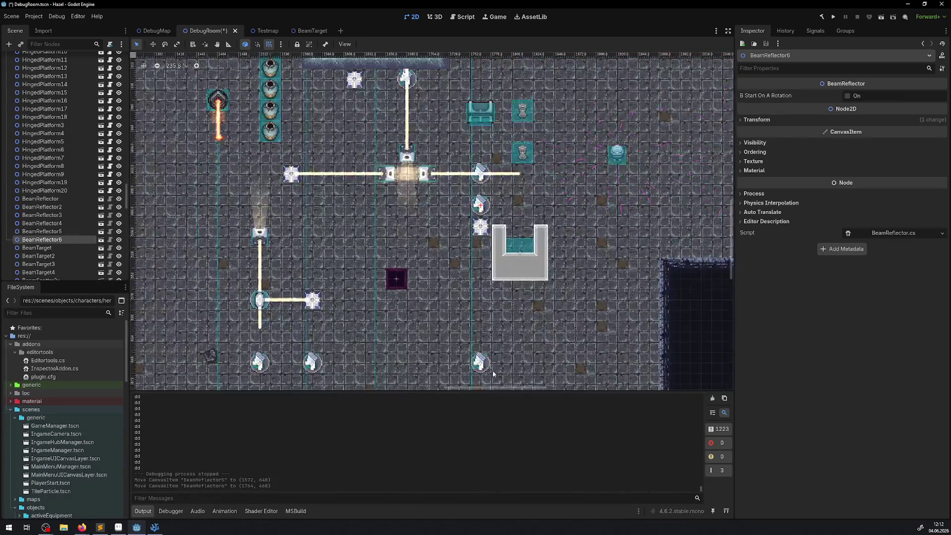
mouse_move(488, 363)
left_mouse_down()
mouse_move(454, 277)
mouse_move(448, 205)
mouse_move(438, 204)
left_mouse_up()
- Duplicate BeamReflector4 into BeamReflector7 120 px lower and BeamReflector8 to its right, then run the game
right_click(70, 223)
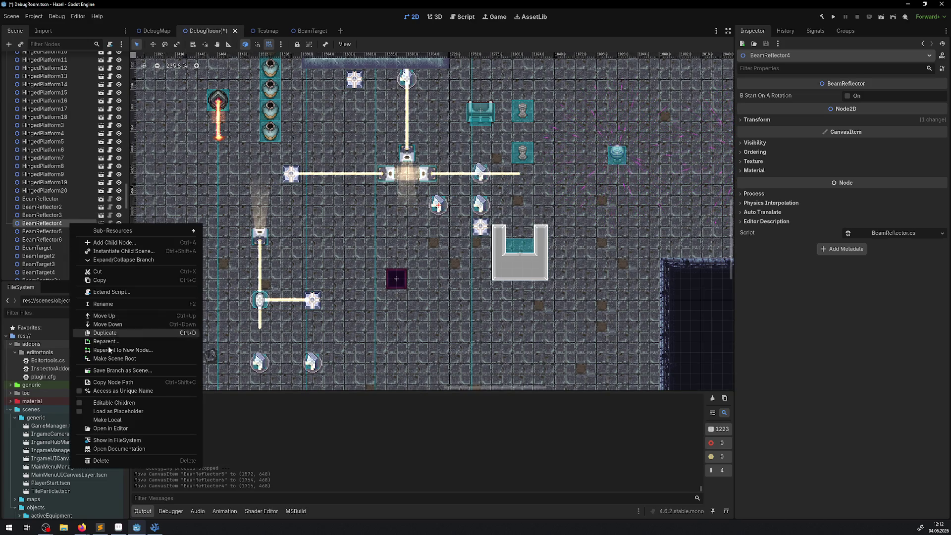
left_click(105, 332)
mouse_move(438, 207)
left_mouse_down()
mouse_move(438, 311)
mouse_move(438, 300)
left_mouse_up()
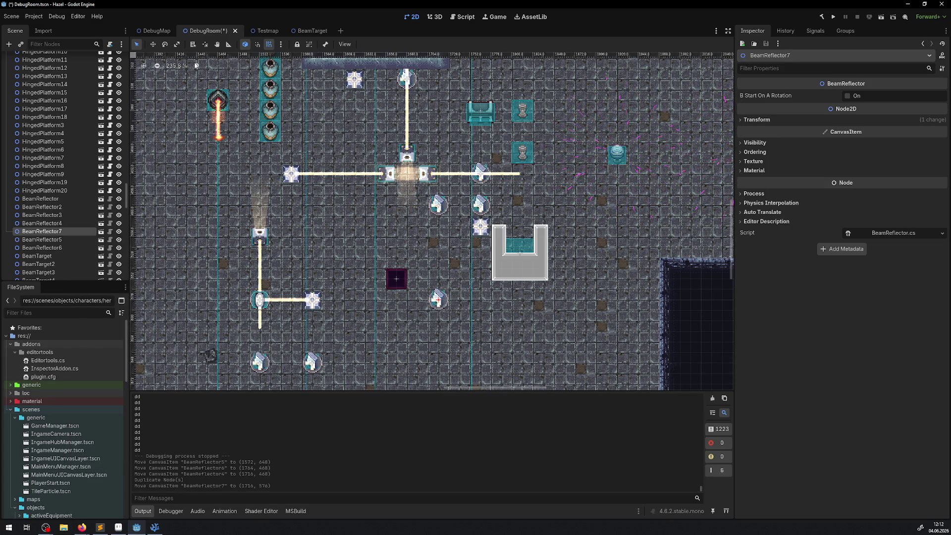
right_click(59, 232)
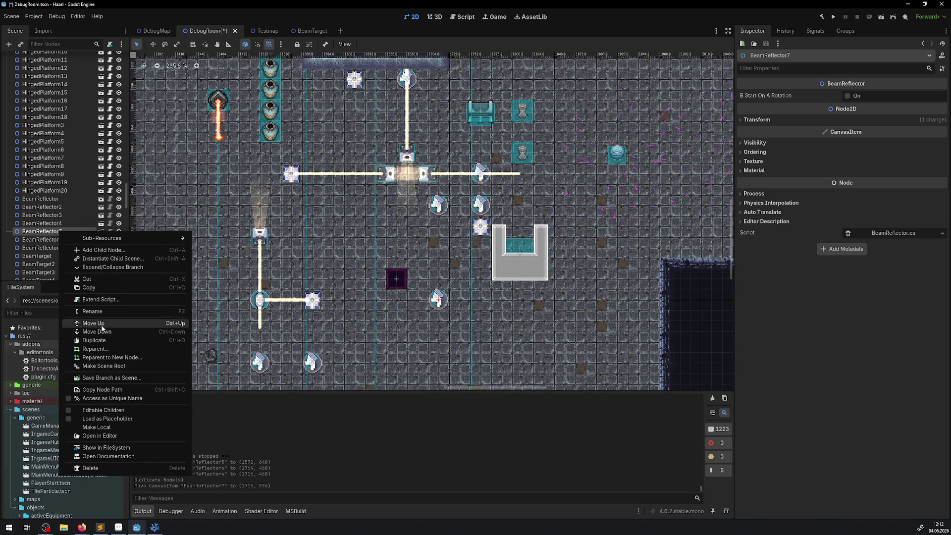
left_click(88, 341)
left_click_drag(438, 301, 480, 300)
left_click(834, 17)
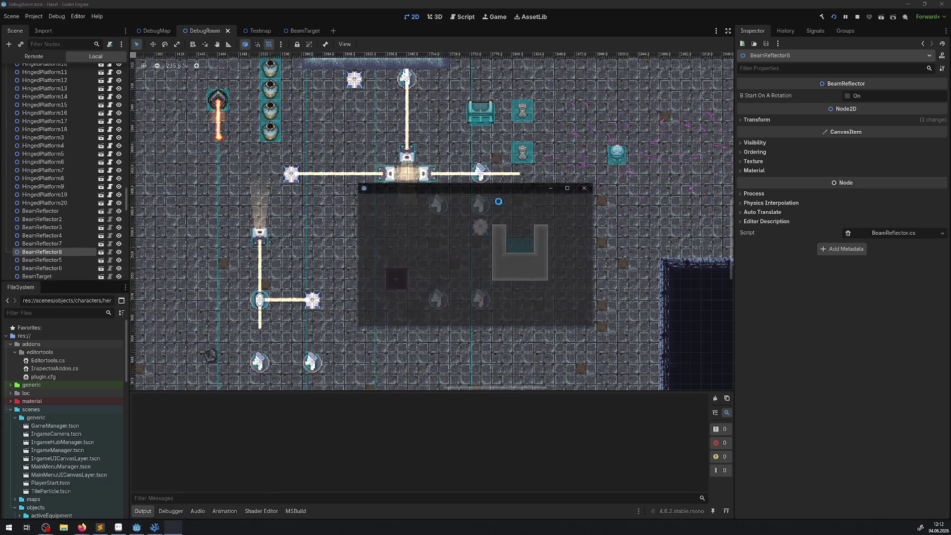
- Go fullscreen, walk over the purple teleporter, and past the glass block and mirrors
left_click(570, 189)
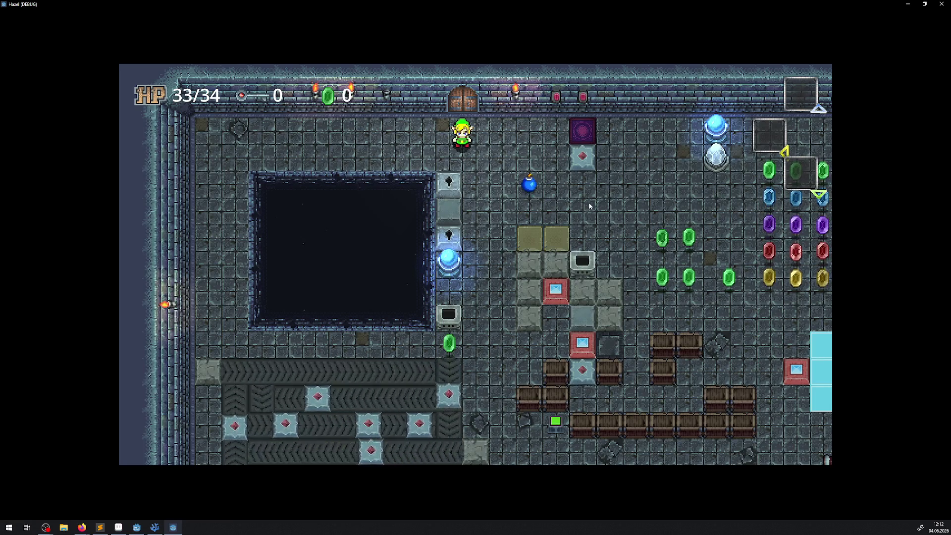
key("Right")
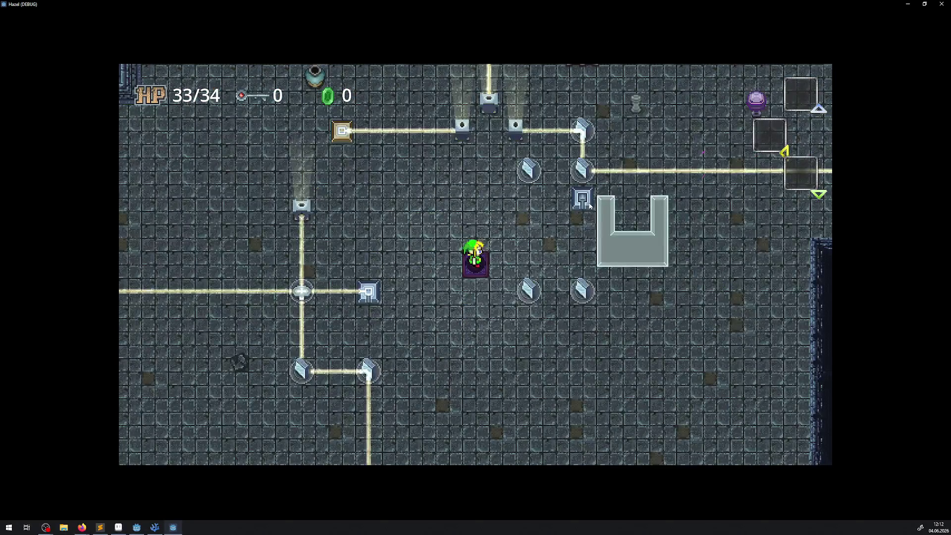
key("Right")
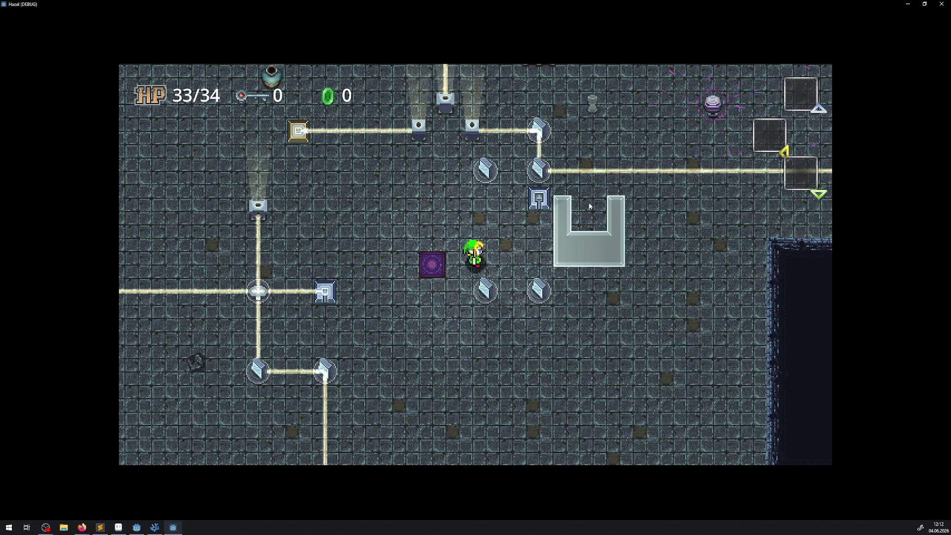
key("Right")
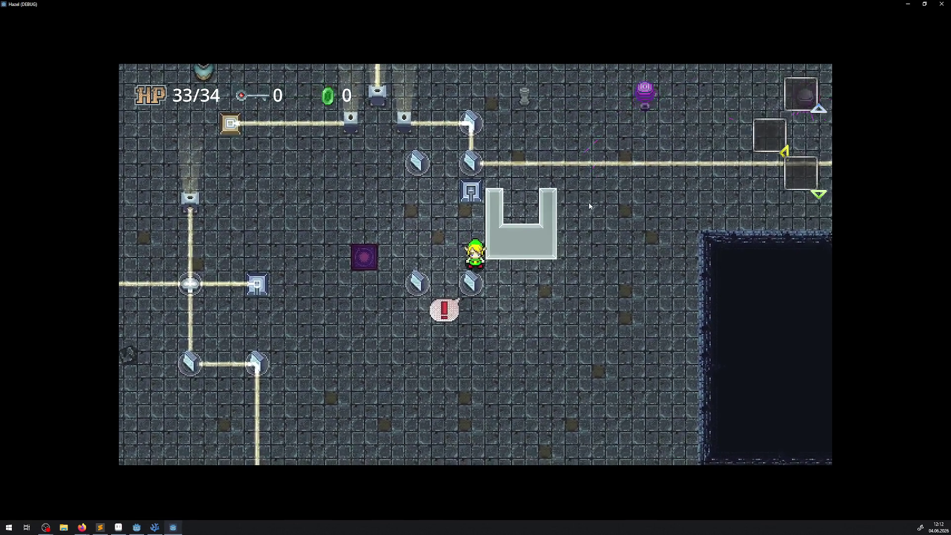
key("Up")
key("Up")
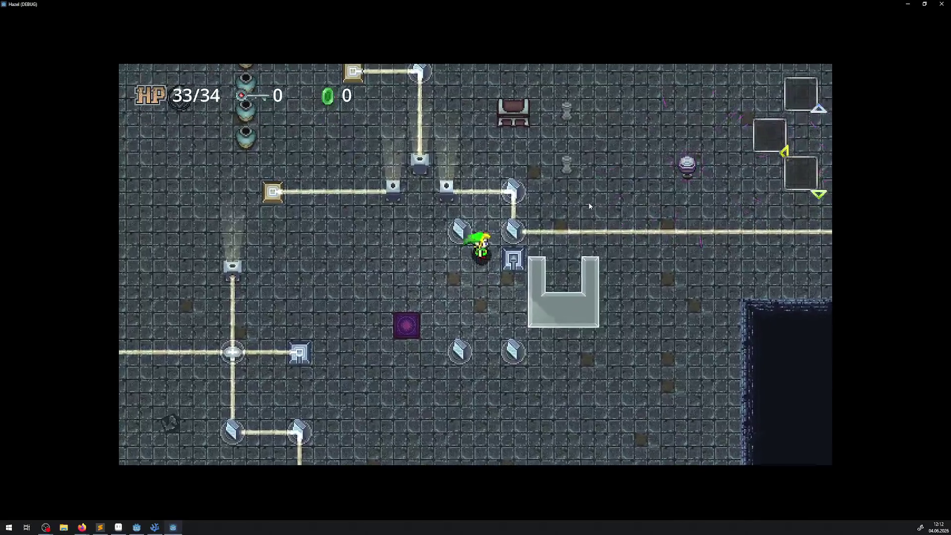
key("Left")
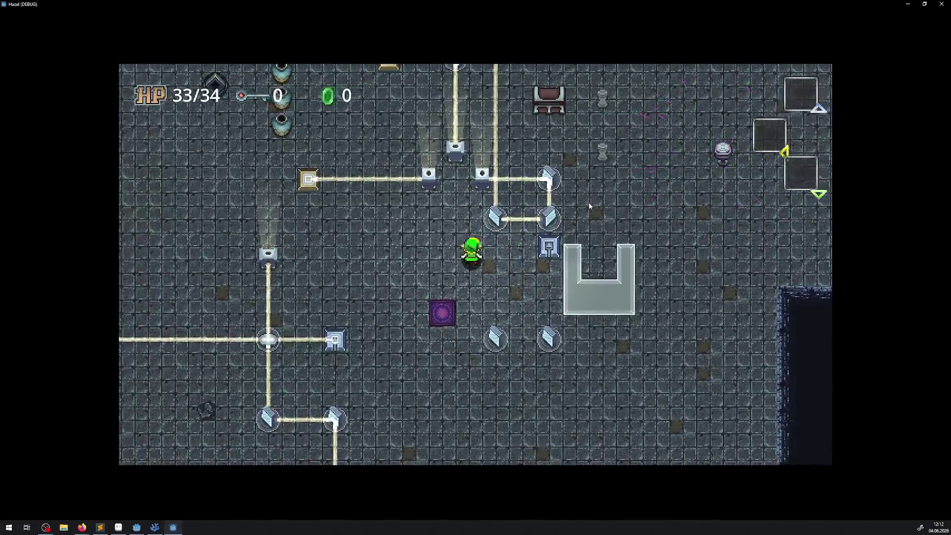
key("Up")
key("Down")
key("Right")
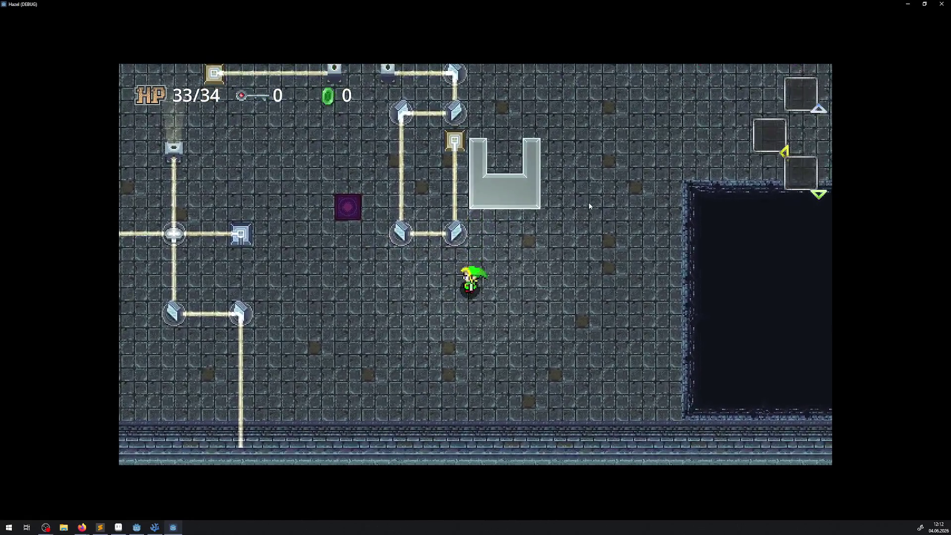
- Walk the character down and left past the mirrors toward the purple tile and back
key("Left")
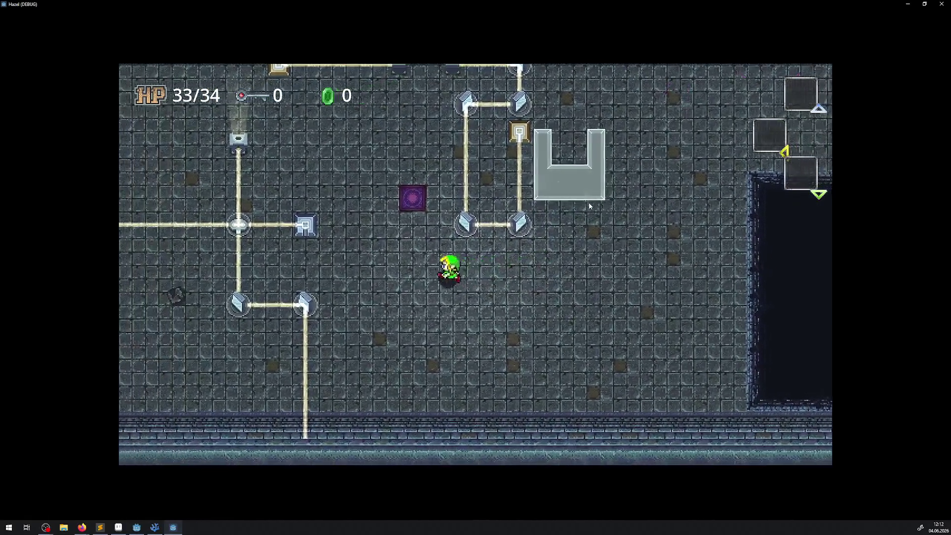
key("Up")
key("Down")
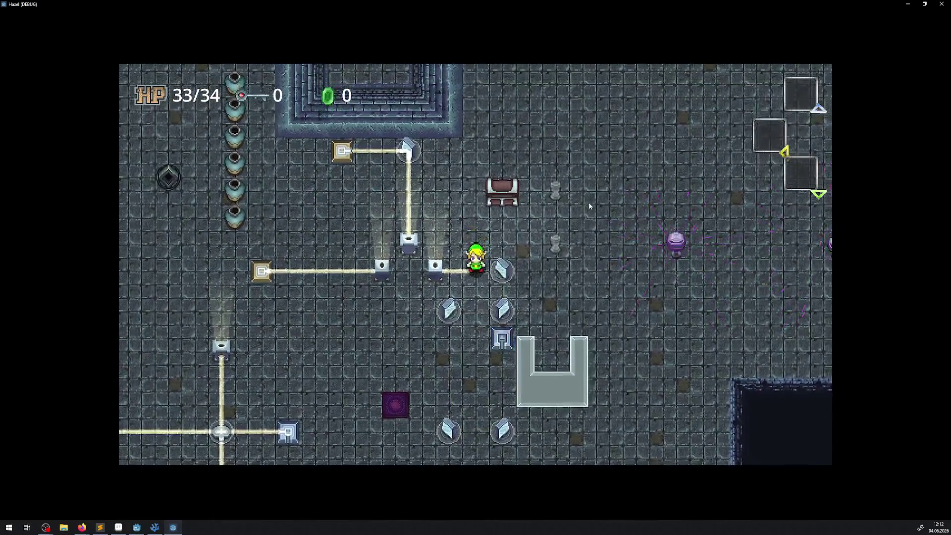
key("Left")
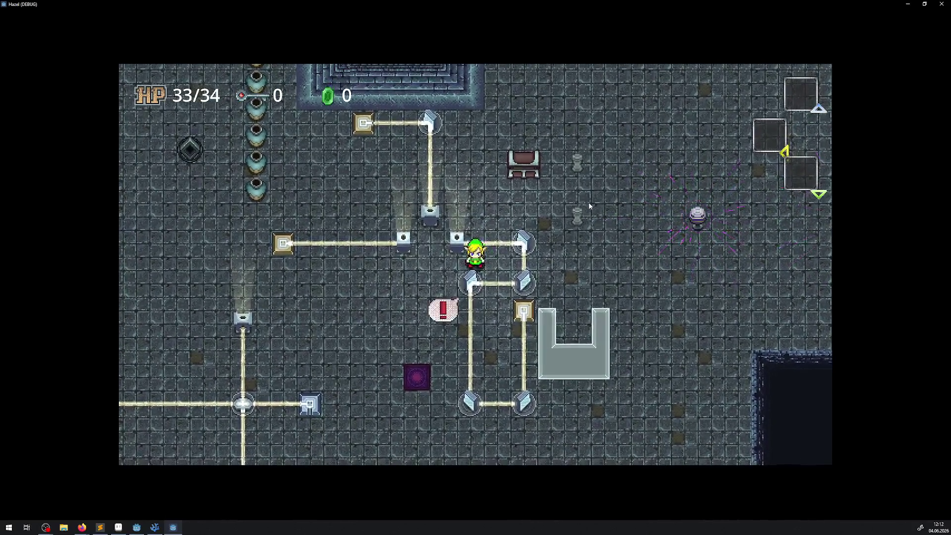
key("Down")
key("Left")
key("Down")
key("Left")
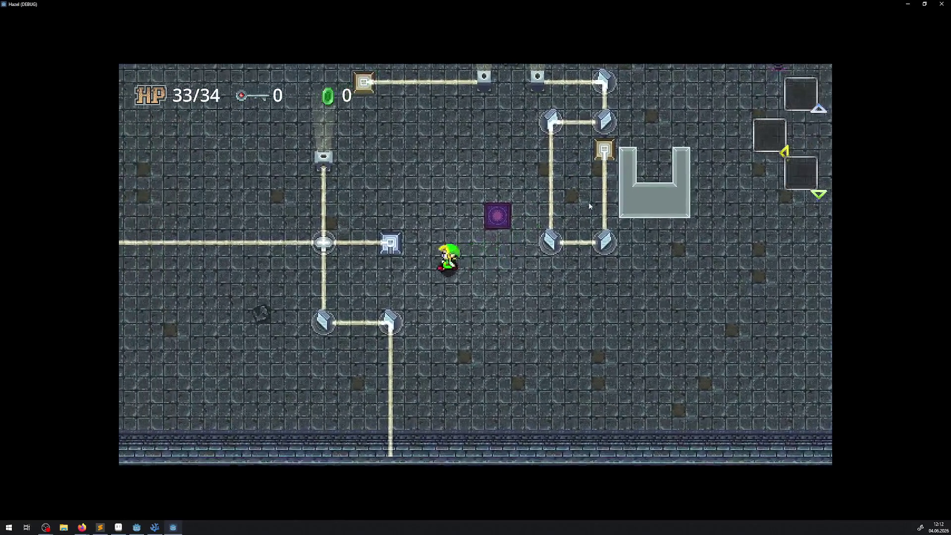
key("Right")
key("Left")
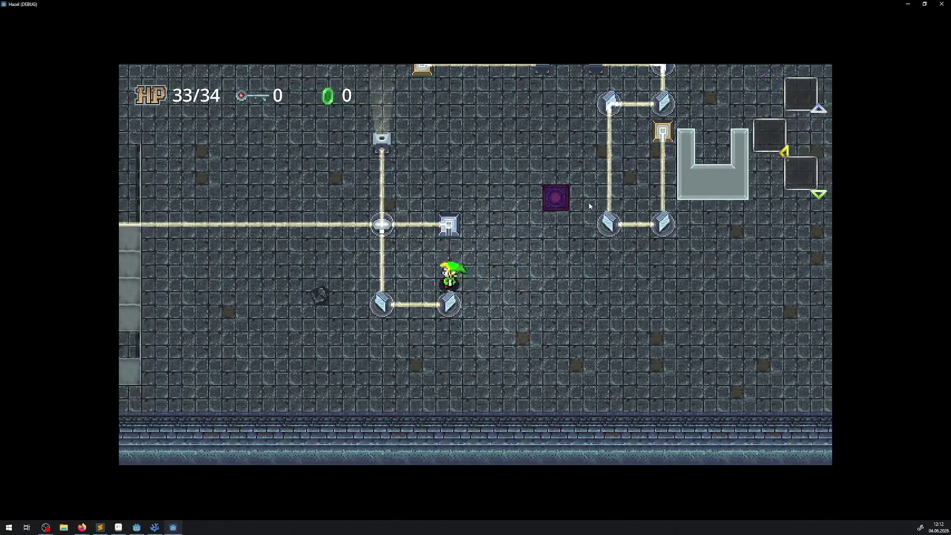
key("Up")
key("Right")
- Walk through the beam junction, under the emitter, and across the room watching the beams
key("Down")
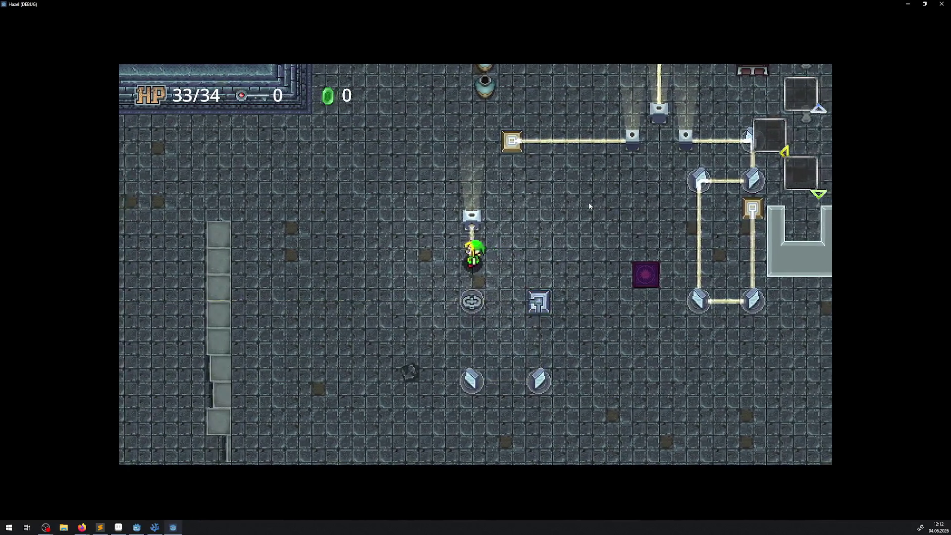
key("Right")
key("Up")
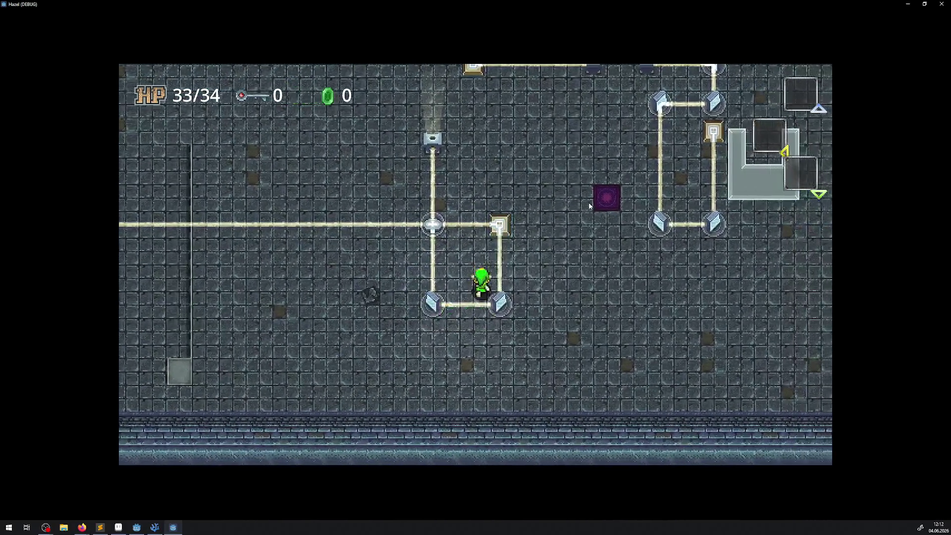
key("Left")
key("Right")
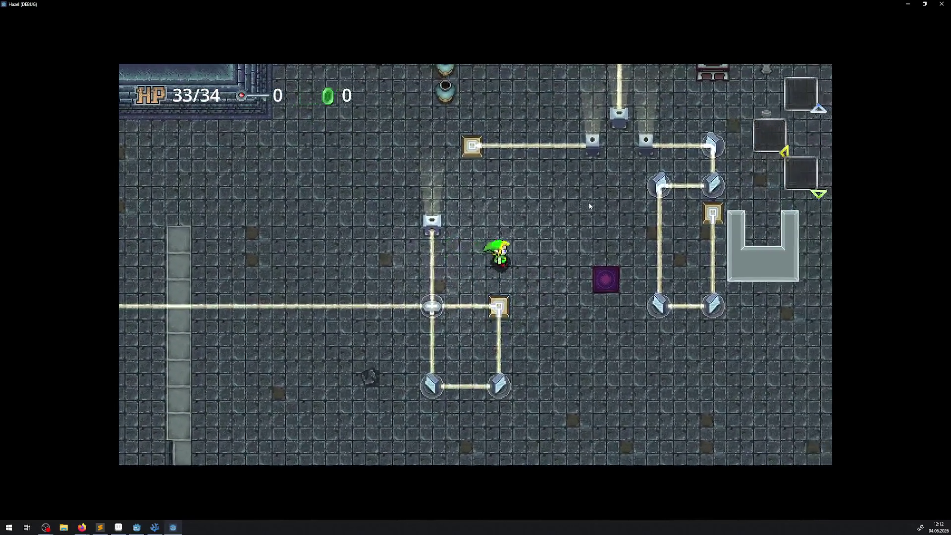
key("Up")
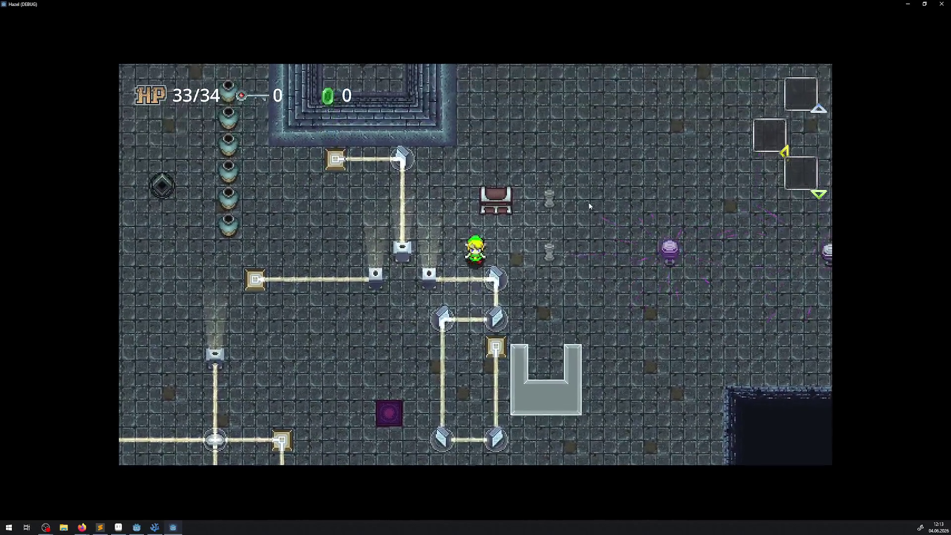
key("Left")
key("Down")
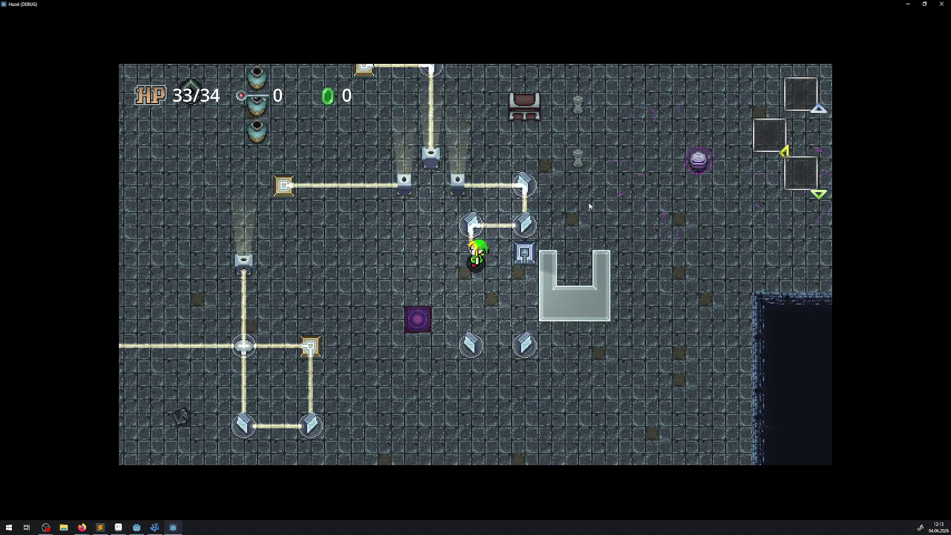
- Walk the player around the room, past the gold emitter, and up to the row of pots
key("Left")
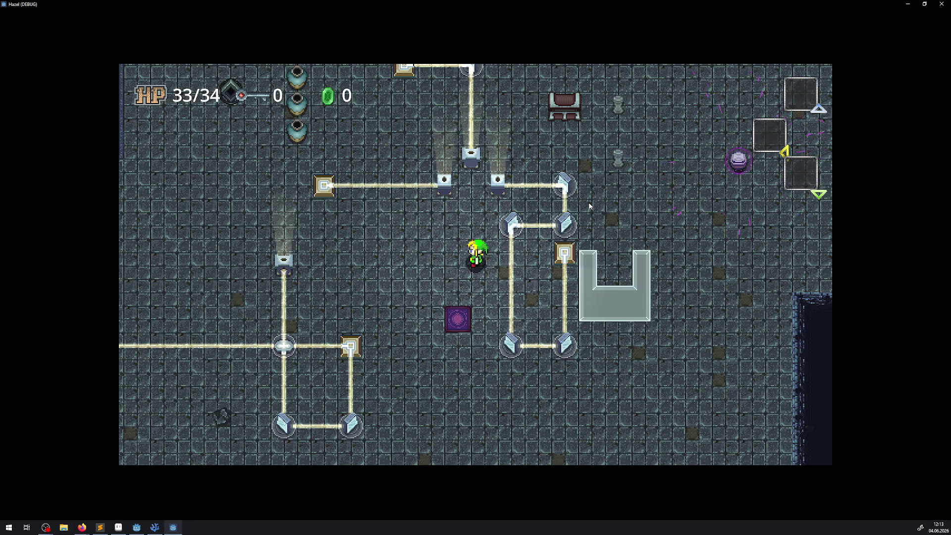
key("Up")
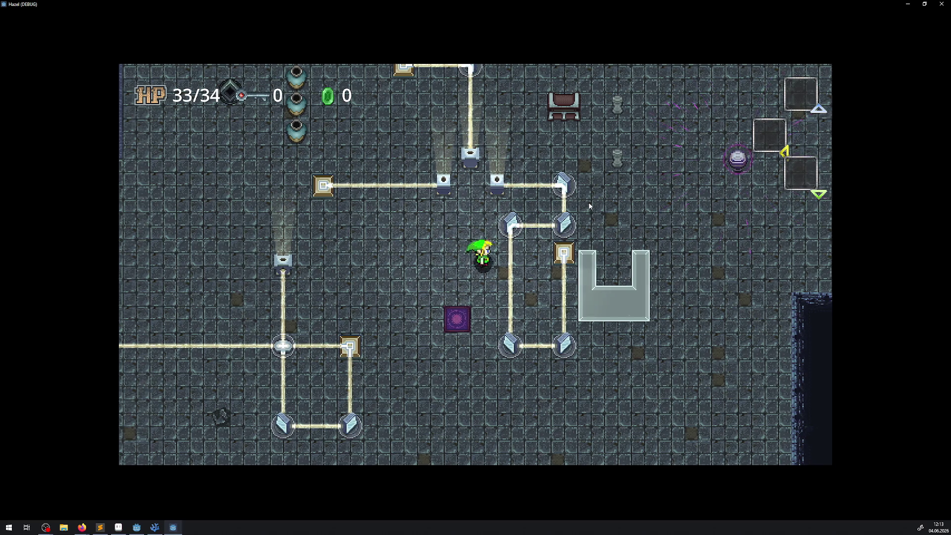
key("Left")
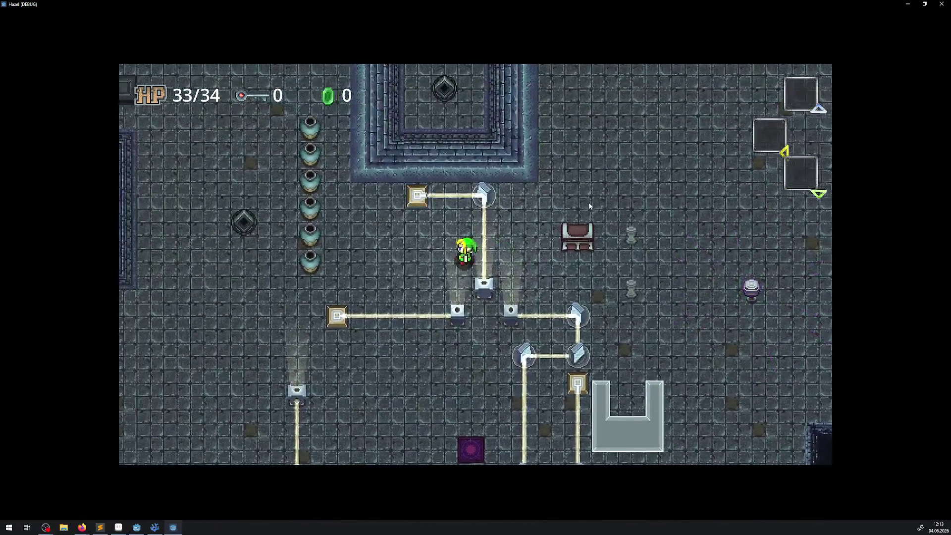
key("Down")
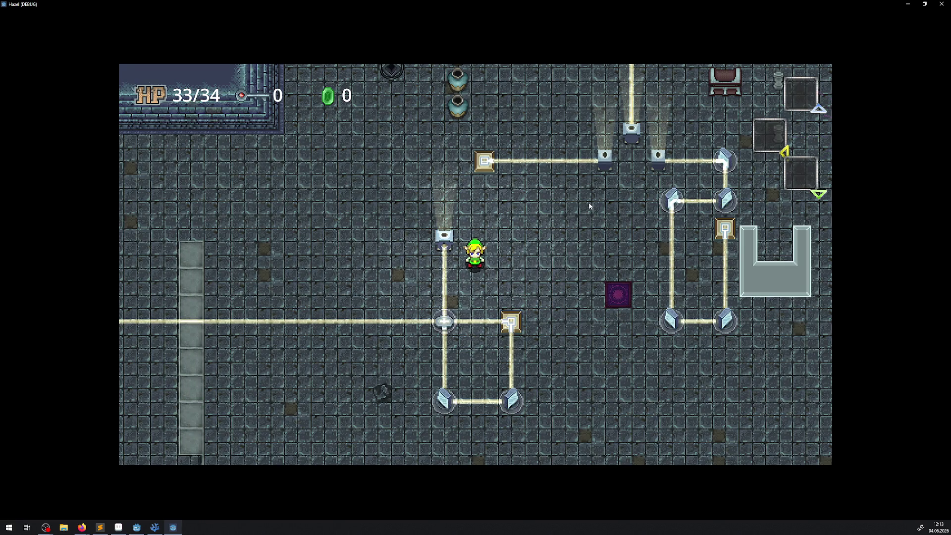
key("Down")
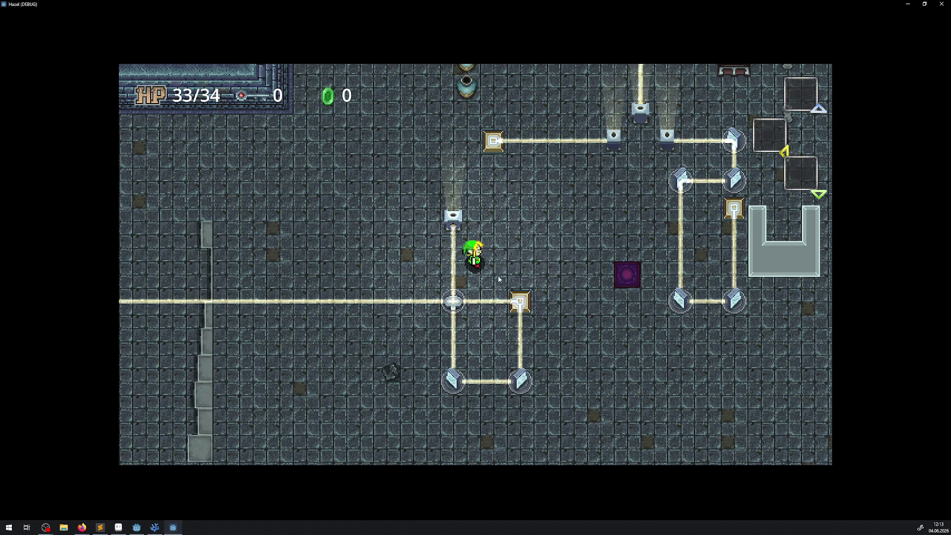
key("Up")
key("Right")
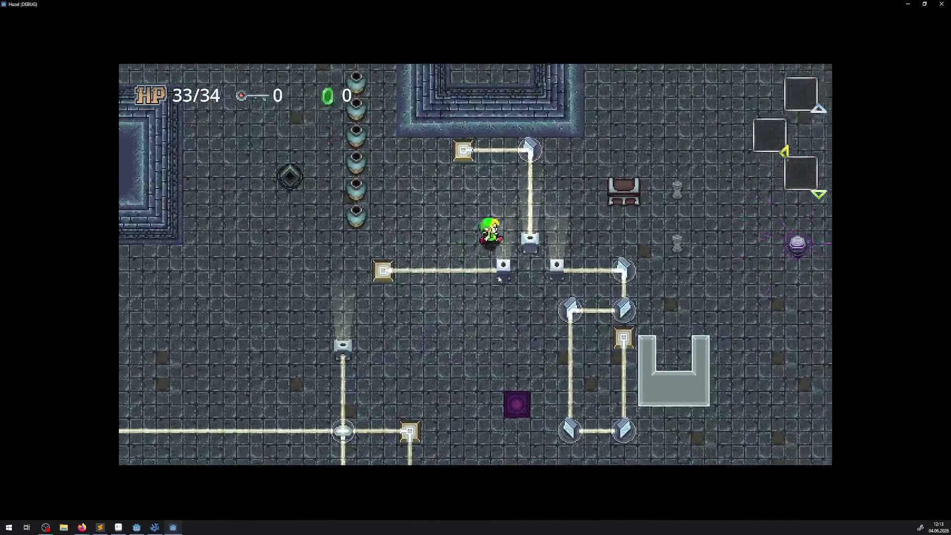
key("Right")
key("Left")
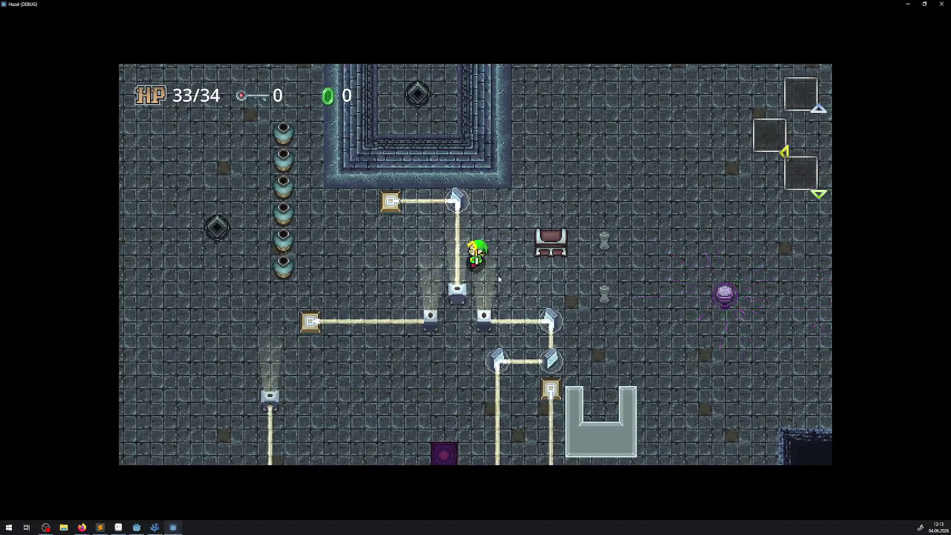
key("Right")
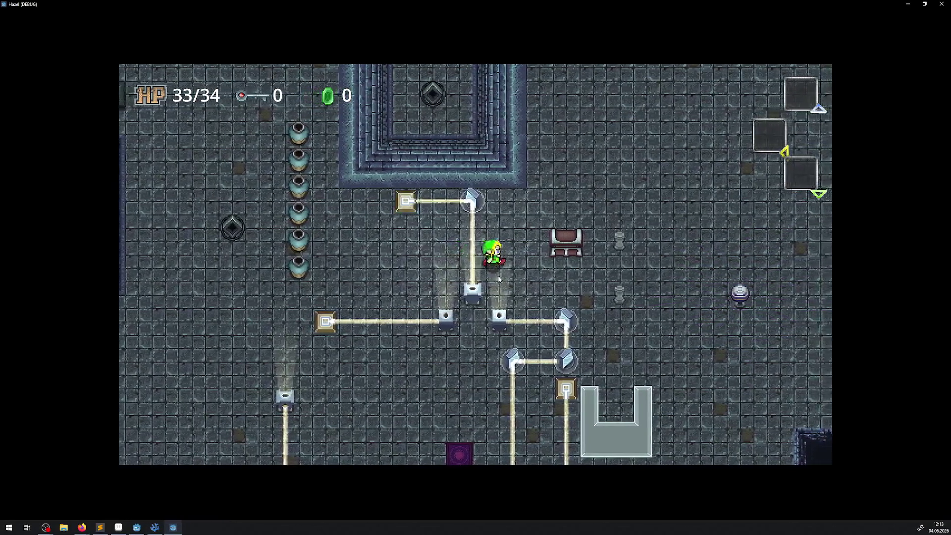
key("Down")
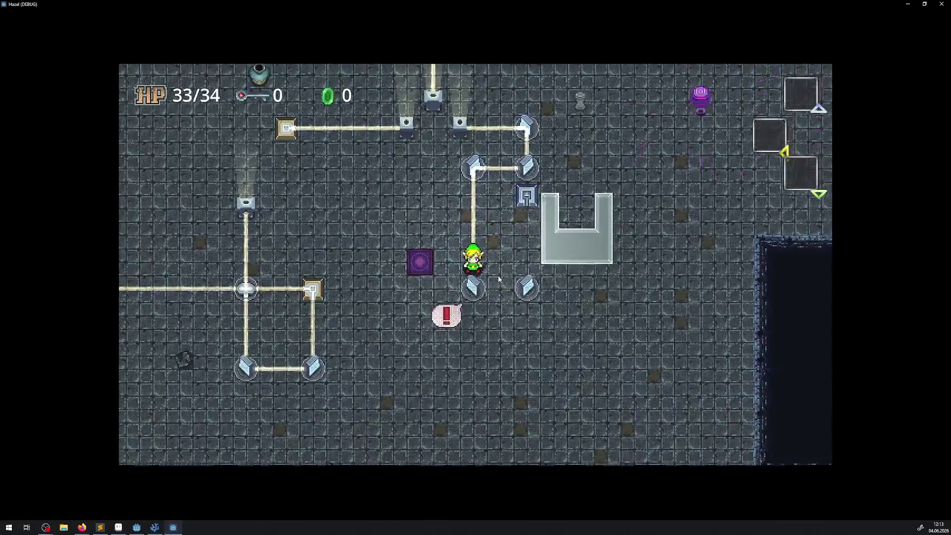
key("Up")
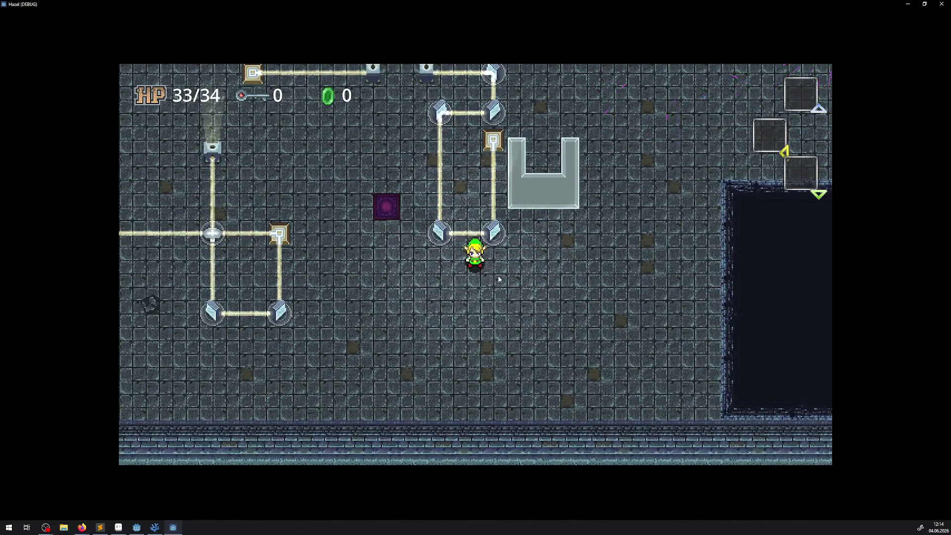
key("Up")
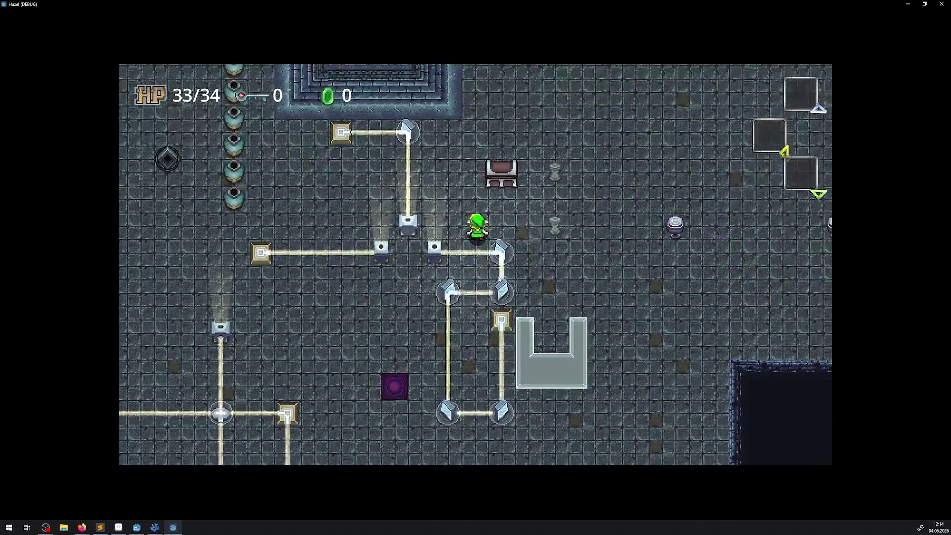
key("Left")
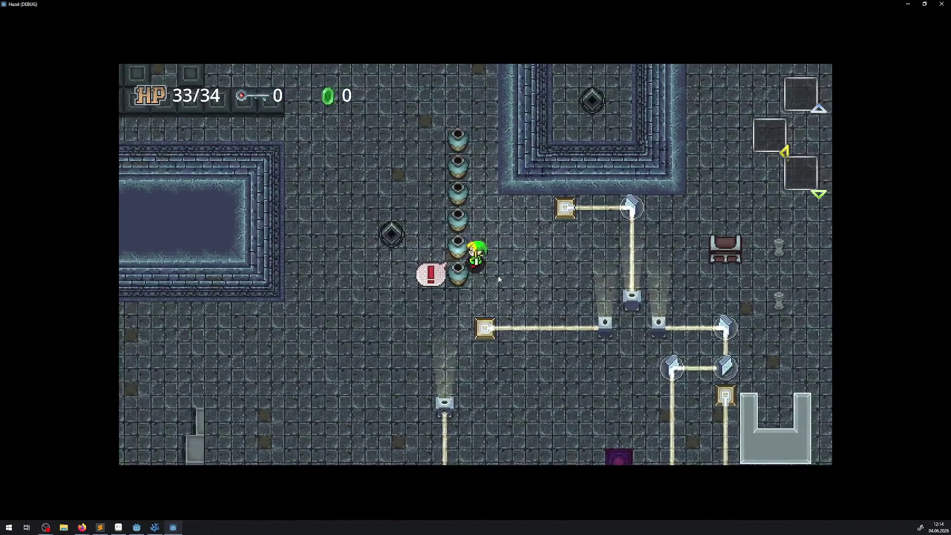
- Lift a pot, carry it toward the mirrors and set it down in the laser's path
key("space")
key("Right")
key("Left")
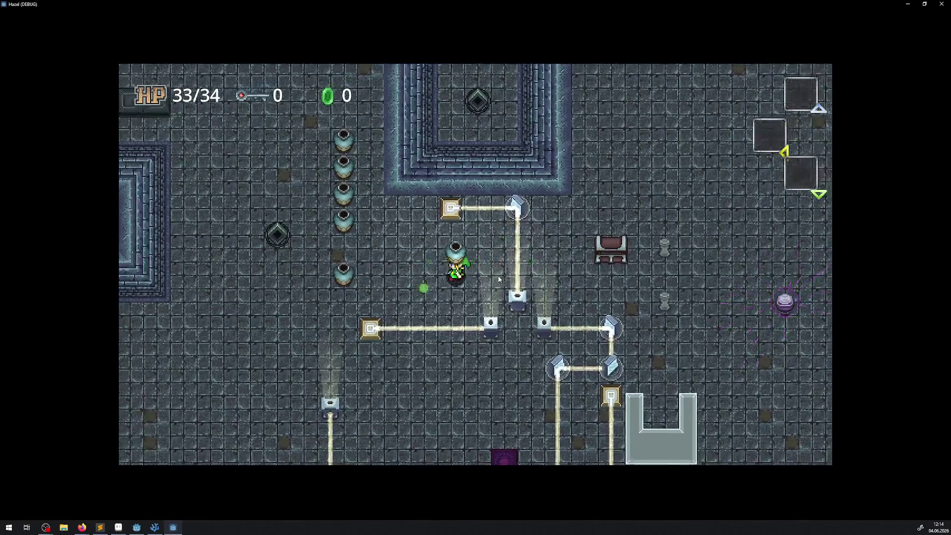
key("Down")
key("Down")
key("Right")
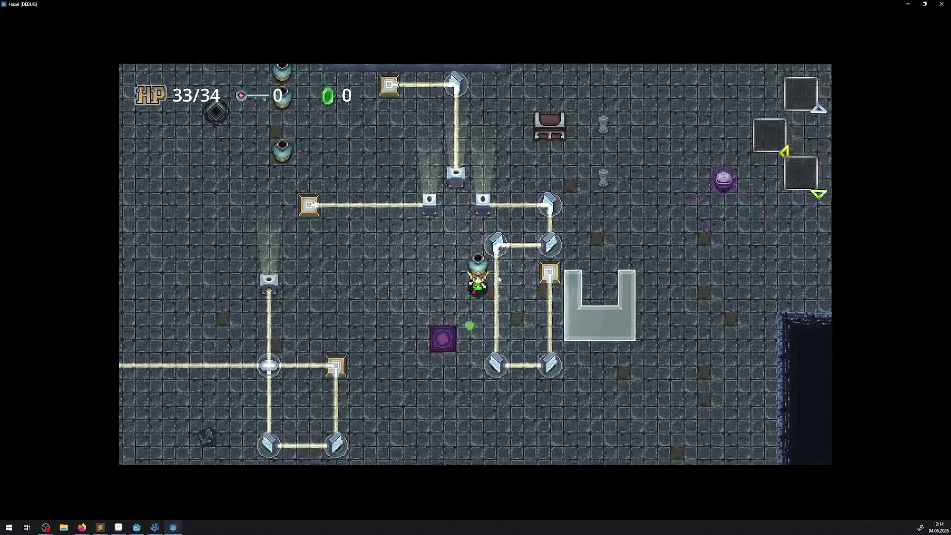
key("Left")
key("Right")
key("space")
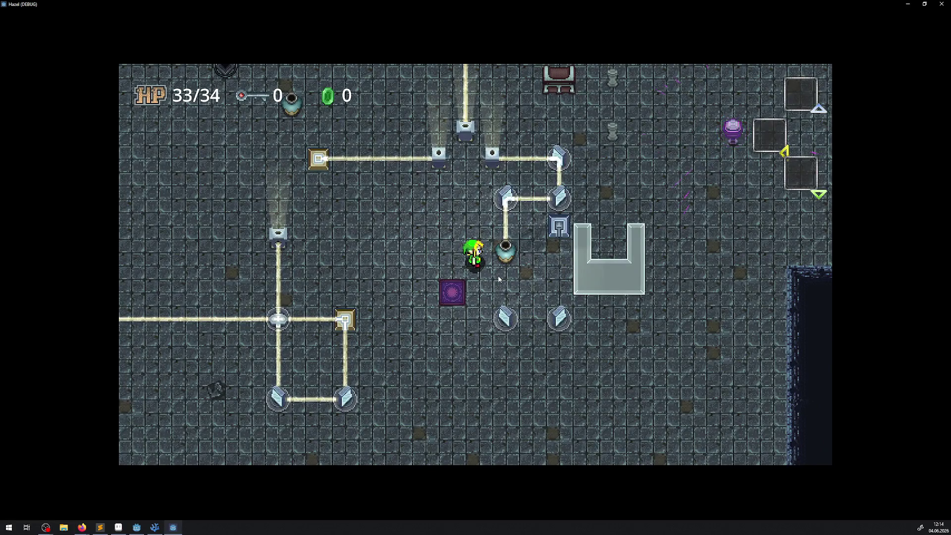
key("Down")
key("Right")
key("Up")
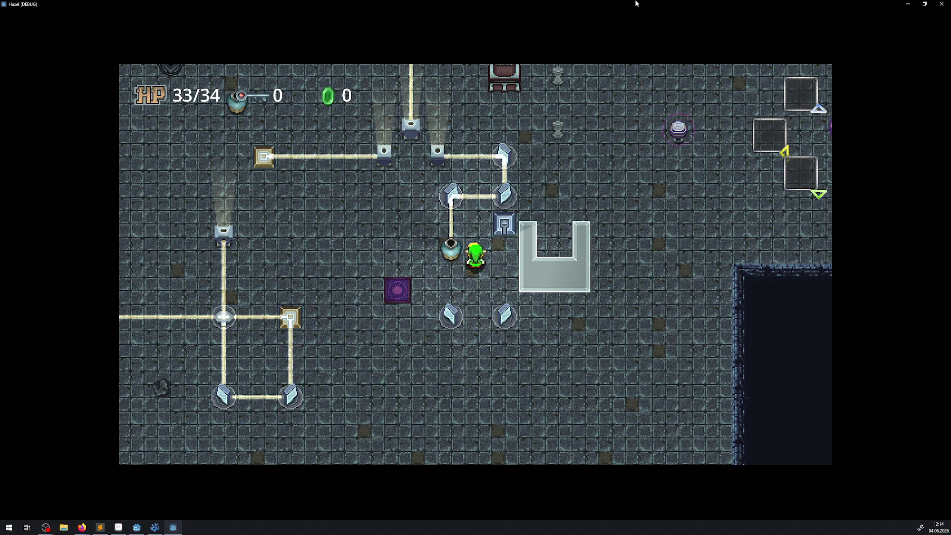
- Walk the player around the reflectors and past the beams, then stop the game with F8
key("Down")
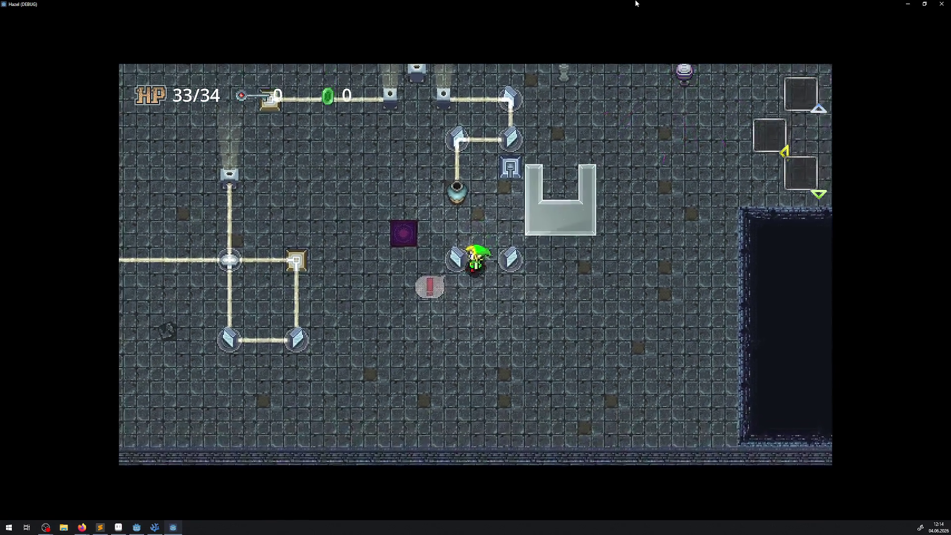
key("Left")
key("Up")
key("Up")
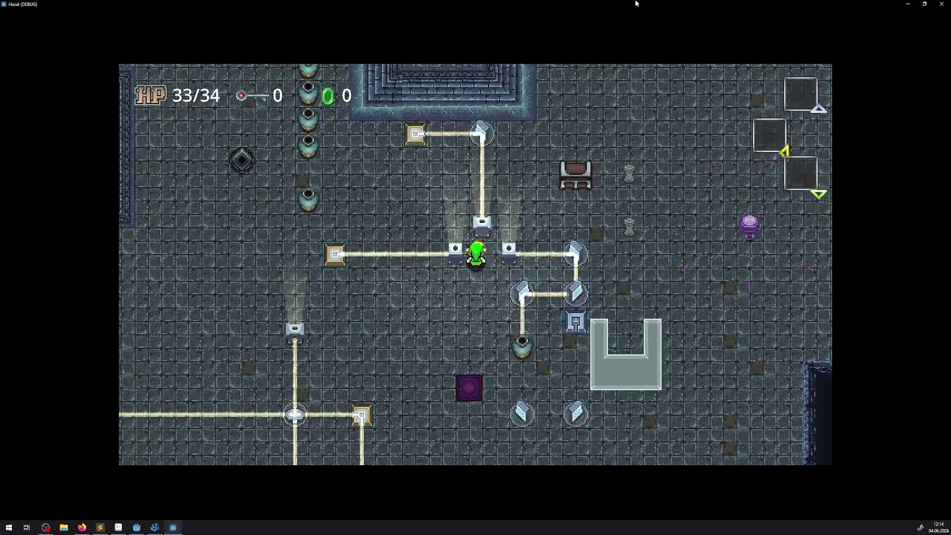
key("Up")
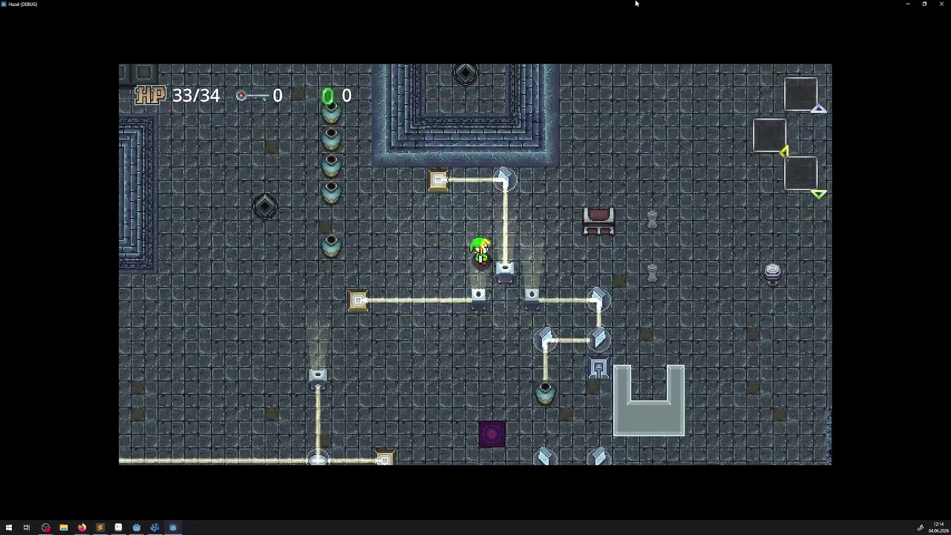
key("Left")
key("Down")
key("Right")
key("Left")
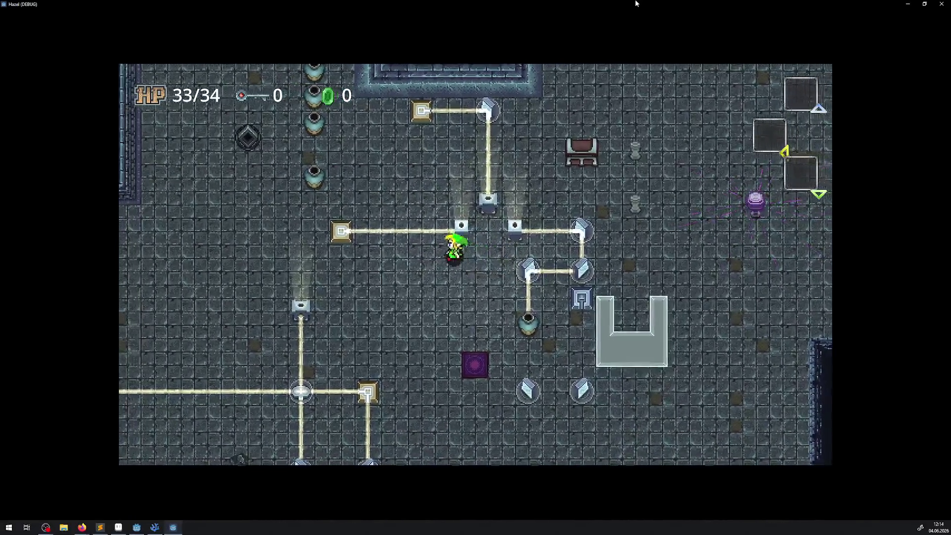
key("Up")
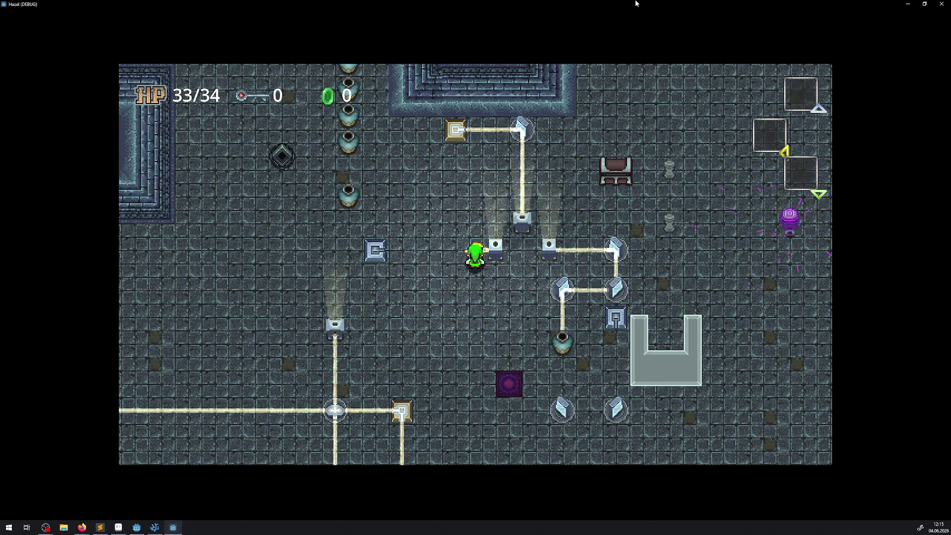
key("Left")
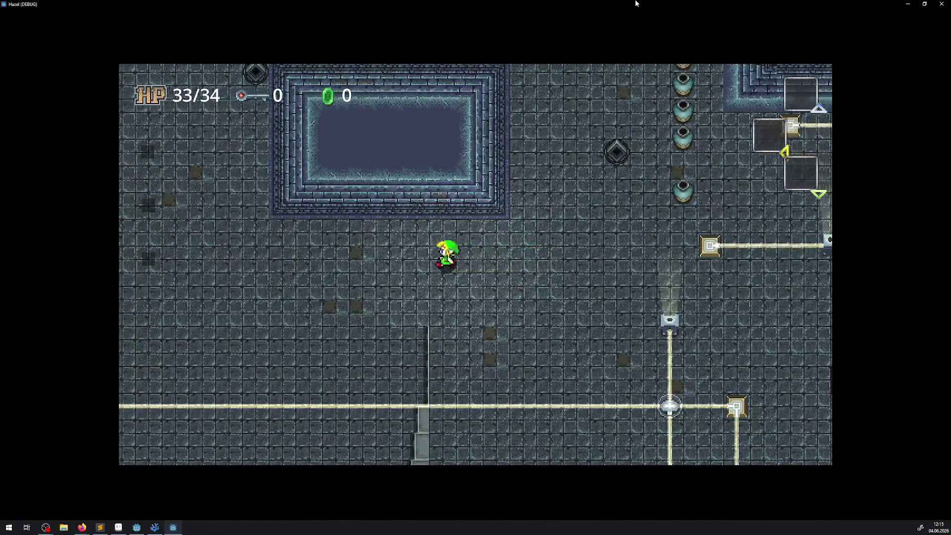
key("F8")
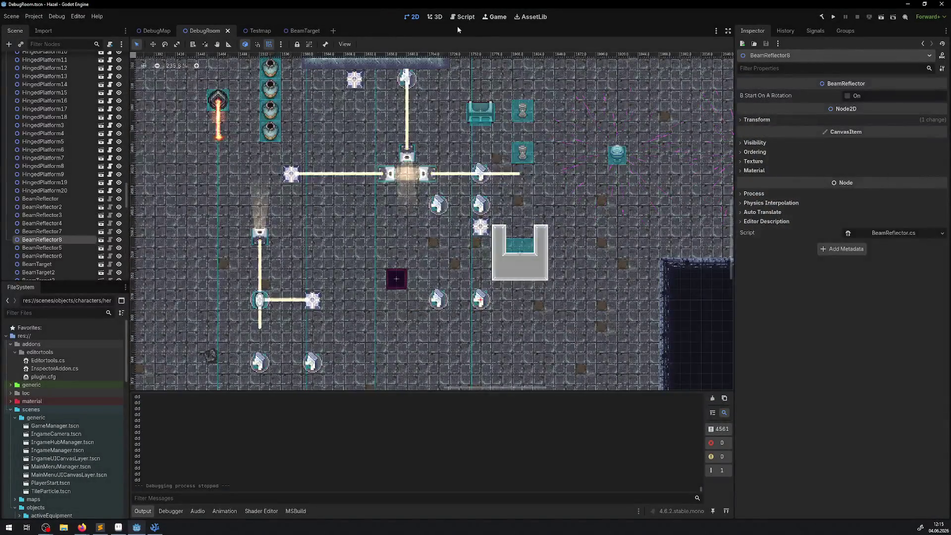
- Enable Embed Game on Next Play in the Game workspace and run the project embedded
left_click(484, 18)
left_click(368, 44)
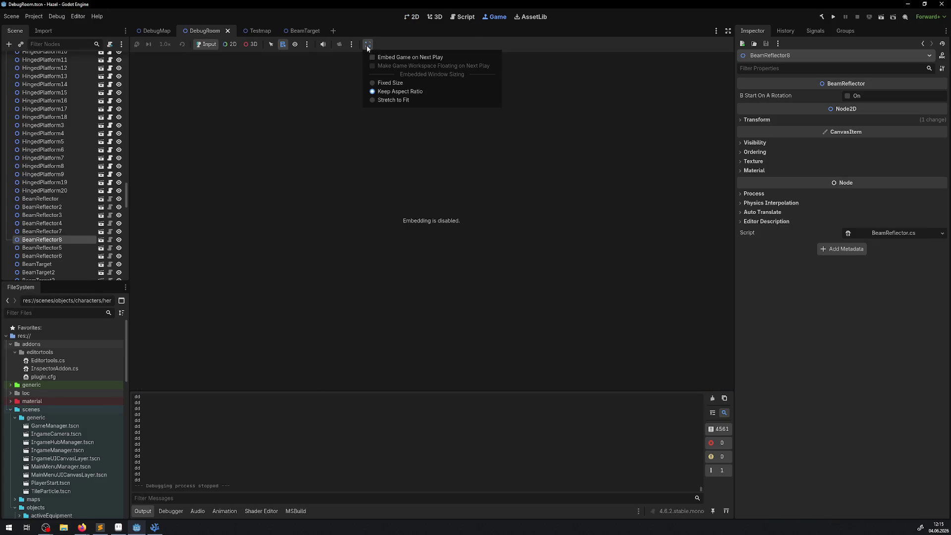
left_click(378, 57)
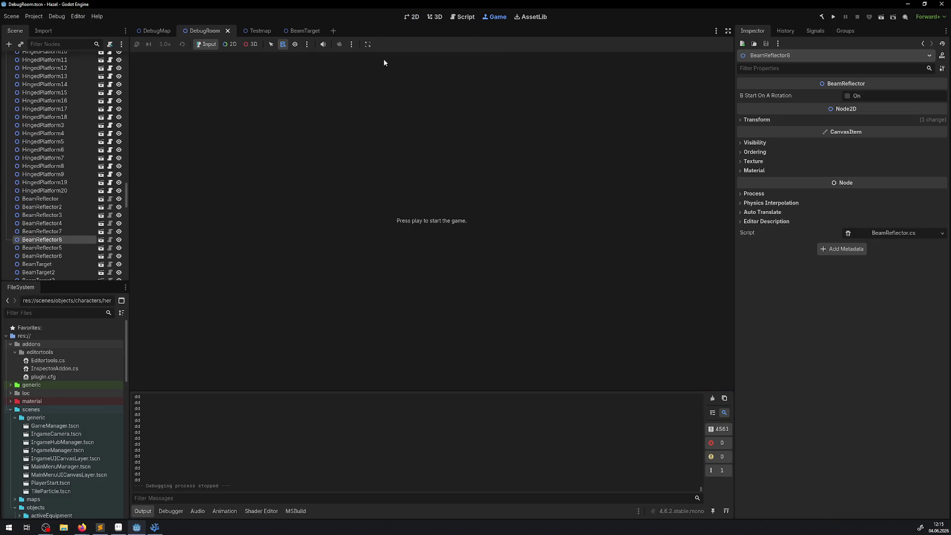
left_click(835, 19)
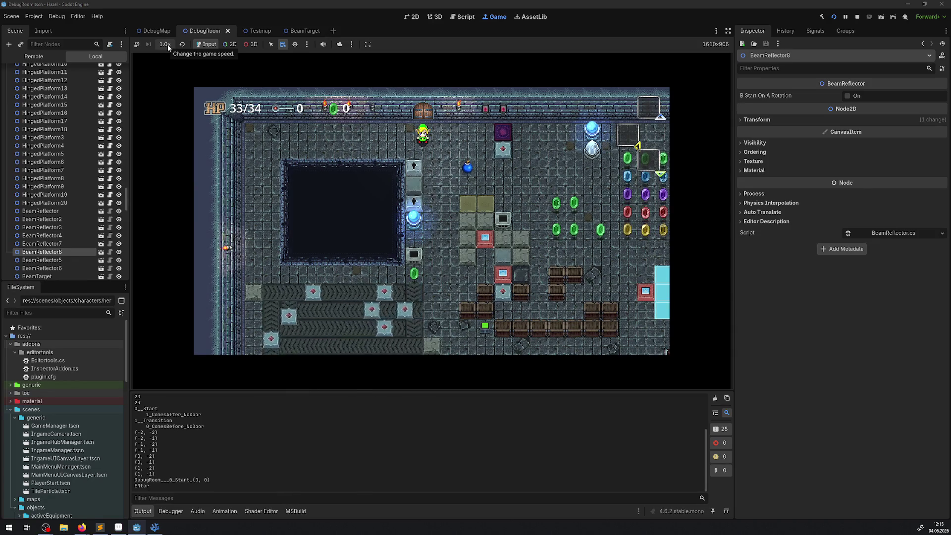
key("Down")
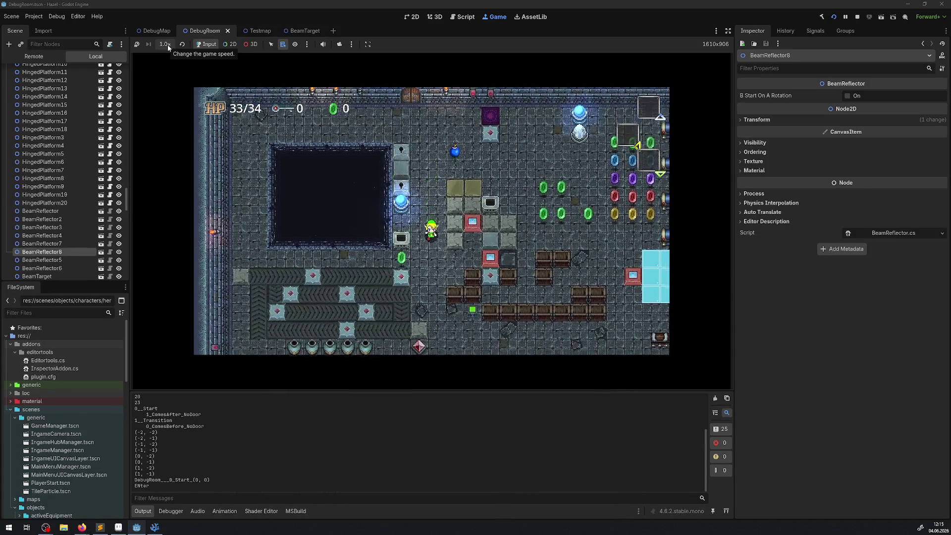
- Set the game speed to 1/16× and walk the player right and down
left_click(168, 45)
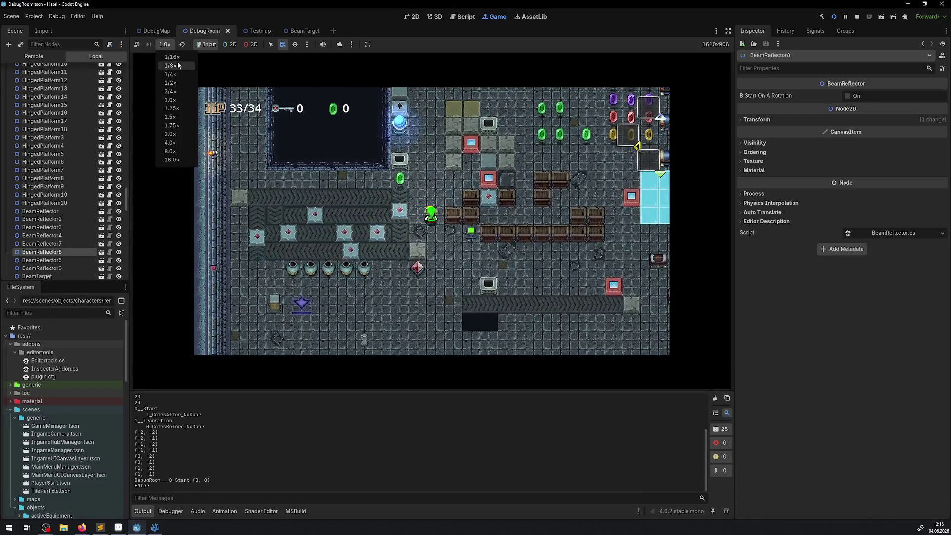
left_click(172, 57)
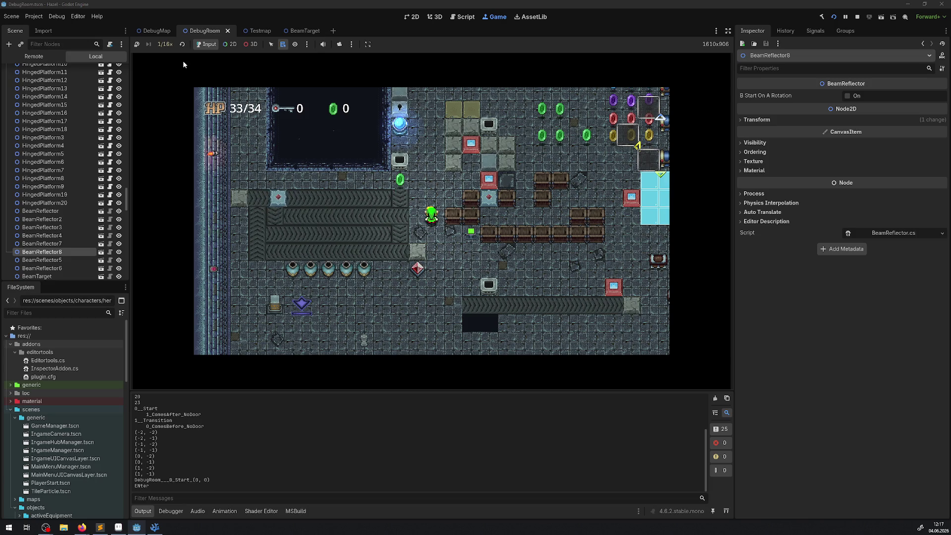
key("Right")
key("Down")
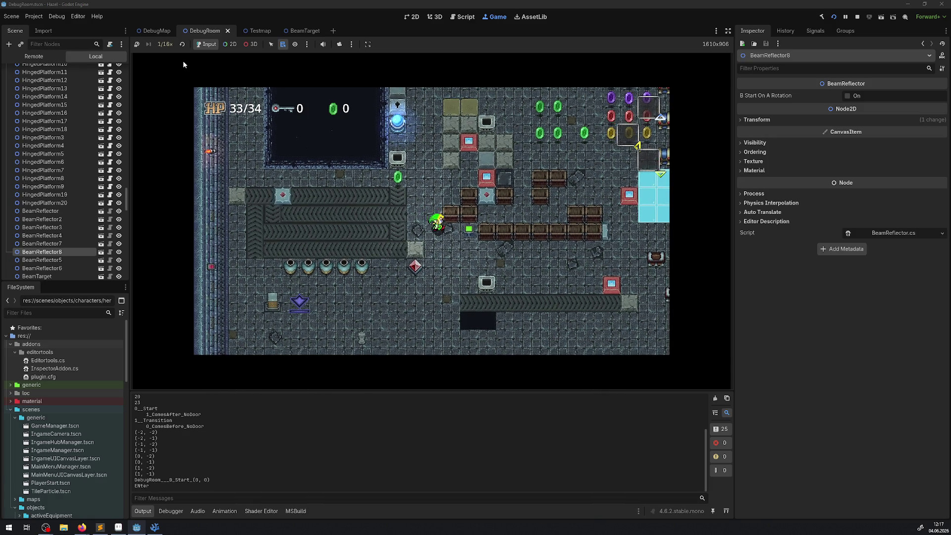
key("Right")
key("Down")
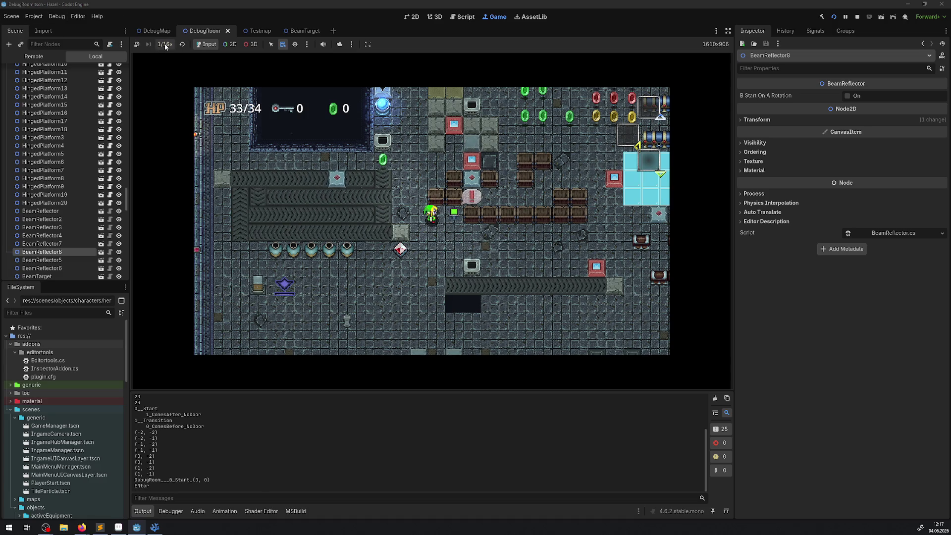
- Set the game speed to 1/4× and restart the running game
left_click(165, 44)
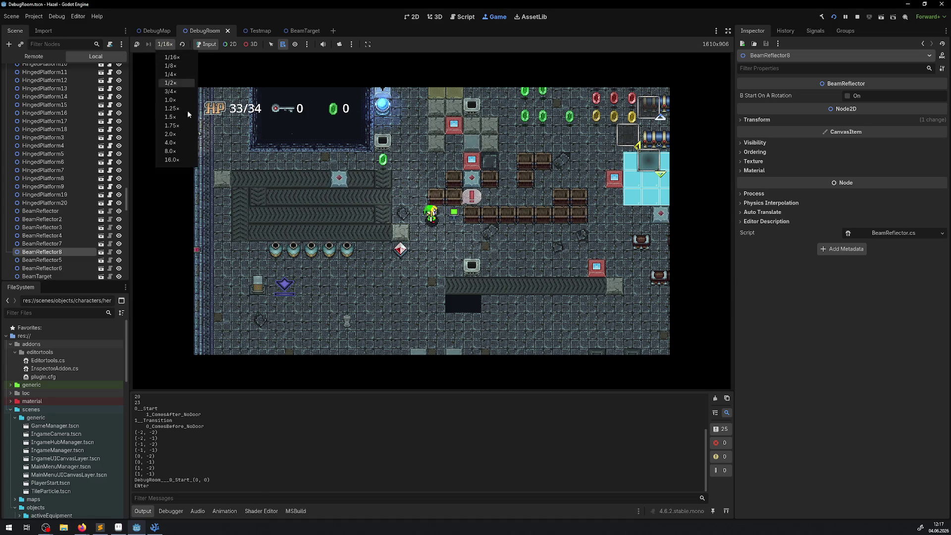
left_click(178, 74)
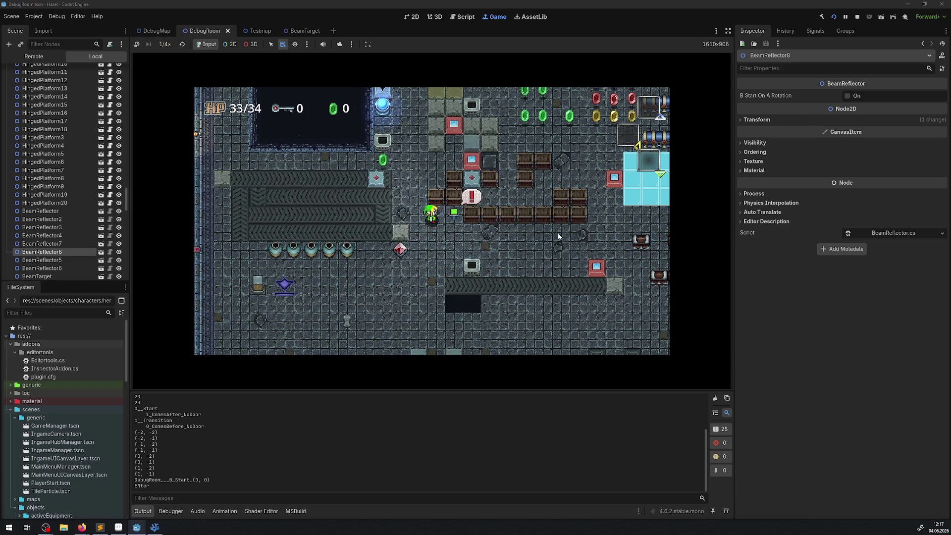
left_click(859, 18)
left_click(834, 19)
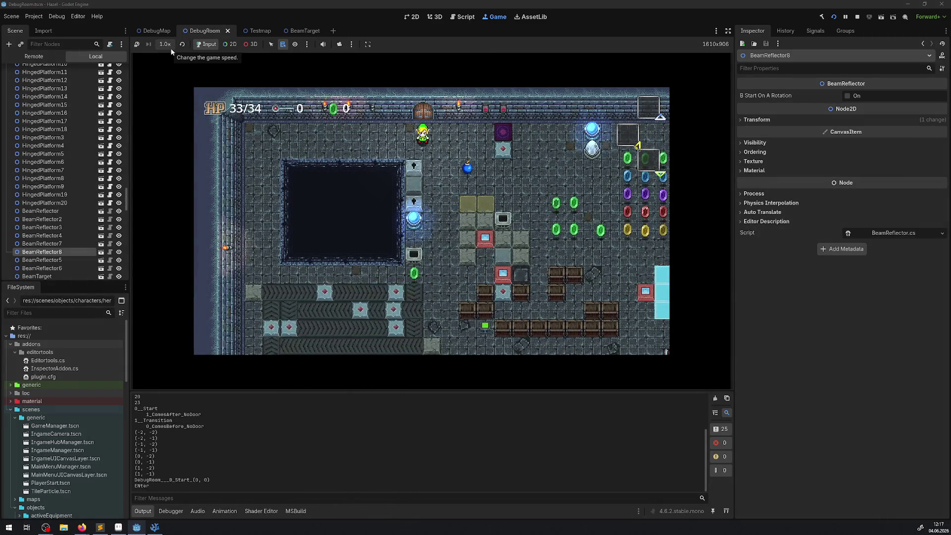
- Set the speed back to 1/4× and walk the player down past the blue orb
left_click(166, 45)
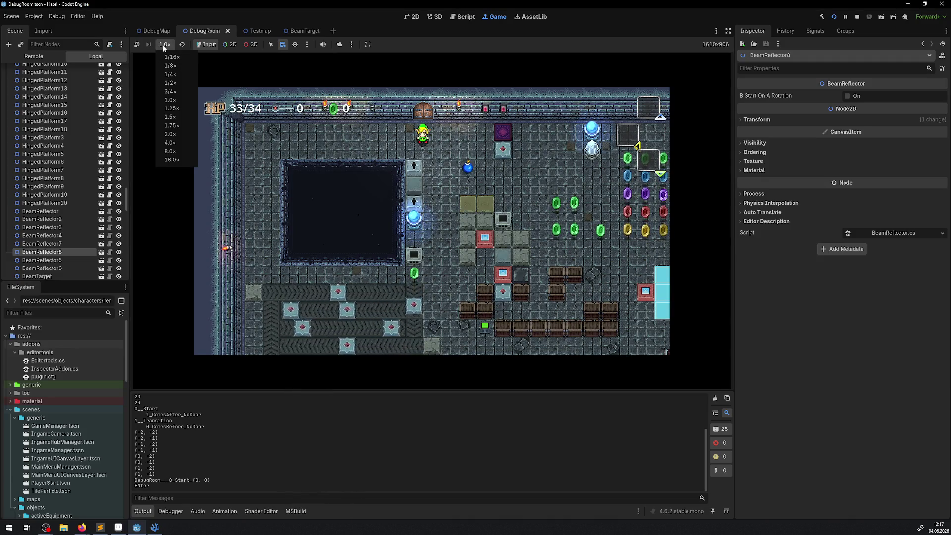
left_click(171, 75)
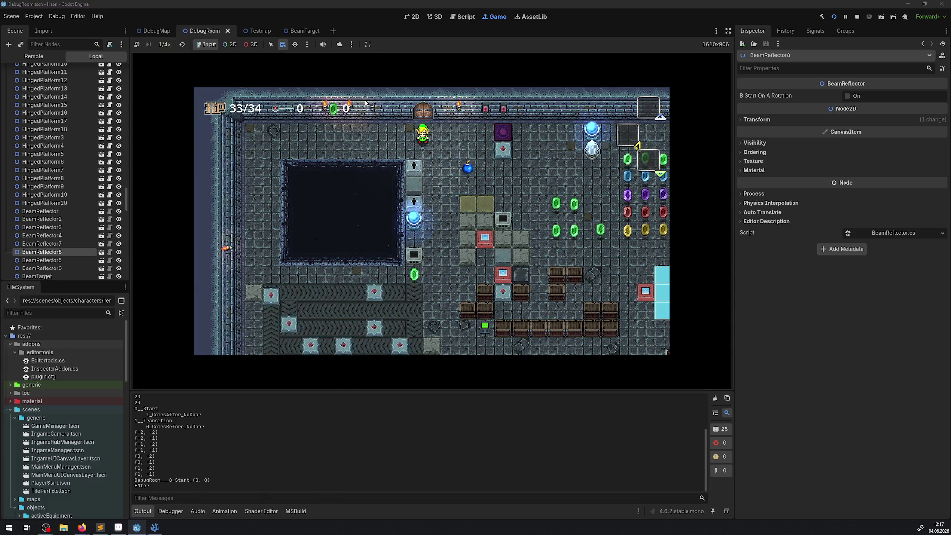
key("Down")
key("Down")
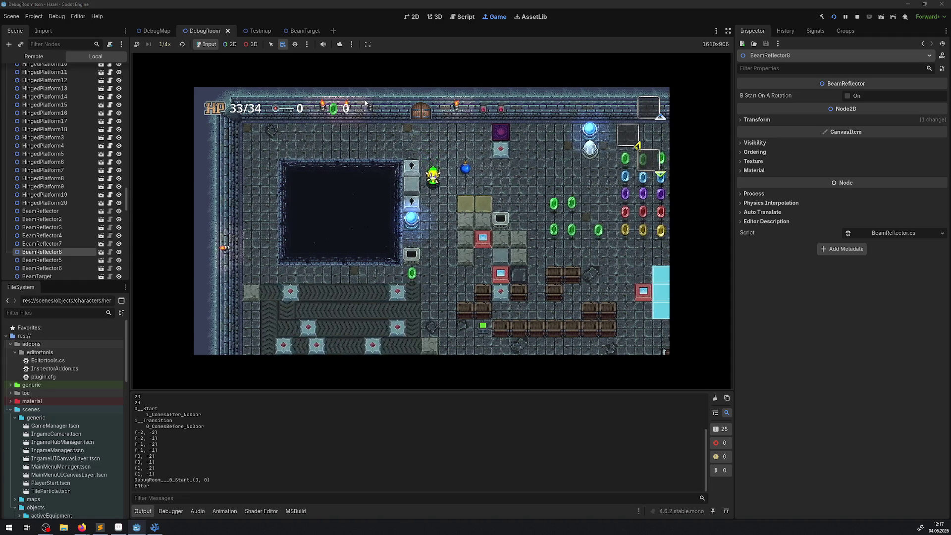
key("Down")
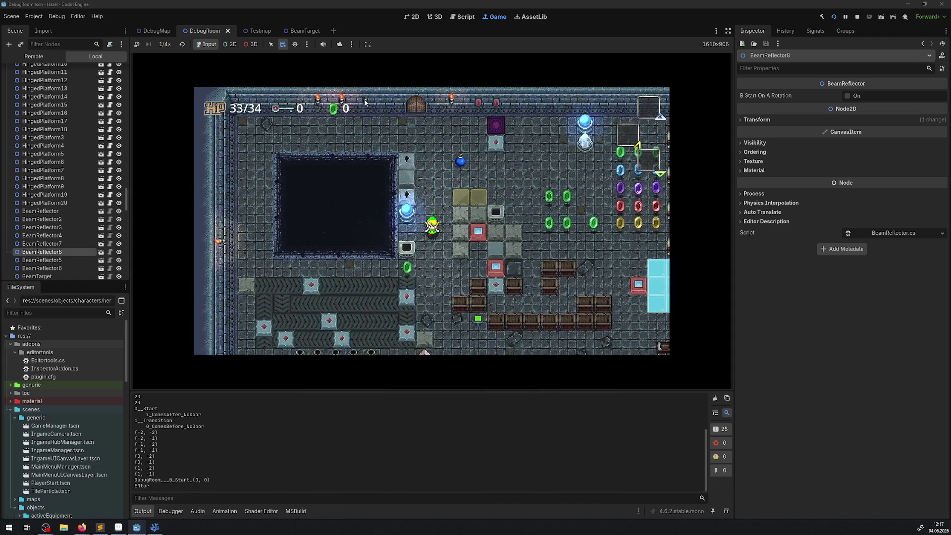
key("Down")
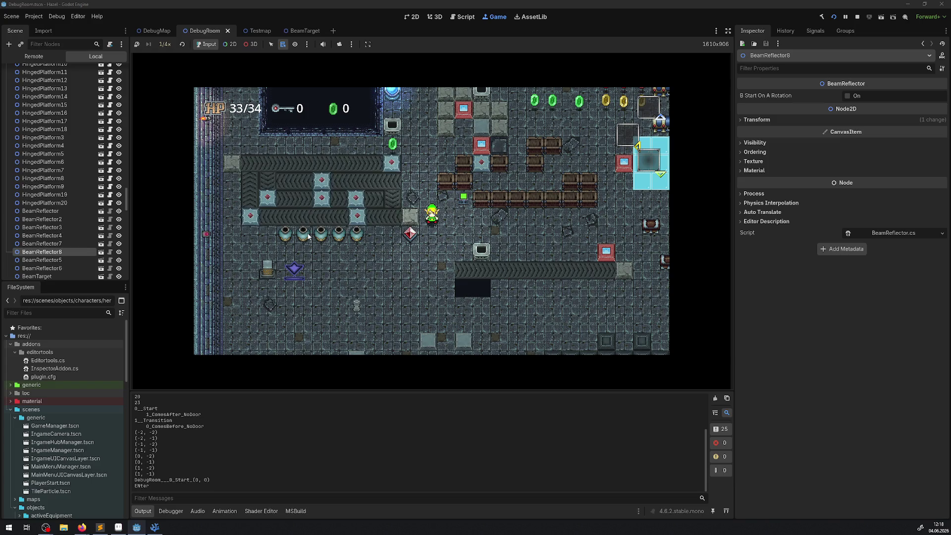
- Drop the game speed to 1/8×, watch the beams, then stop the game
left_click(165, 44)
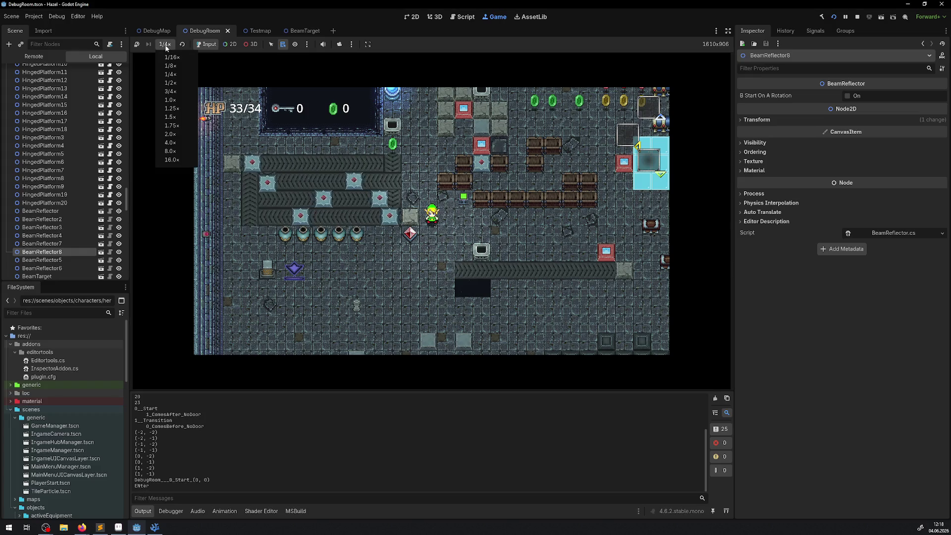
left_click(183, 66)
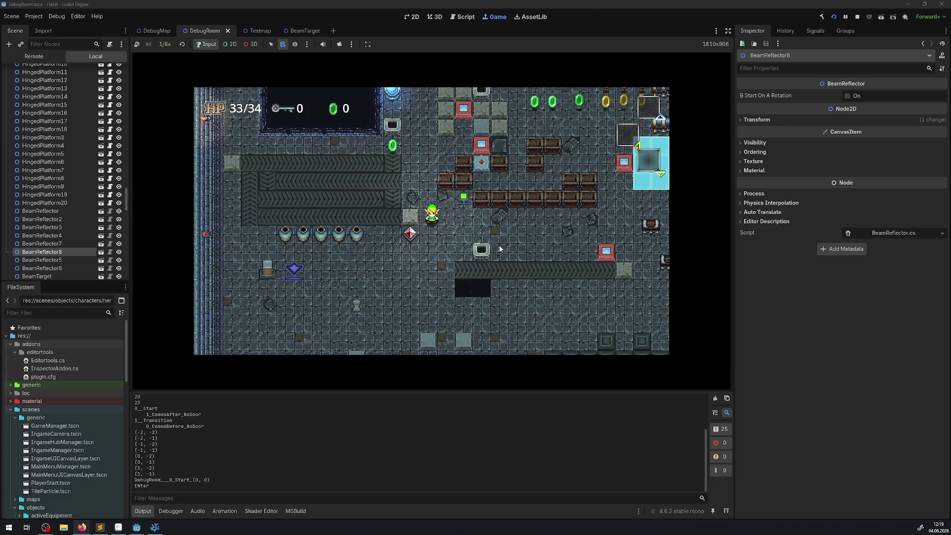
left_click(860, 17)
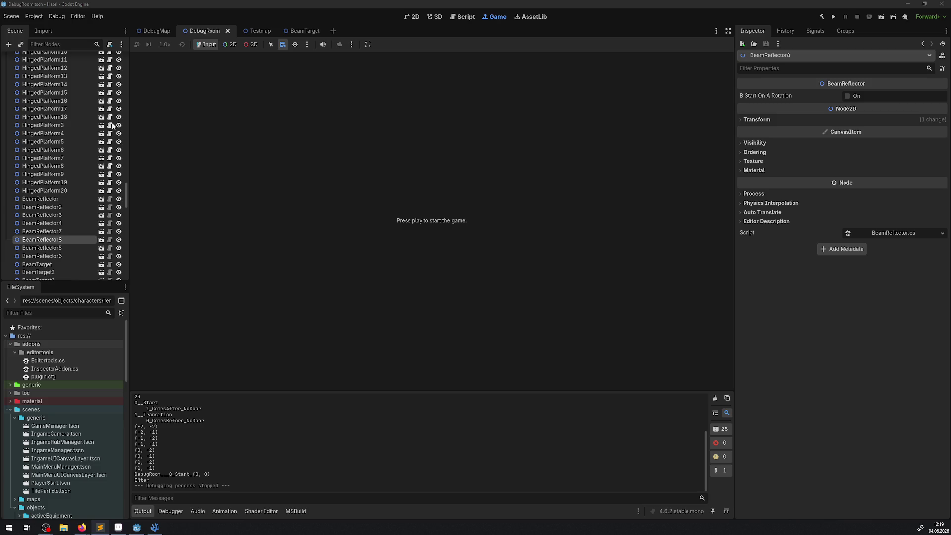
- In DebugRoom, drag BeamReflector7 and BeamReflector8 to the left, then relaunch the game
left_click(259, 32)
left_click(412, 17)
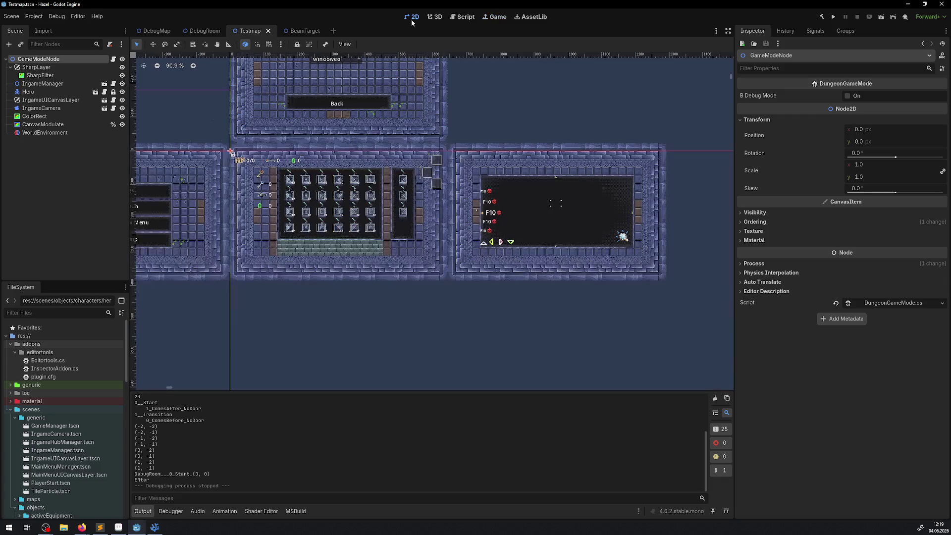
left_click(198, 31)
scroll(402, 199, "down", 5)
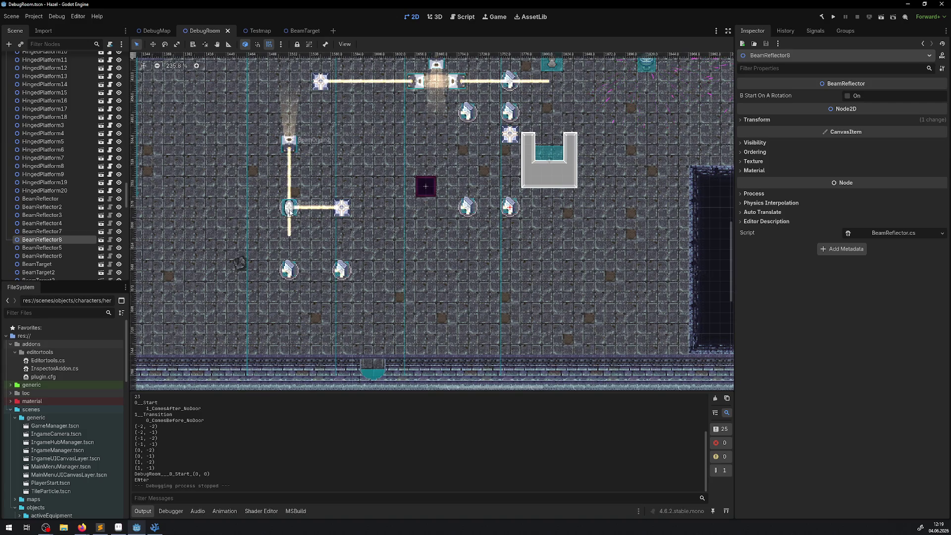
left_click_drag(467, 207, 224, 206)
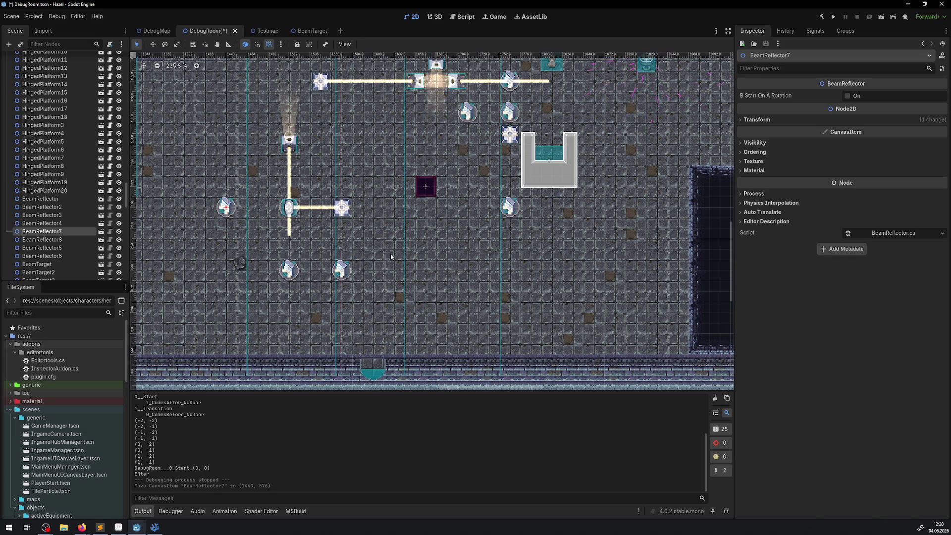
left_click_drag(509, 209, 224, 270)
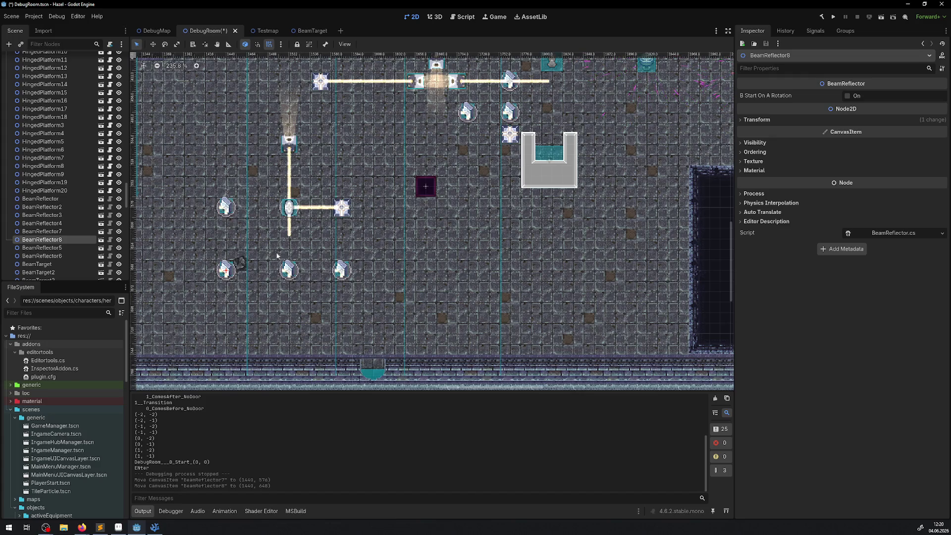
left_click(833, 18)
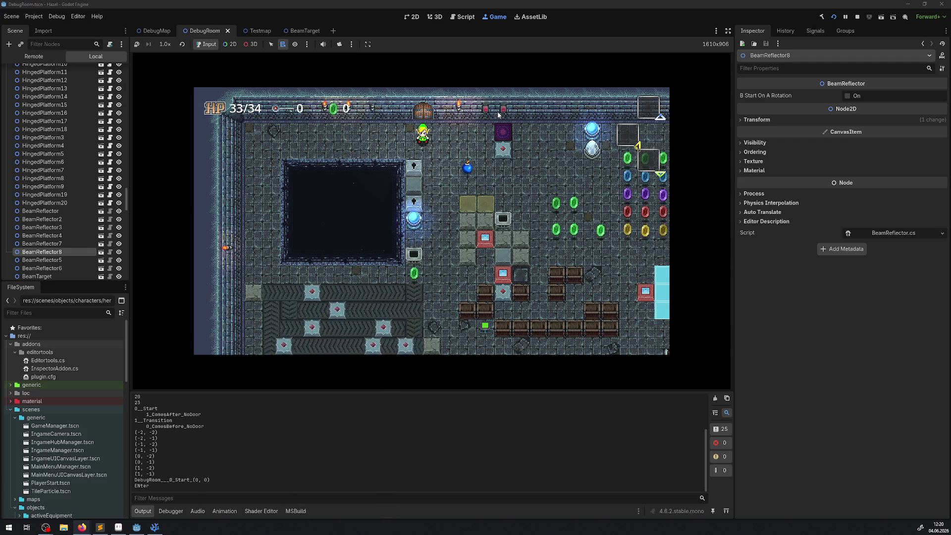
left_click(171, 511)
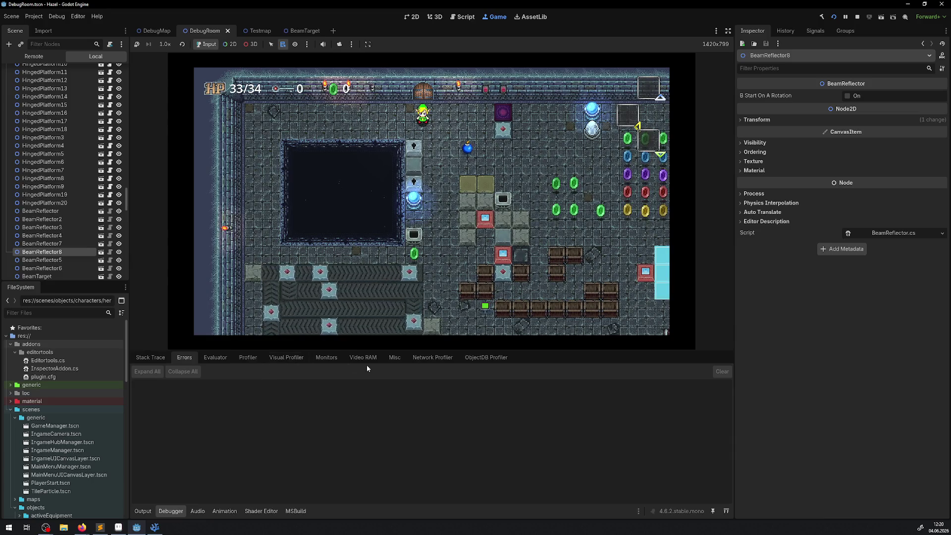
left_click(330, 359)
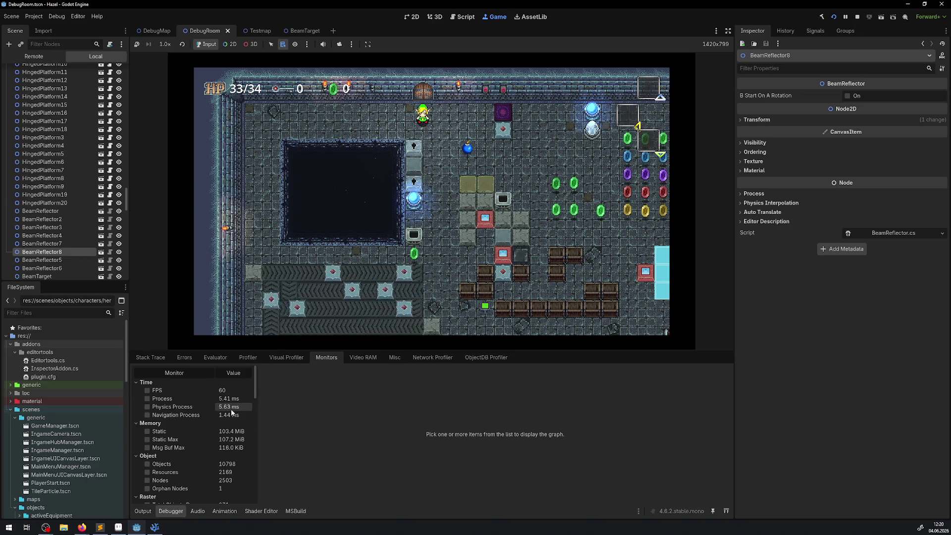
left_click(142, 511)
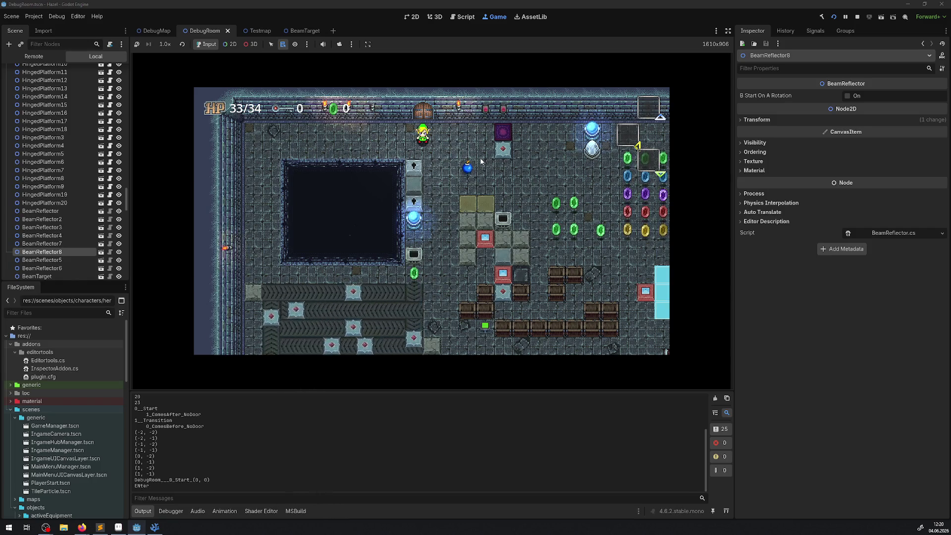
- Walk the player down into the lower area, then stop the running game
key("Down")
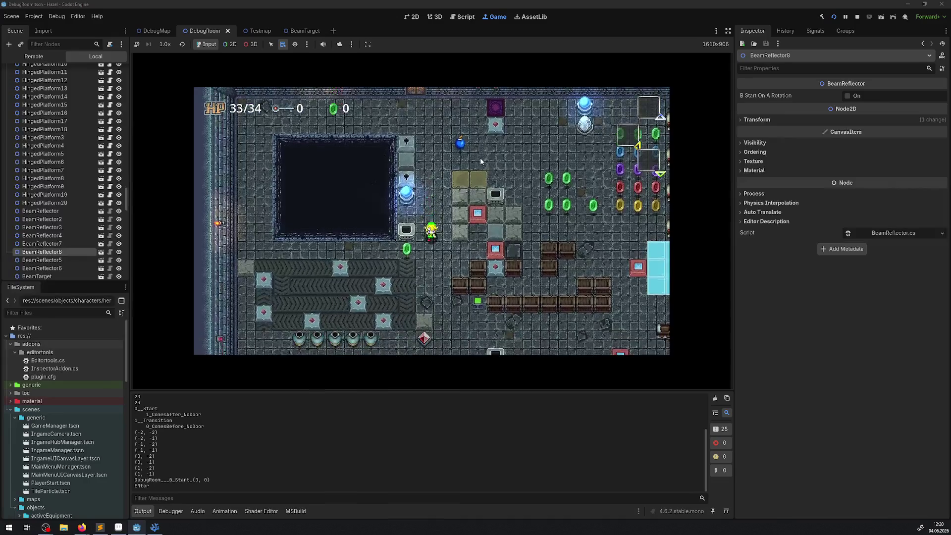
key("Down")
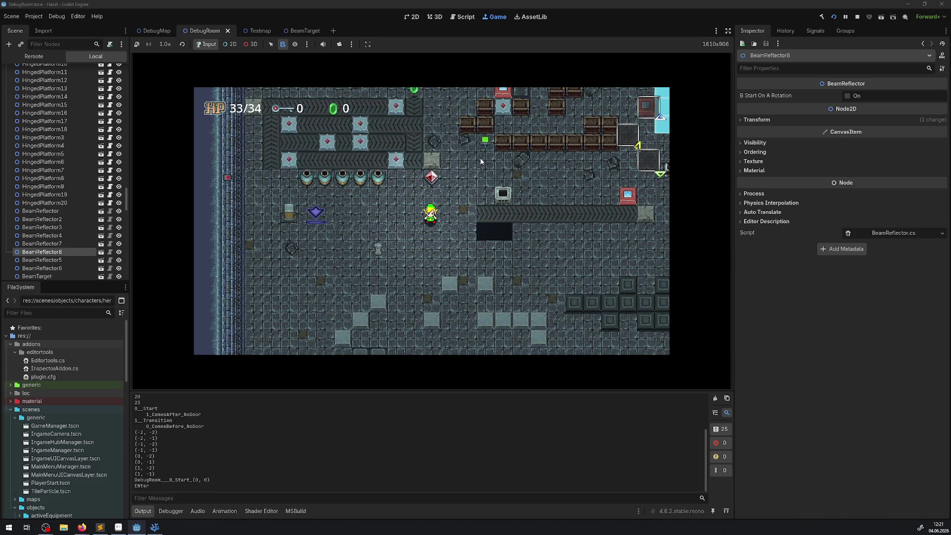
left_click(858, 18)
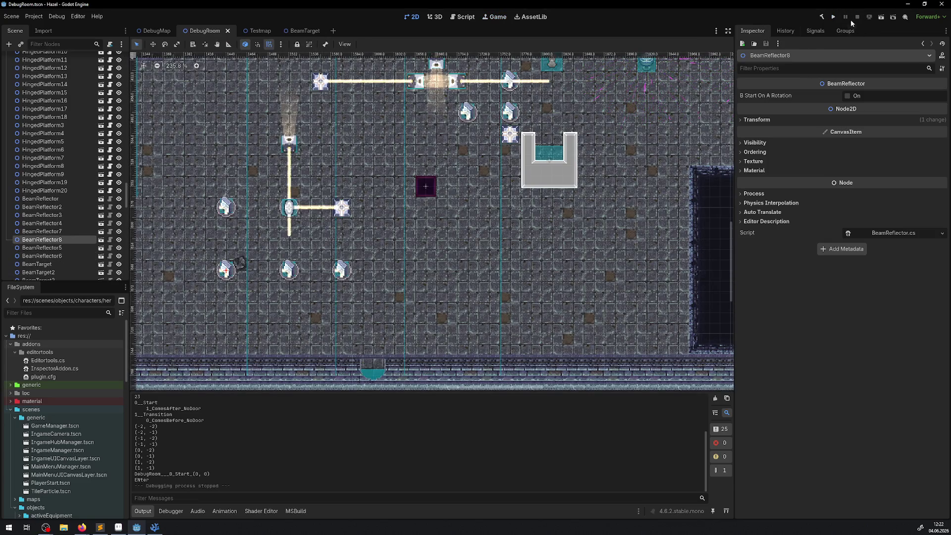
- Relaunch the game and walk the player down-right, collecting the gems
left_click(834, 18)
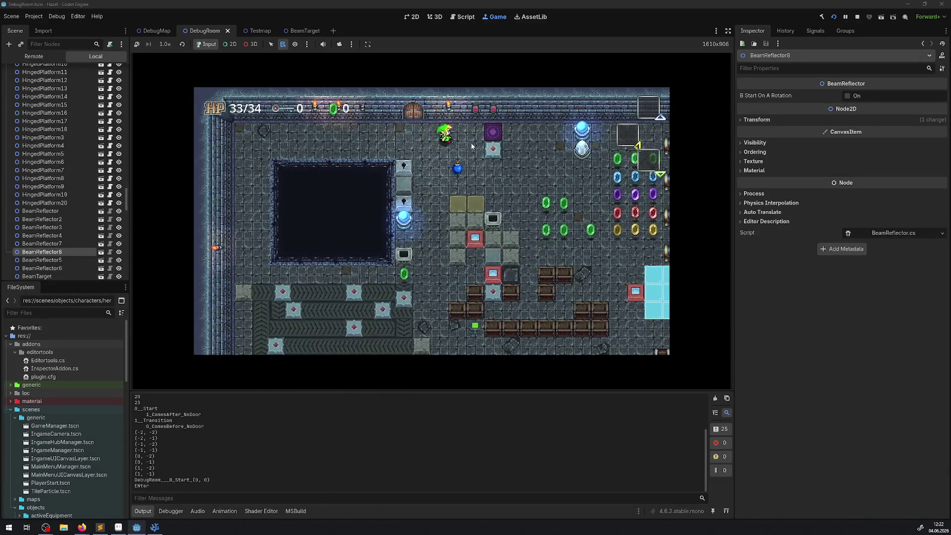
key("Down")
key("Right")
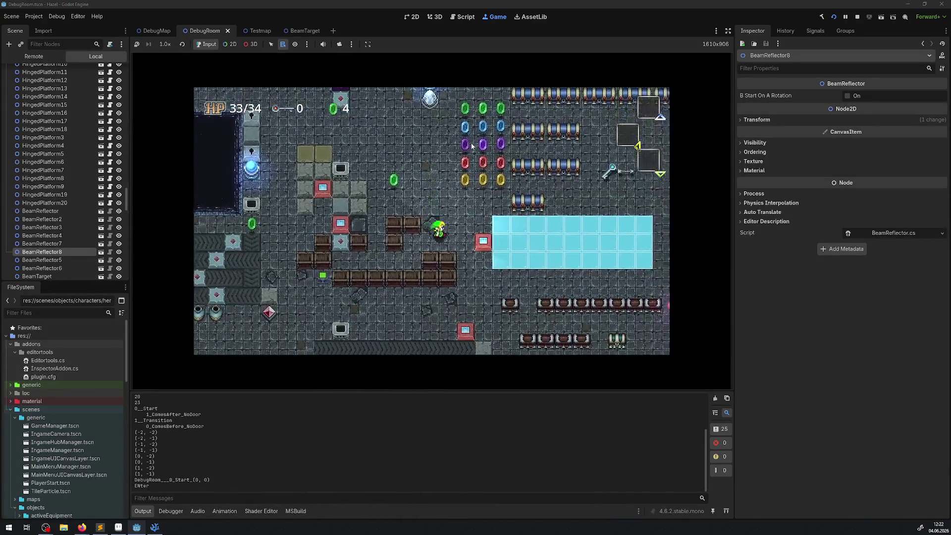
key("Down")
key("Right")
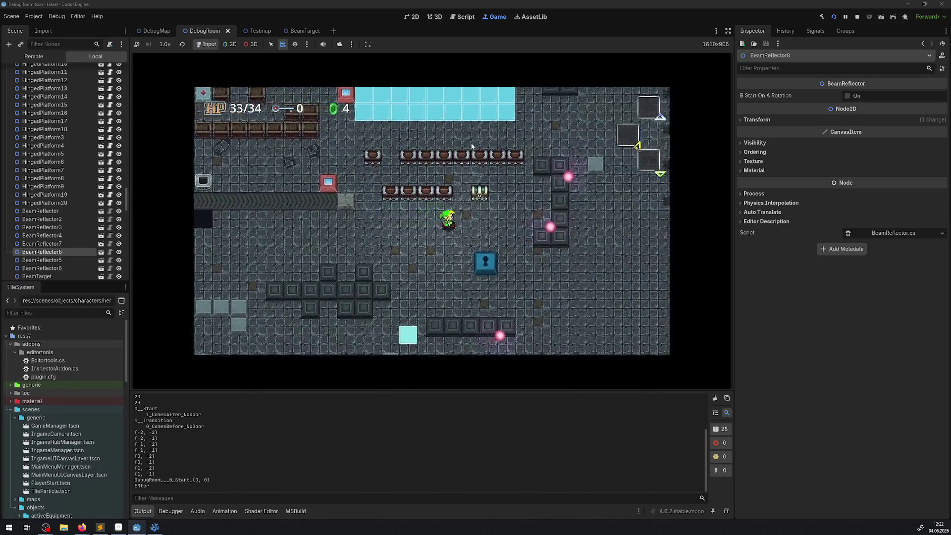
key("Right")
key("Down")
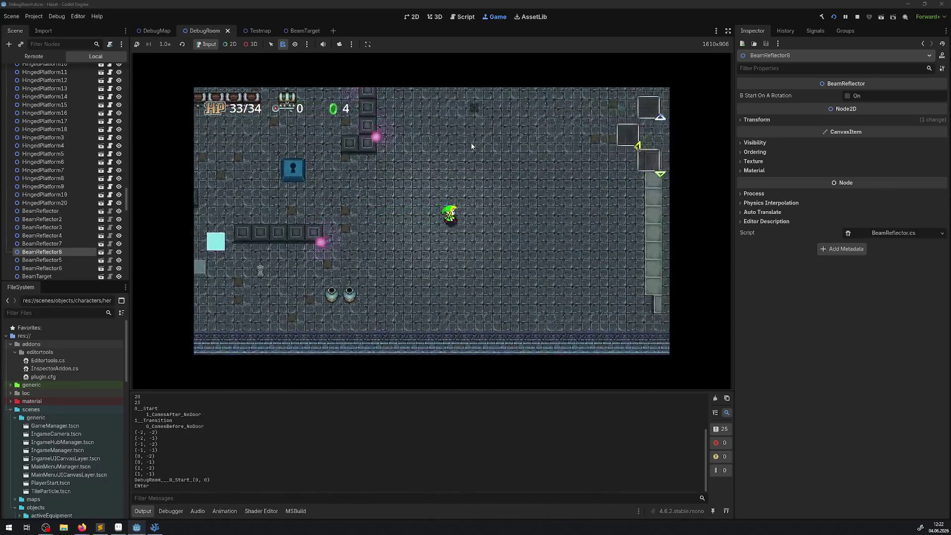
- Walk right up to the beam reflectors, then back left along the beam row
key("Right")
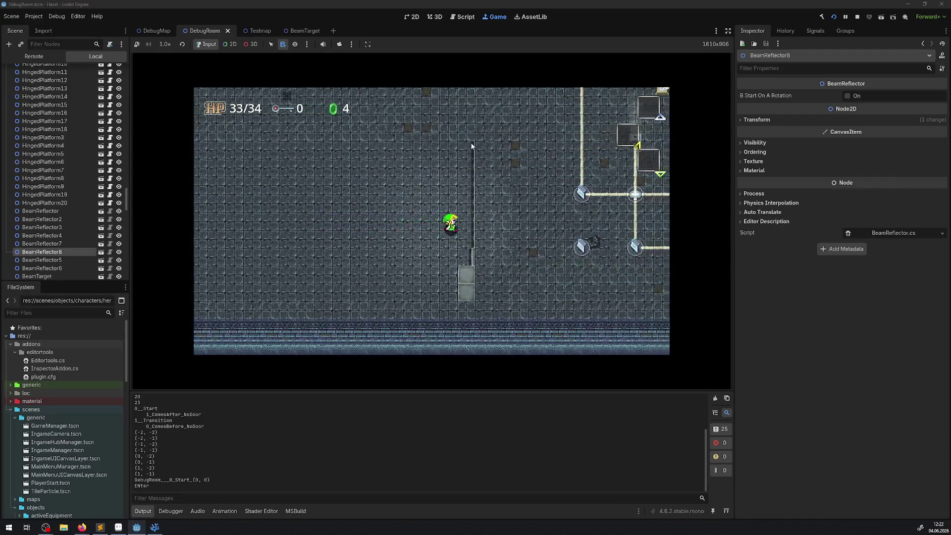
key("Right")
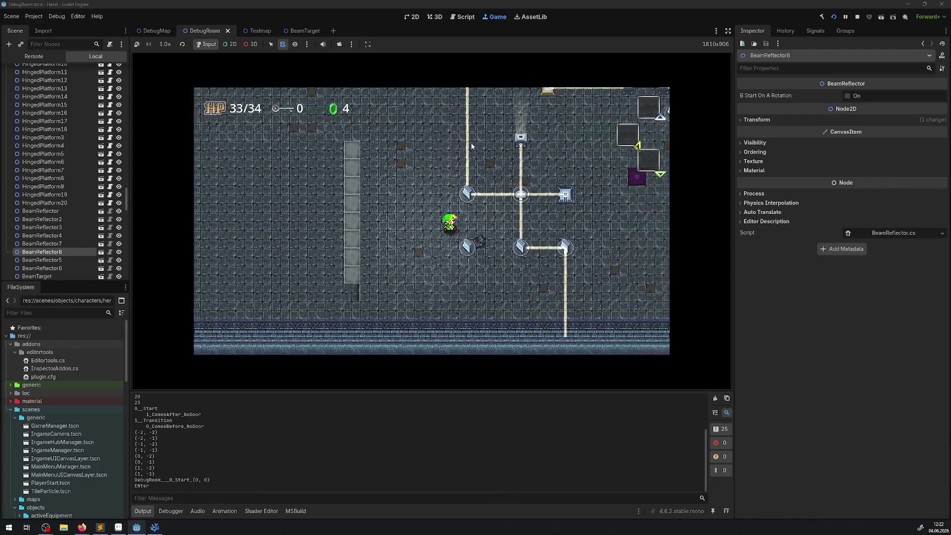
key("Right")
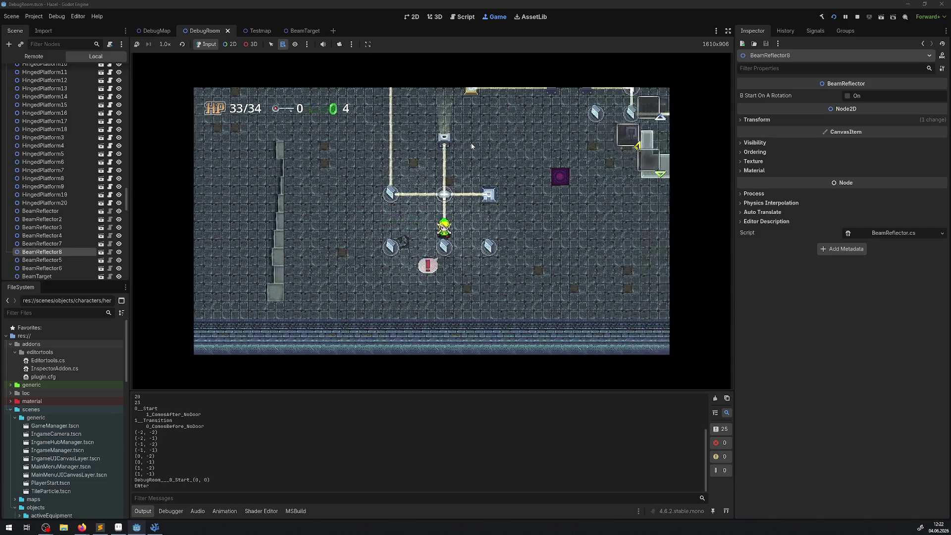
key("Down")
key("Left")
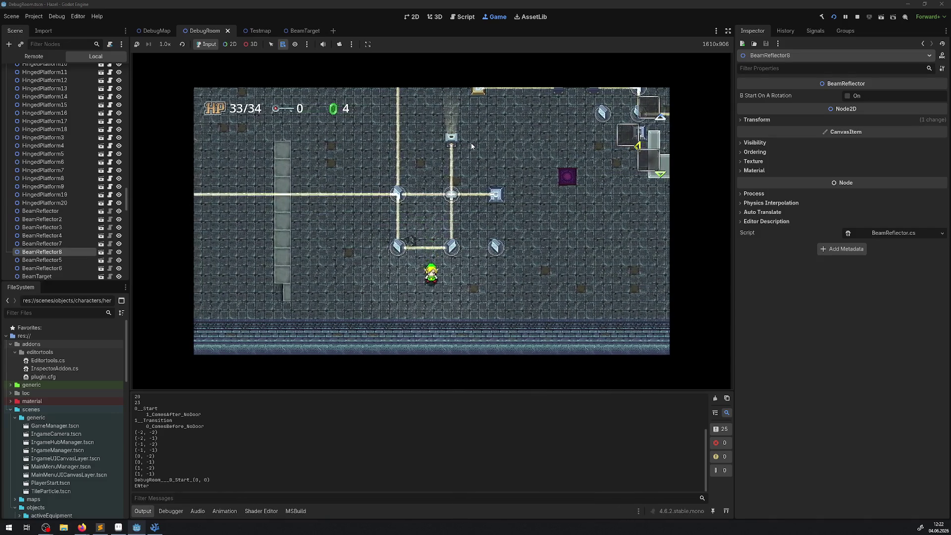
key("Left")
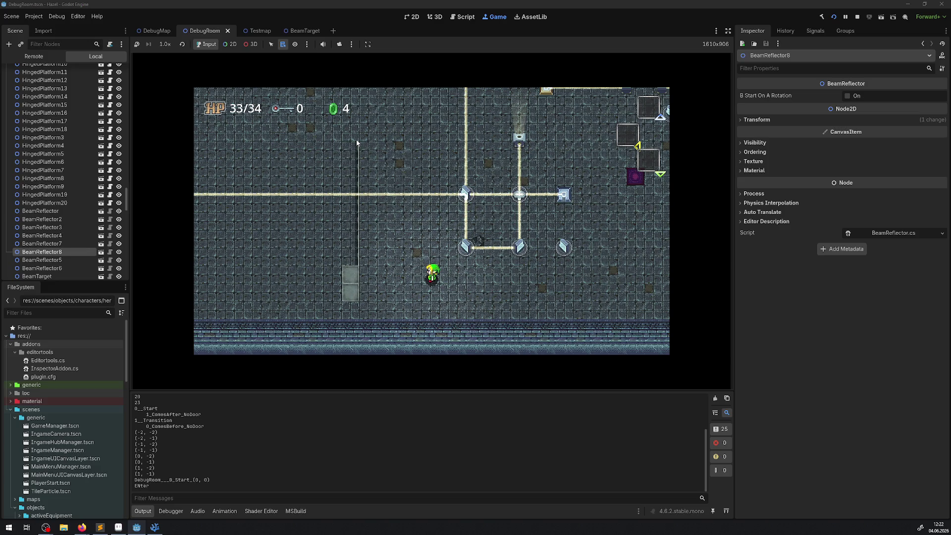
- Walk the player past the beam row toward the warning sign and around the beam square
key("Up")
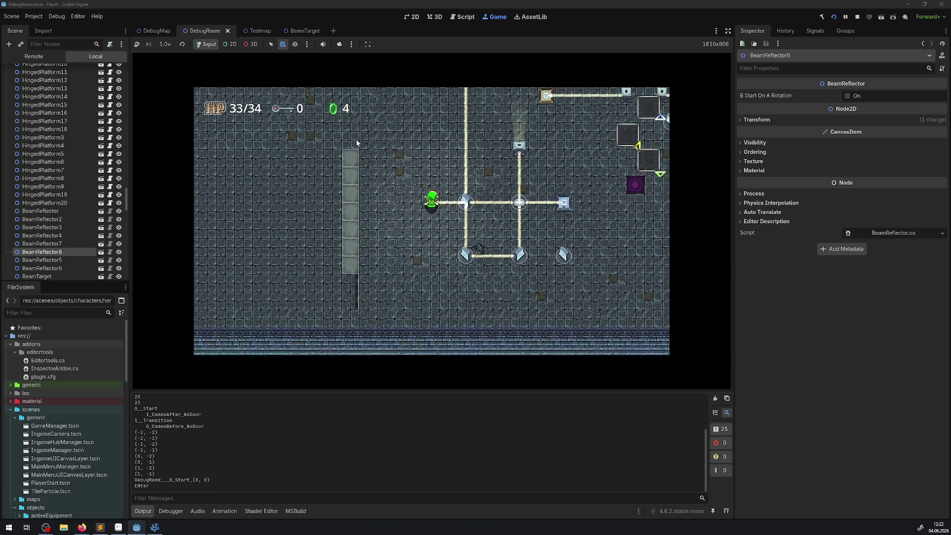
key("Up")
key("Right")
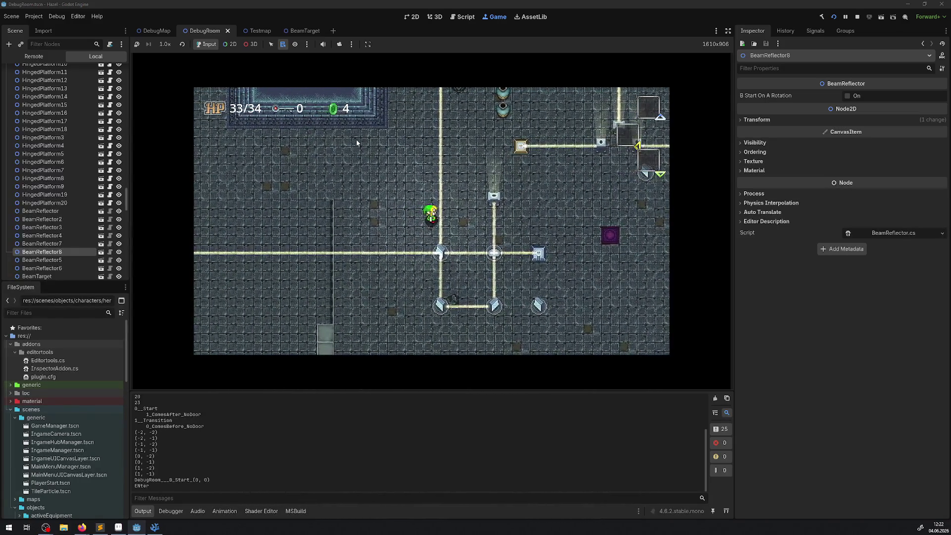
key("Down")
key("Right")
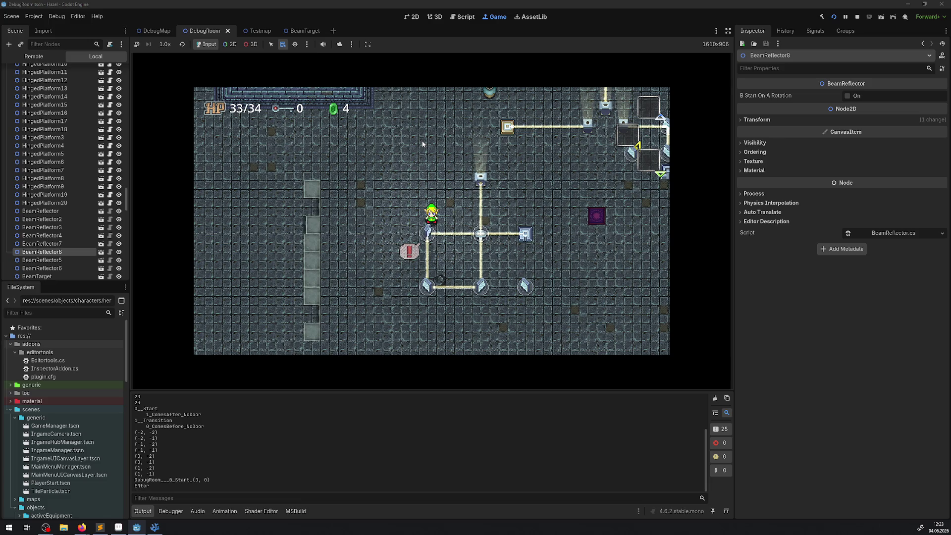
key("Down")
key("Down")
key("Left")
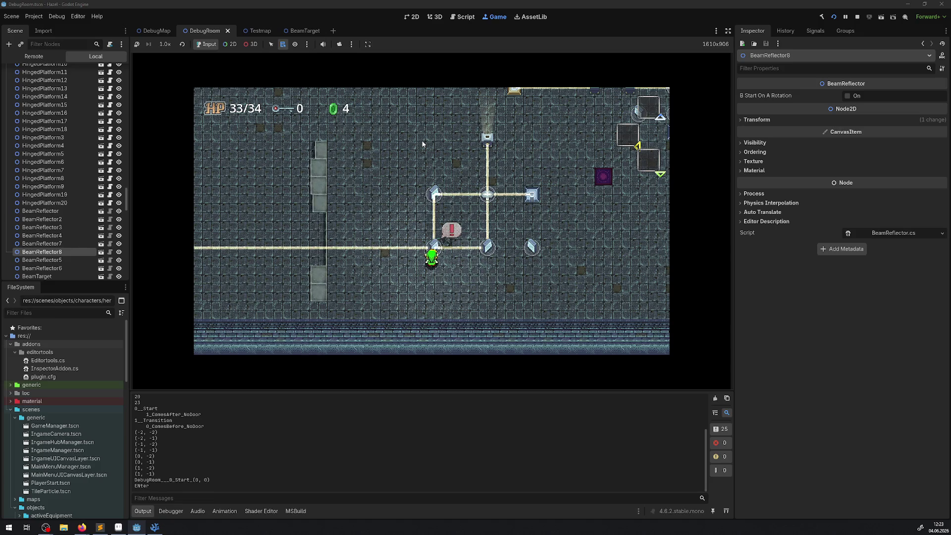
key("Down")
key("Left")
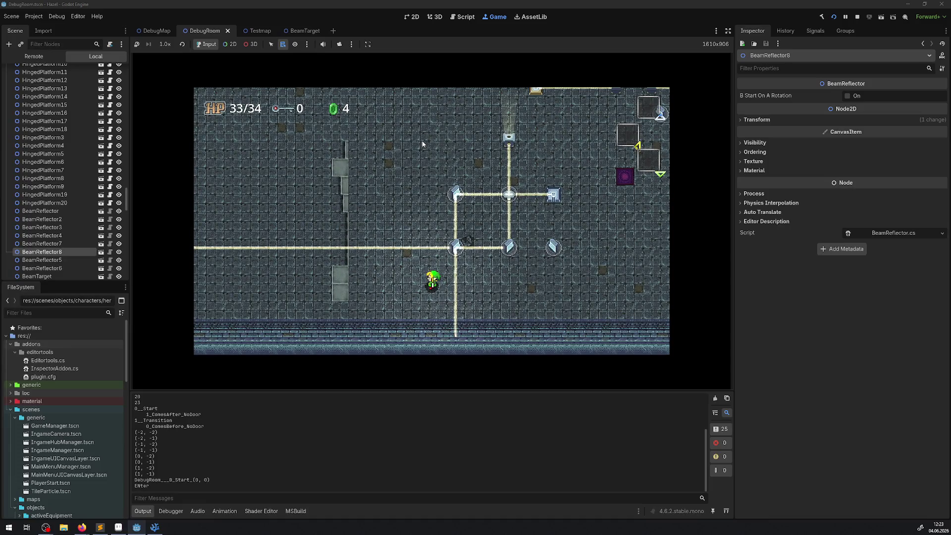
- Step onto the reflector and rotate it with E to close the square beam loop
key("Up")
key("Right")
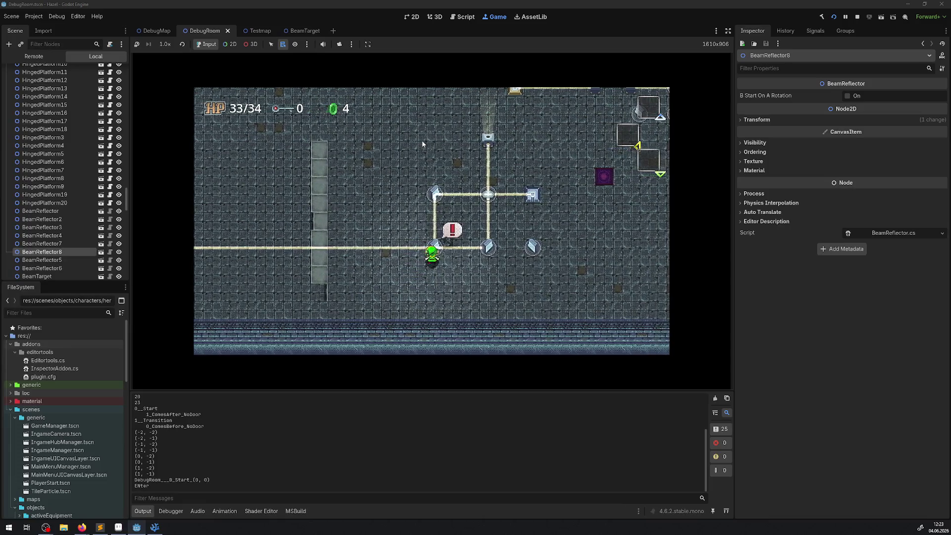
key("e")
key("Down")
key("Right")
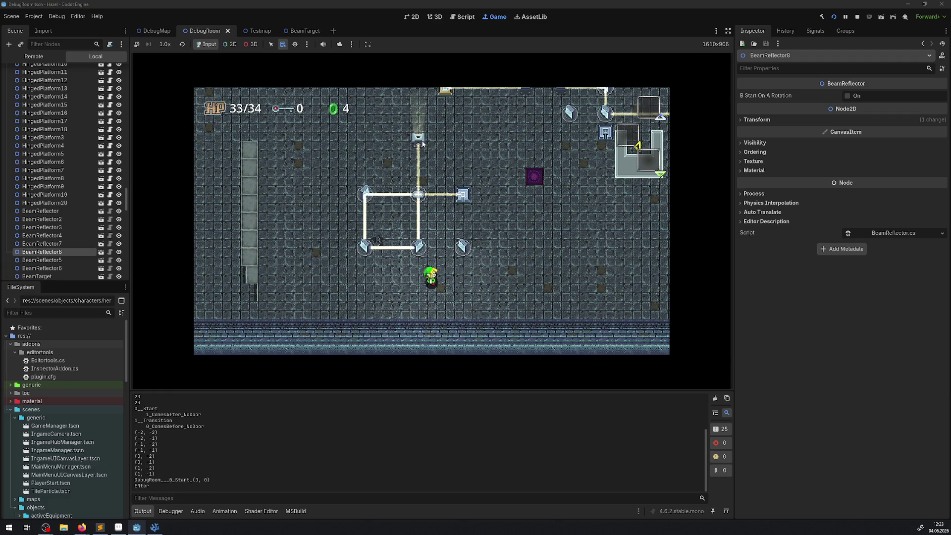
- Walk the player past the beam square to the junction reflector, then up-right toward the upper reflectors
key("Up")
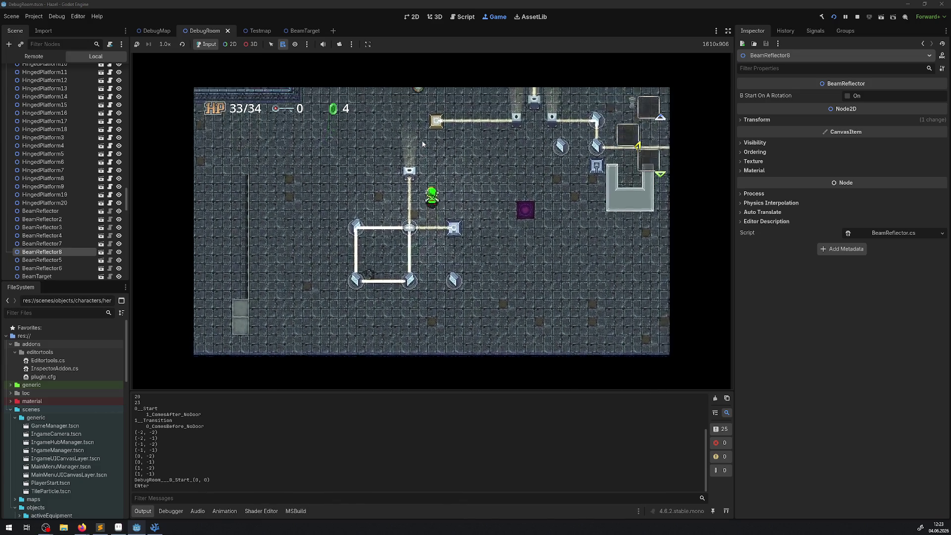
key("Left")
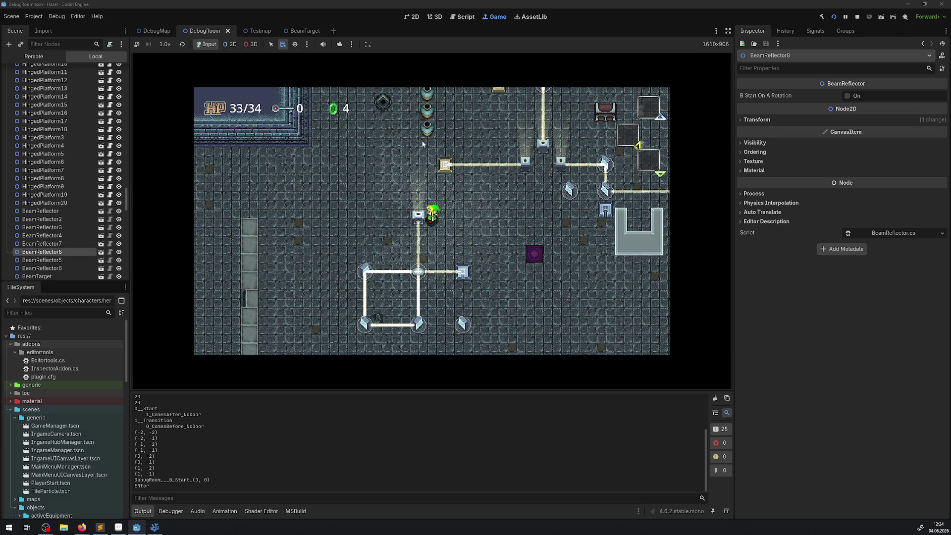
key("Down")
key("Right")
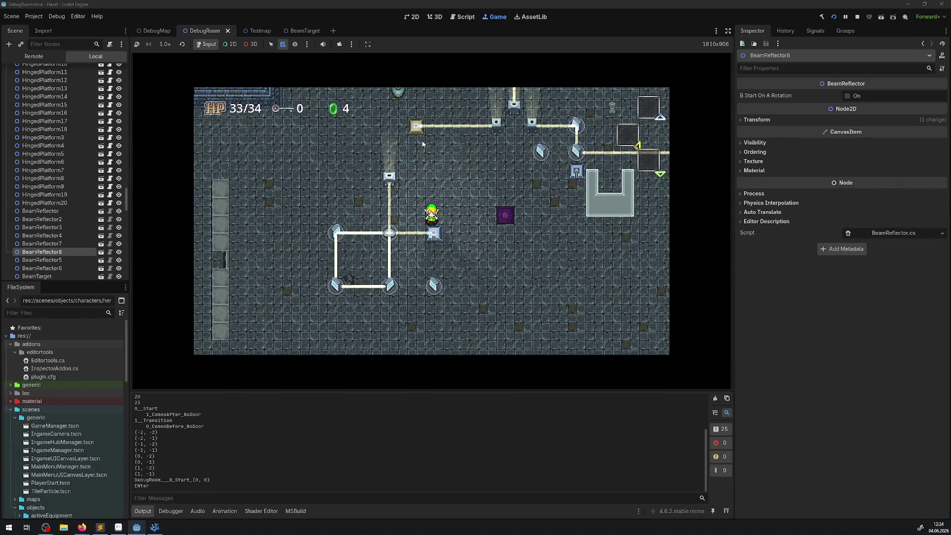
key("Left")
key("Down")
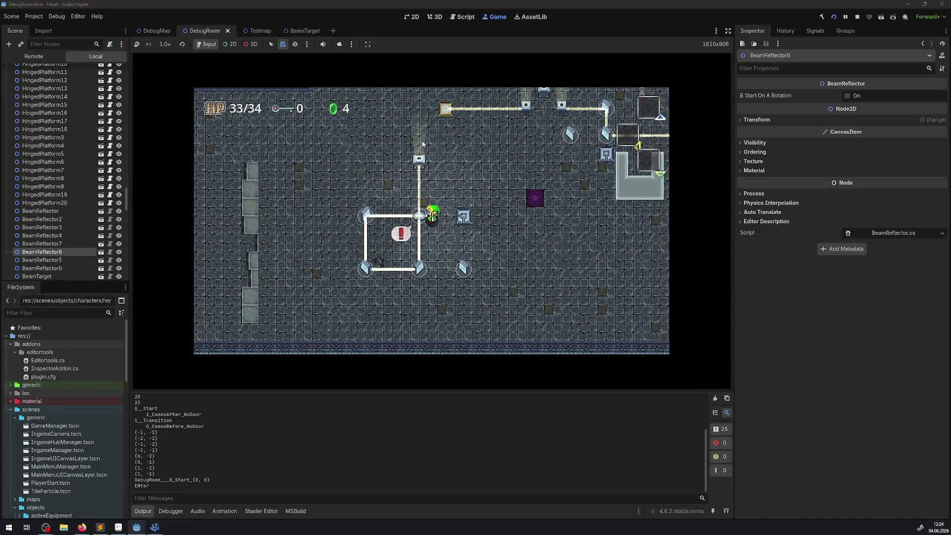
key("Up")
key("Right")
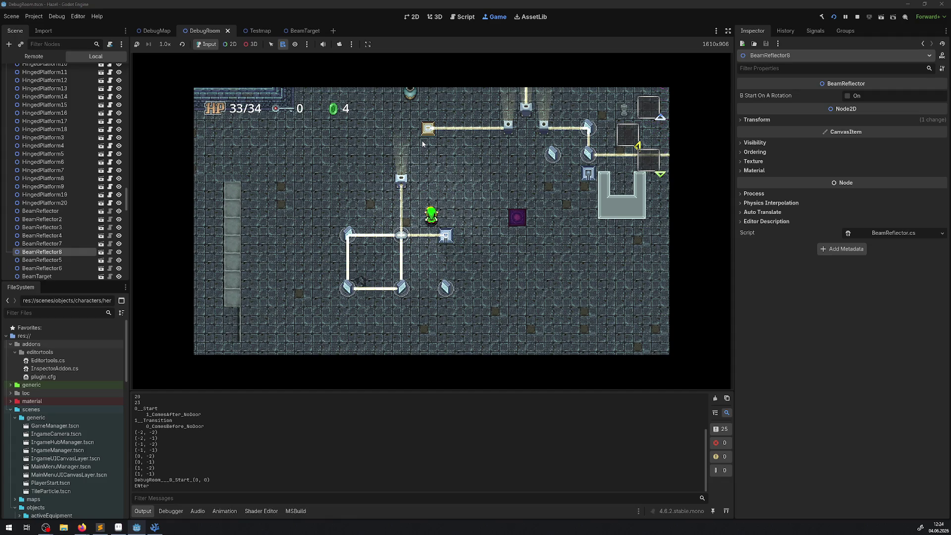
key("Up")
key("Right")
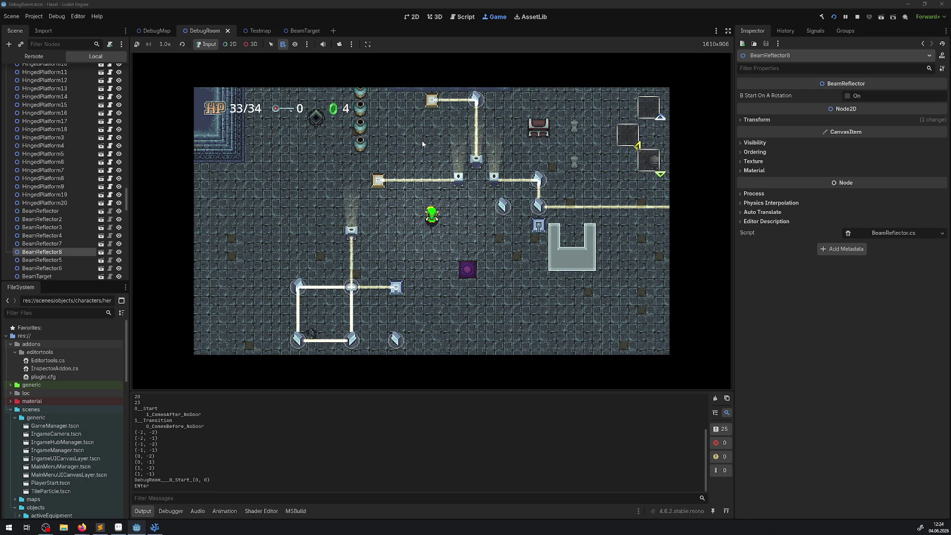
- Walk the character past the beam emitter to the first reflector and rotate it
key("Left")
key("Down")
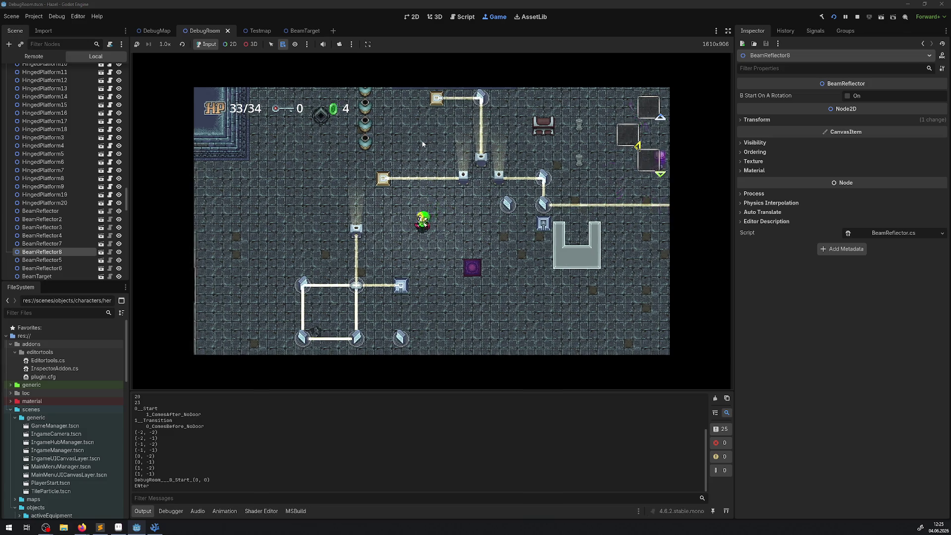
key("Left")
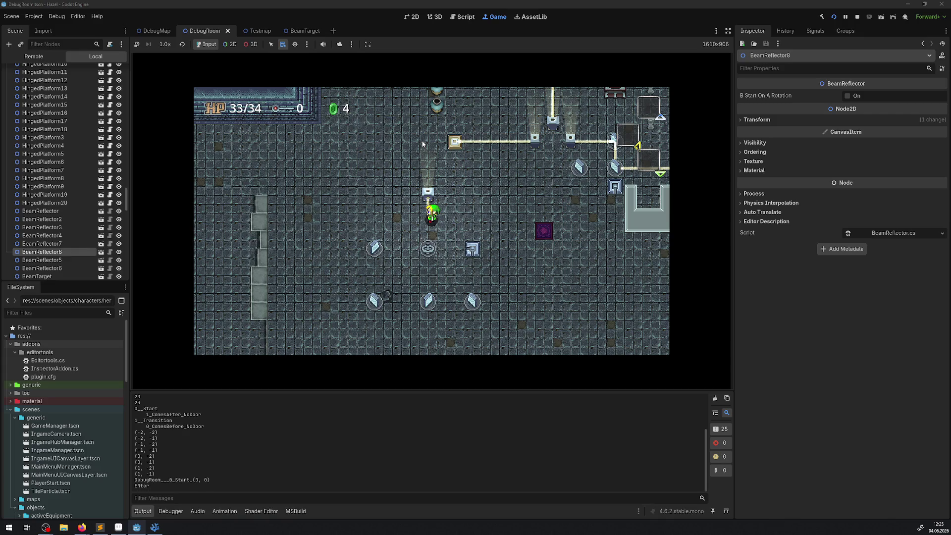
key("Left")
key("Right")
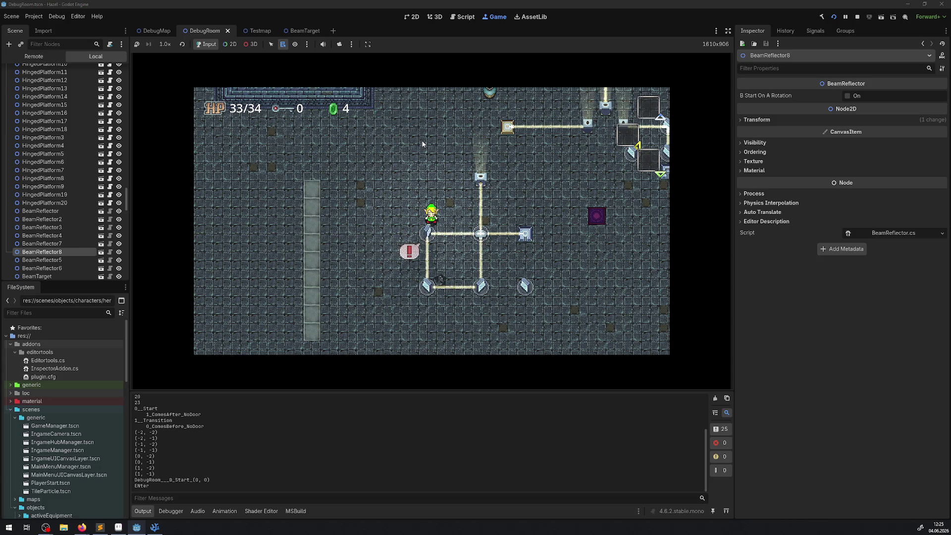
key("e")
key("Left")
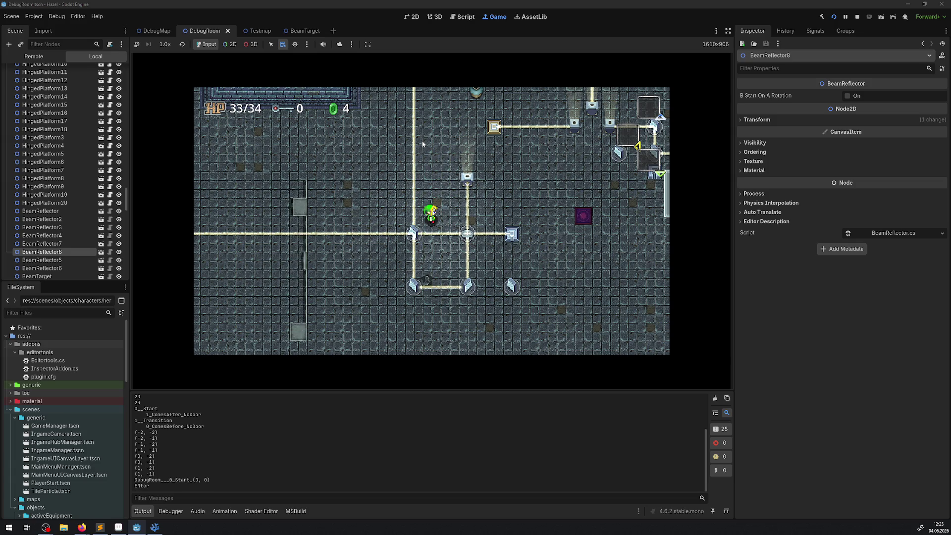
- Walk down to the next reflector and turn it so the beam runs down
key("Down")
key("Right")
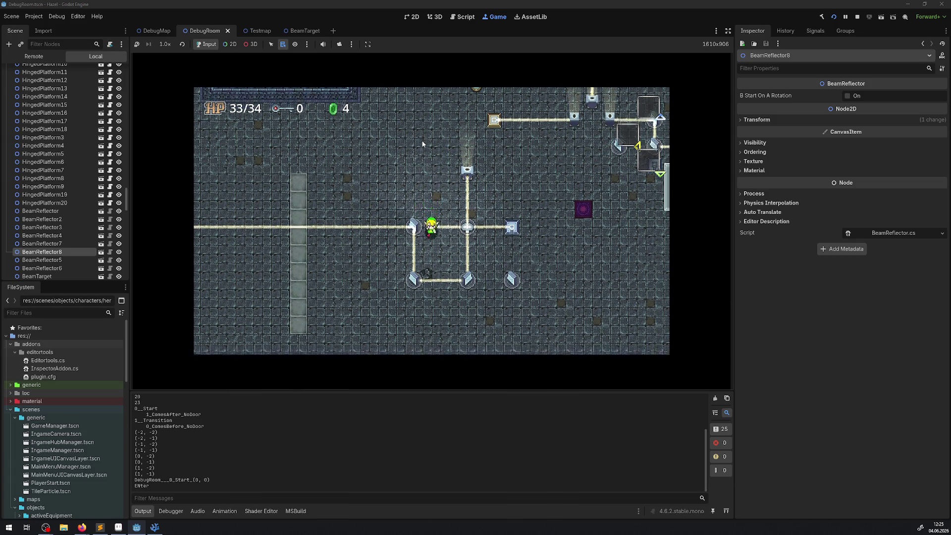
key("Left")
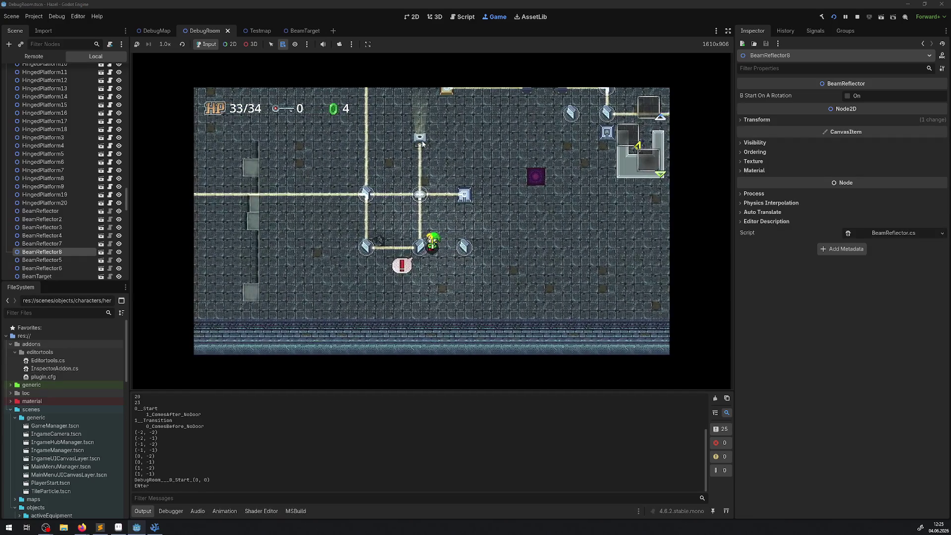
key("space")
key("Down")
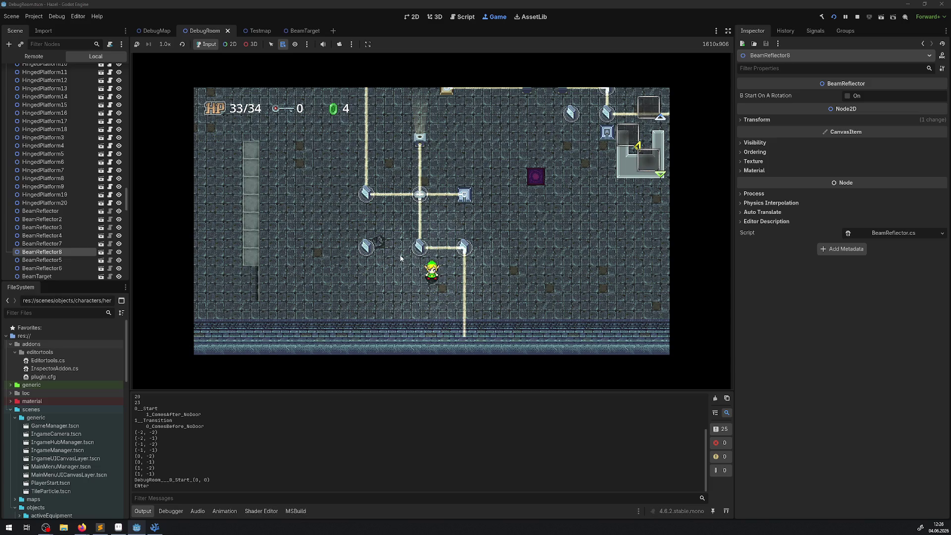
- Walk the character up and left through the rooms above, then back right toward the reflectors
key("Up")
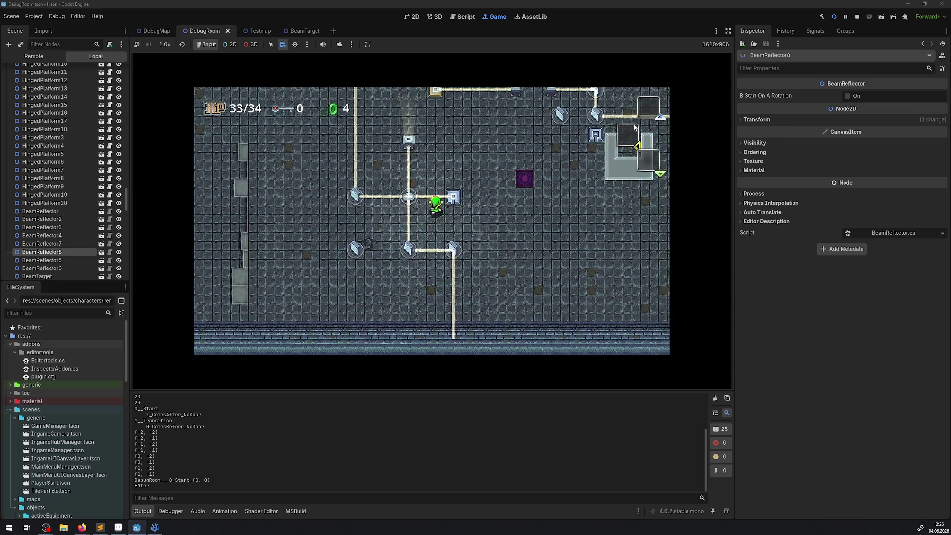
key("Up")
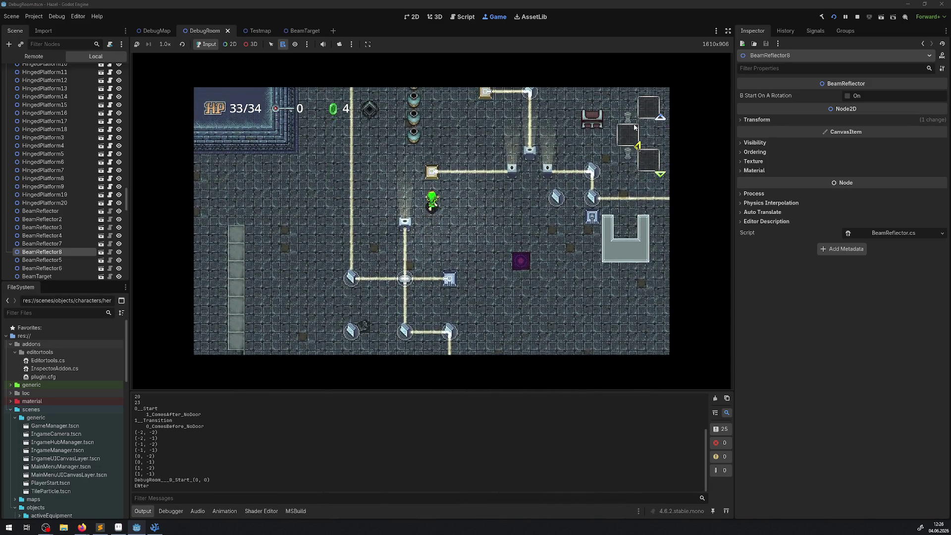
key("Up")
key("Left")
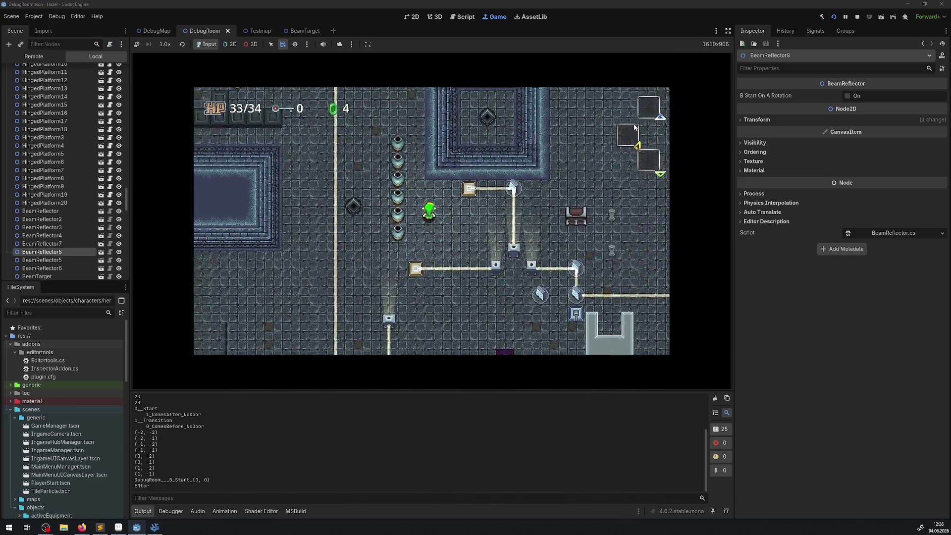
key("Up")
key("Left")
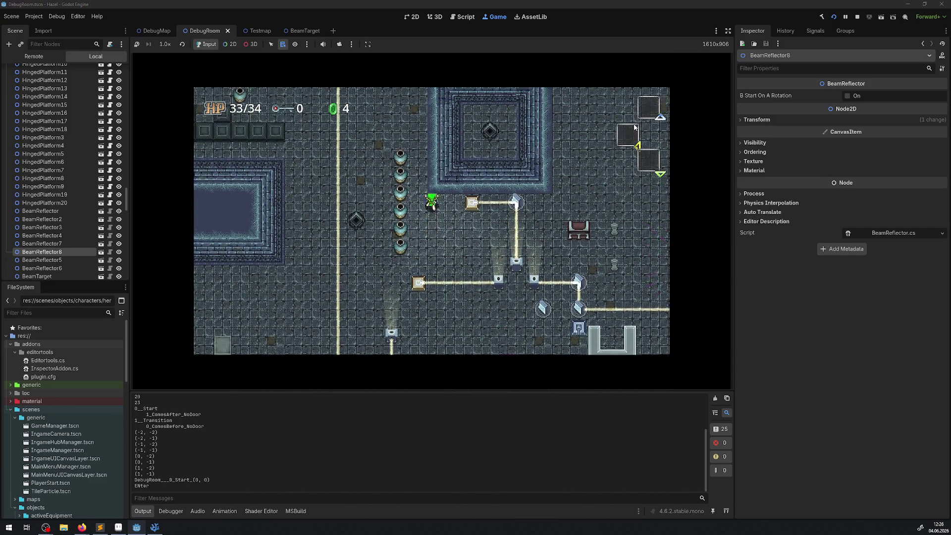
key("Left")
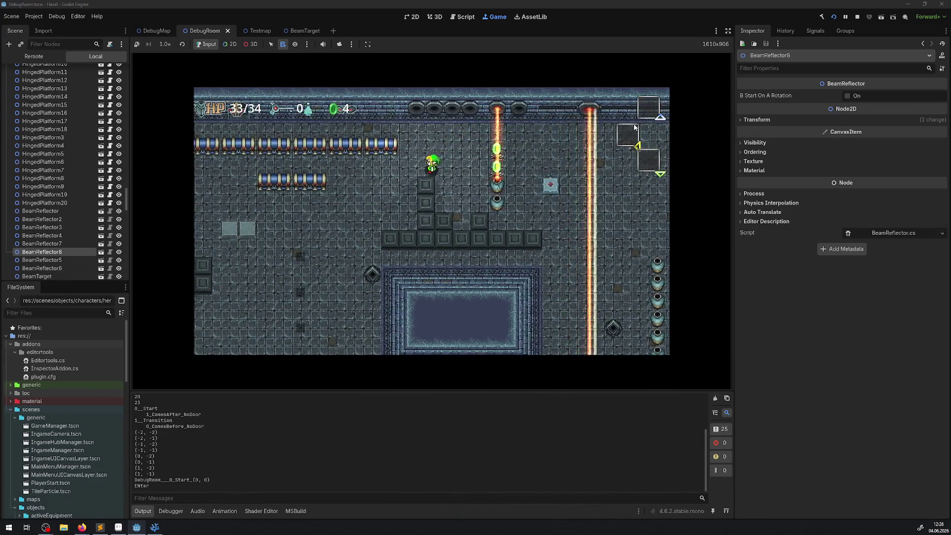
key("Right")
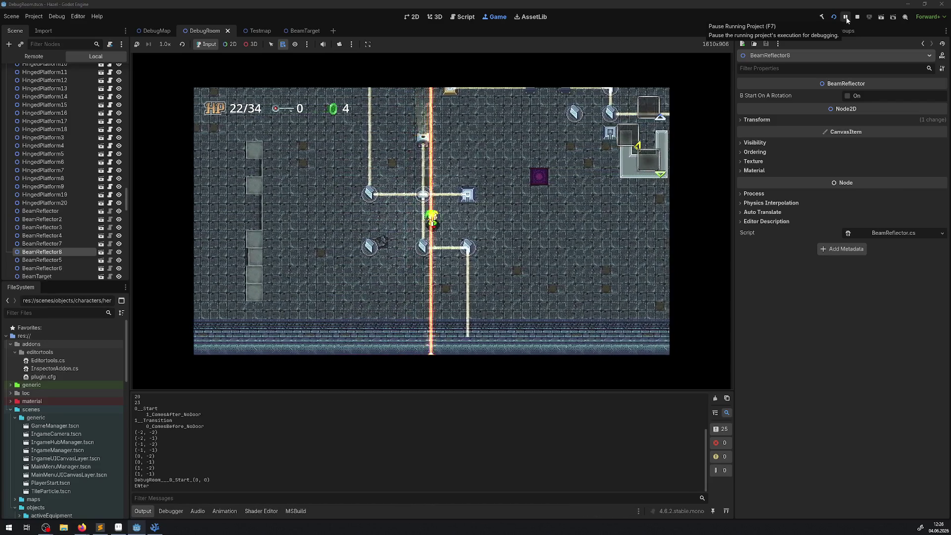
- Walk the character through the red laser to check the damage, then stop the running game
key("Down")
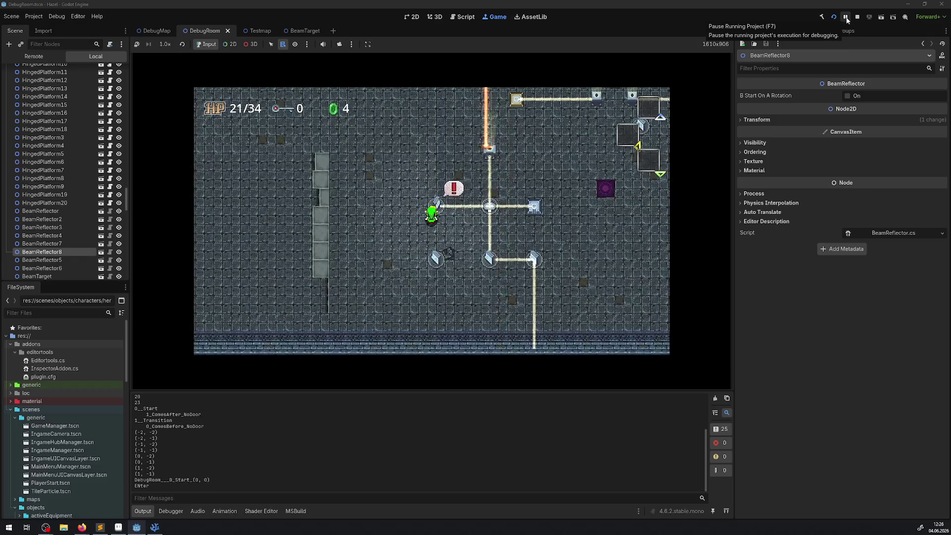
key("Down")
key("Left")
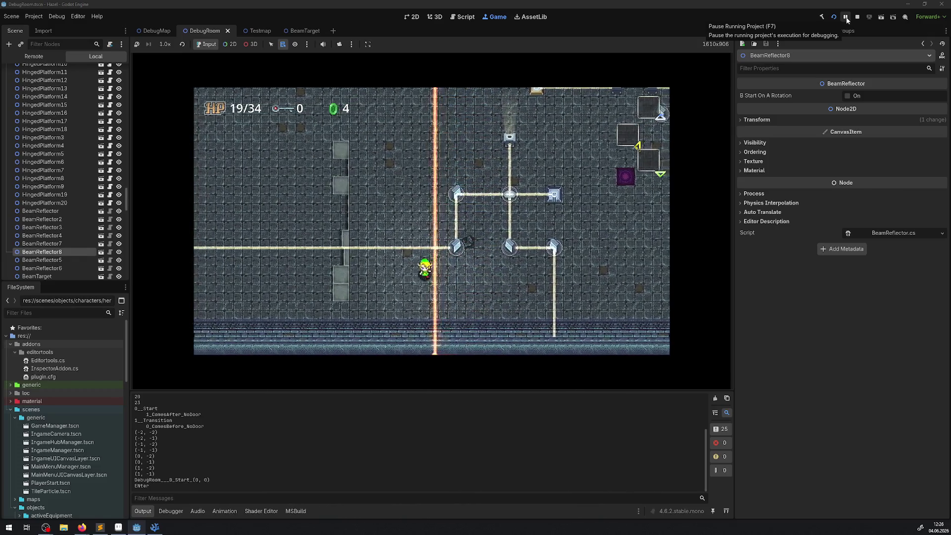
key("Right")
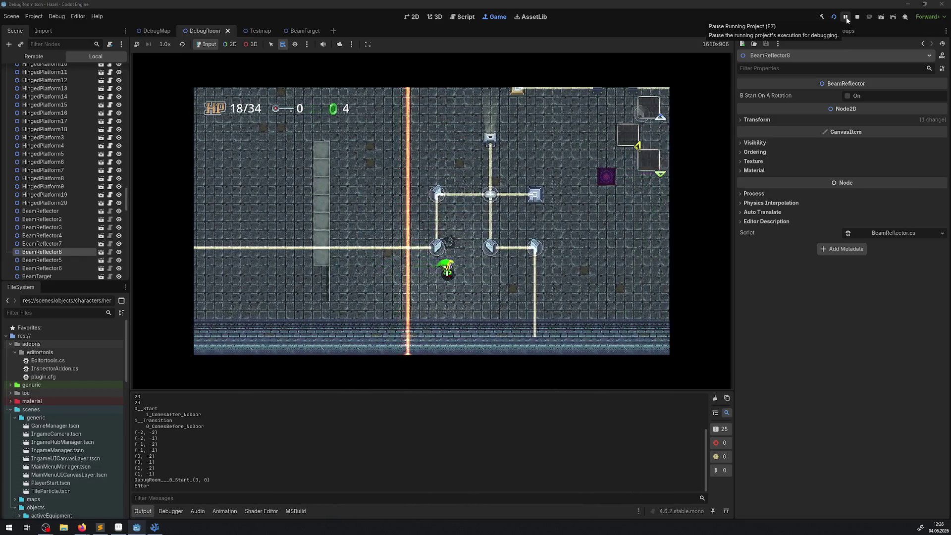
key("Up")
key("Right")
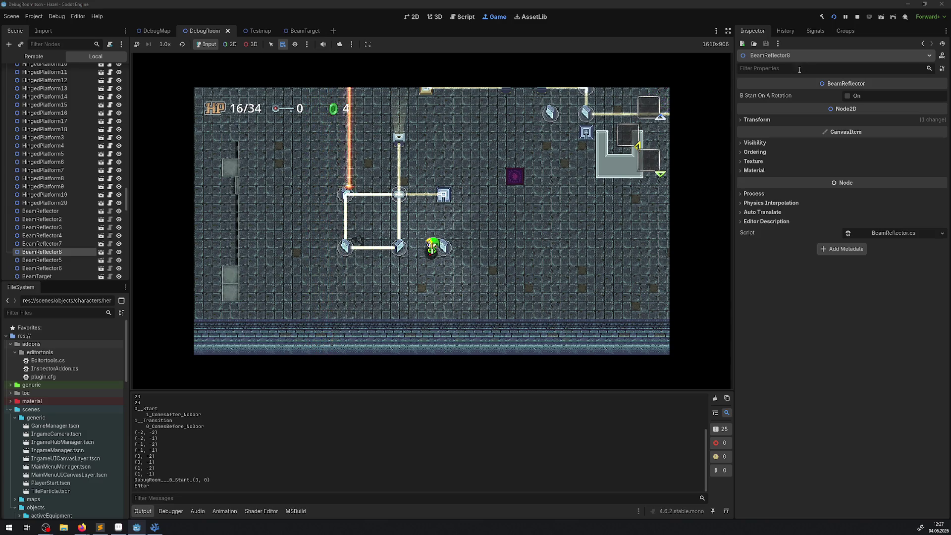
left_click(857, 16)
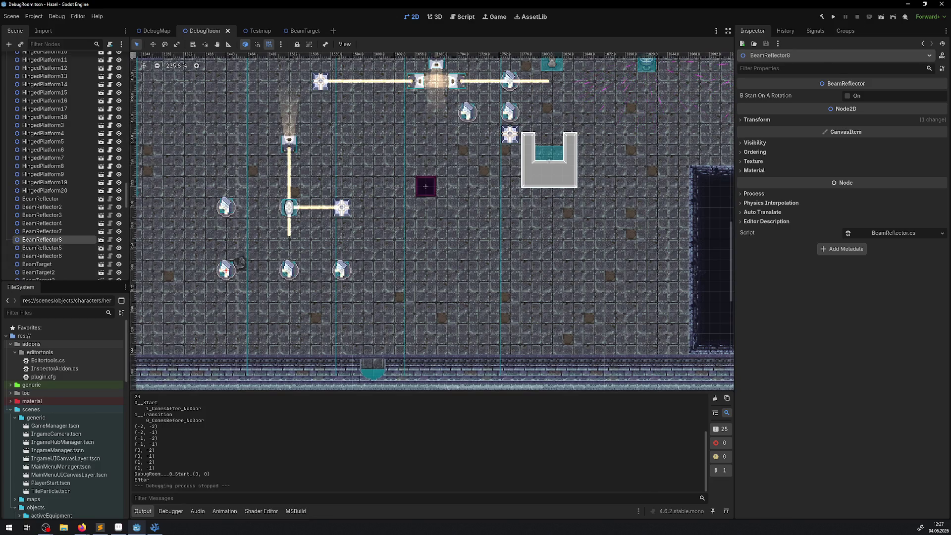
- Select the BeamReflector5 node and open its BeamReflector.cs script in the code editor
key("alt+Tab")
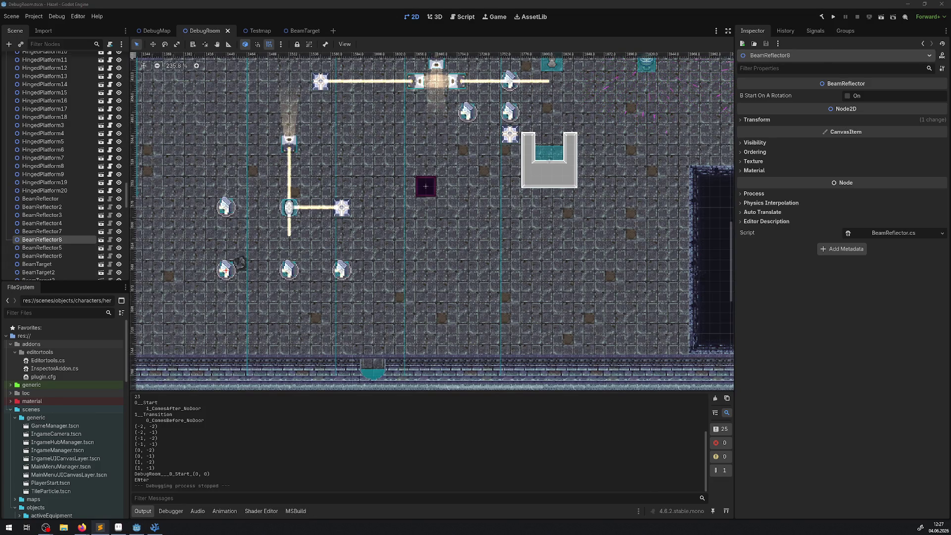
left_click(154, 527)
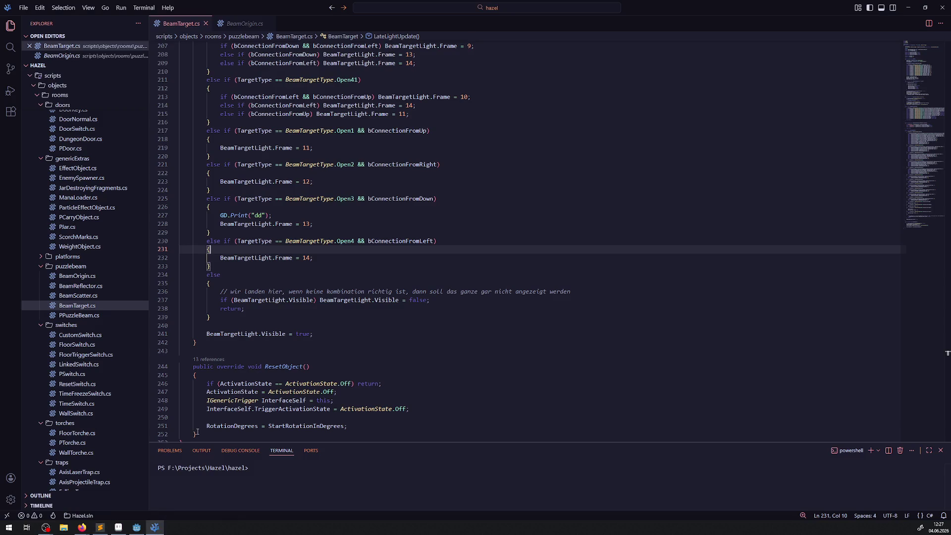
left_click(137, 527)
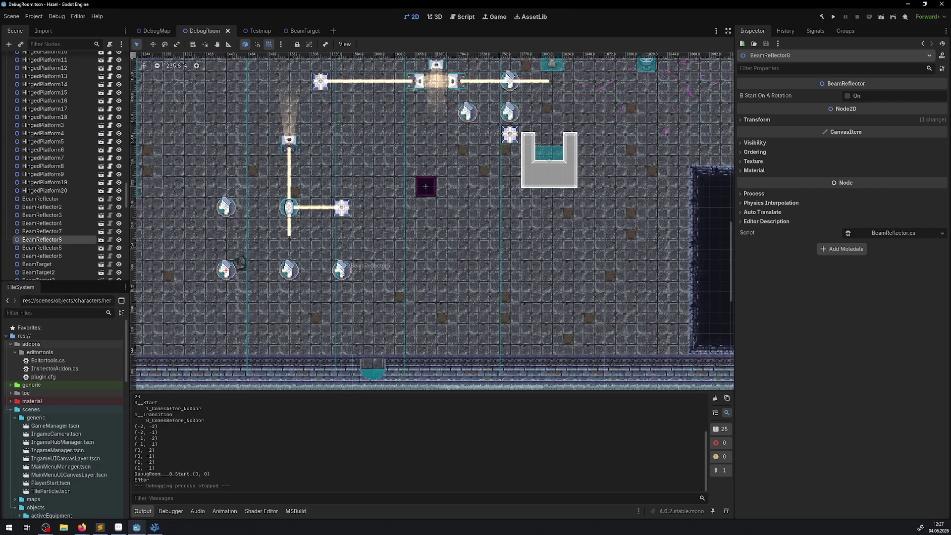
left_click(95, 247)
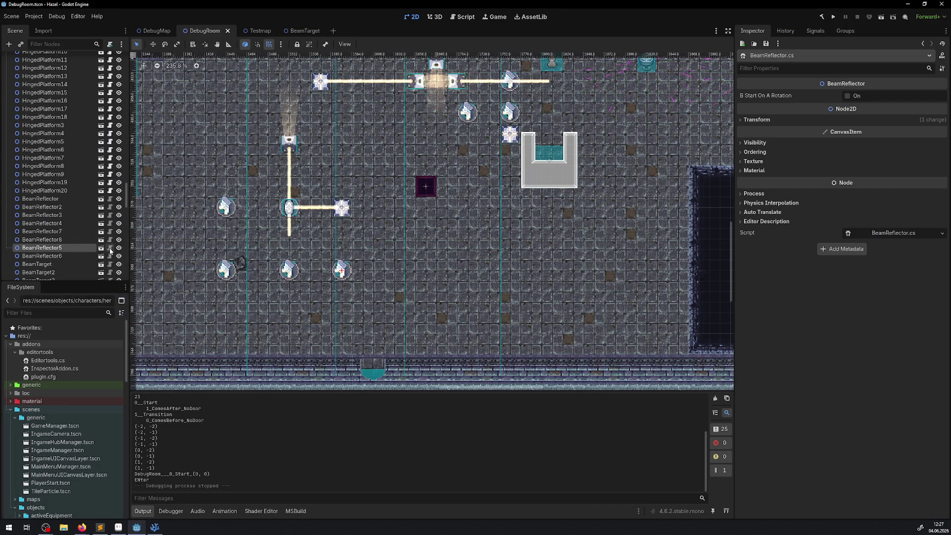
left_click(101, 248)
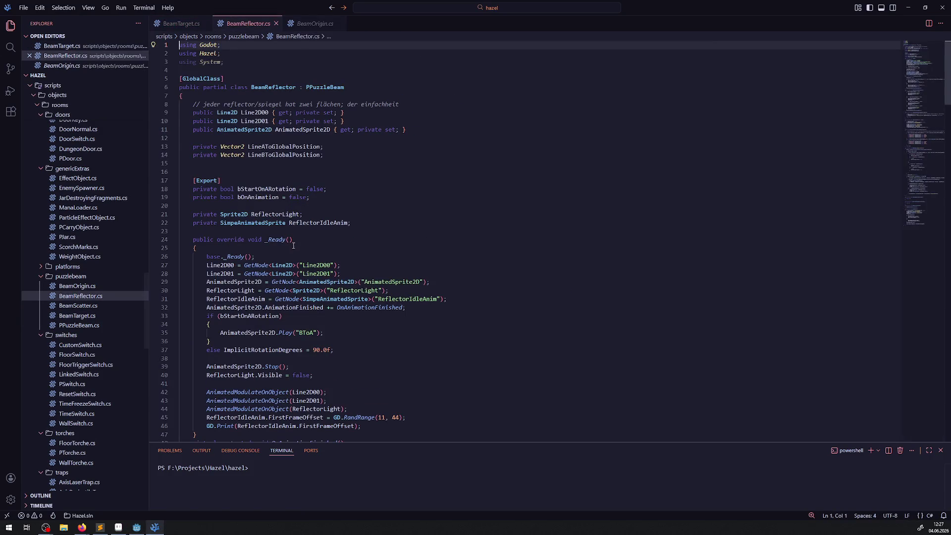
- Add a two-line German comment allowing overlapping light as a mis-rotation indicator, then save
left_click(323, 170)
key("Return")
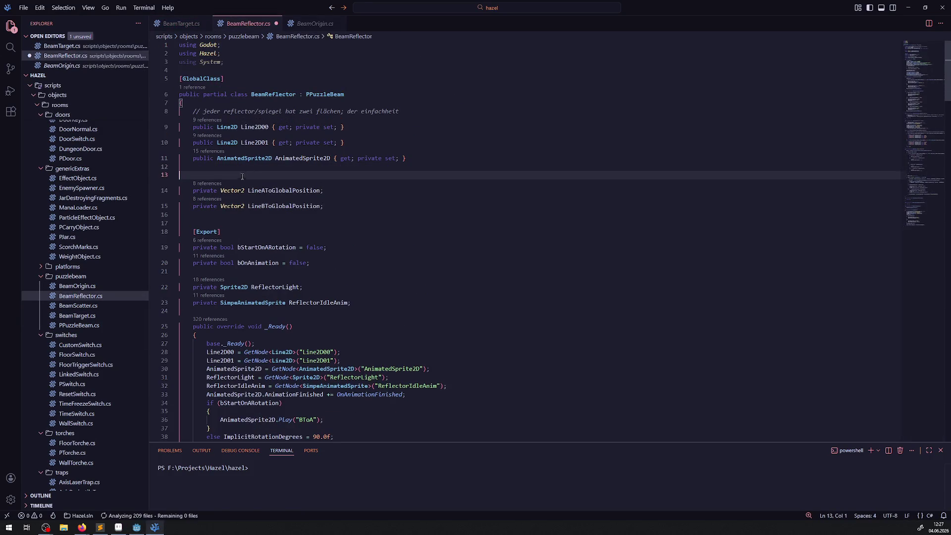
type("// aktuel")
type("l ist es ")
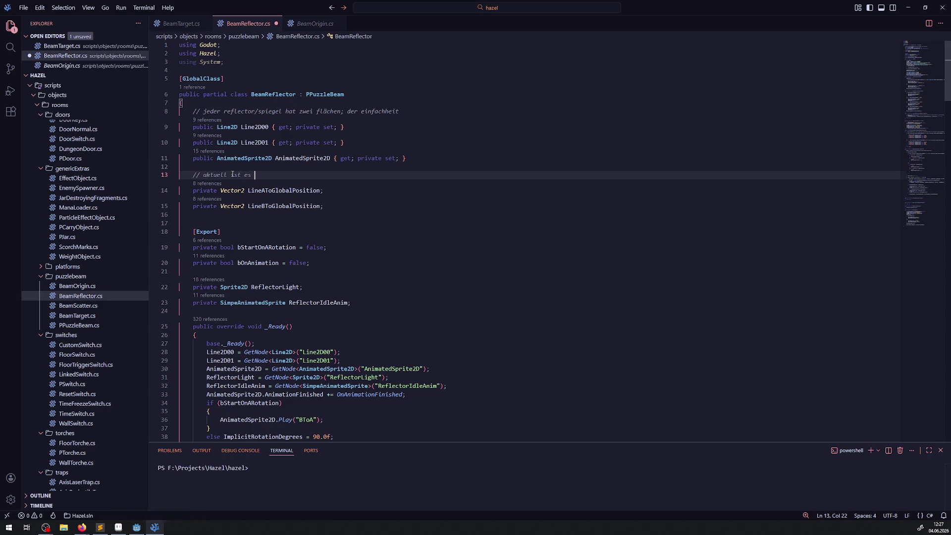
type("so, dass ")
type("damit gesc")
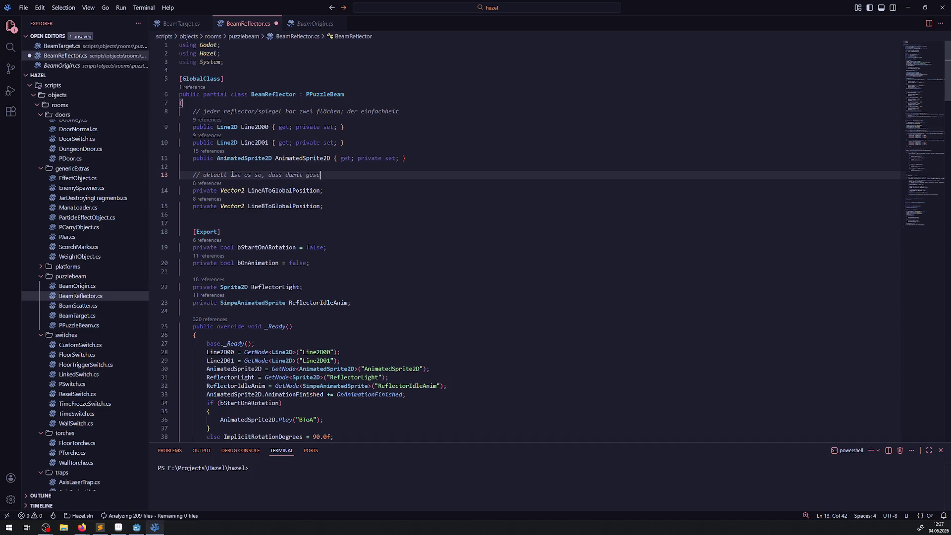
type("haut wird ob das l")
type("icht bereits v")
type("on dies")
type("er quelle ")
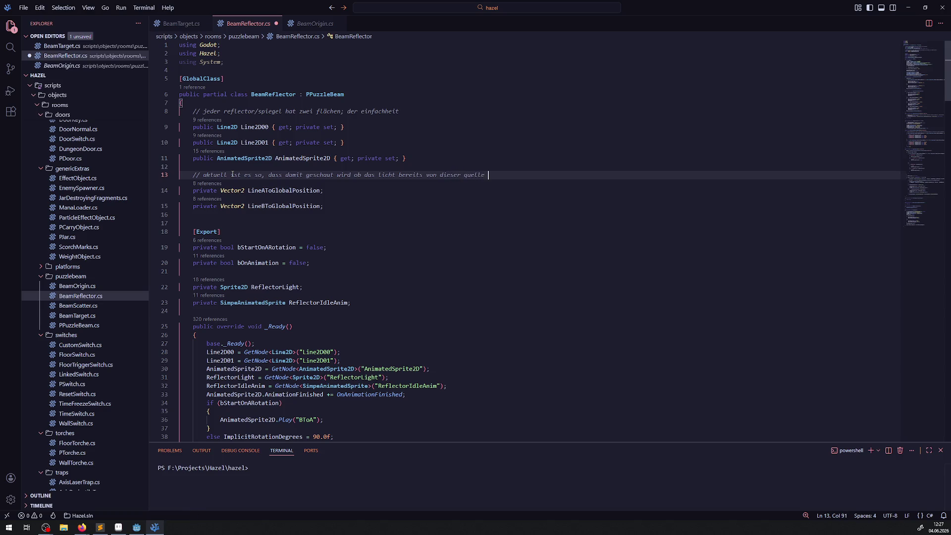
type("kommt")
key("Return")
type("// wir e")
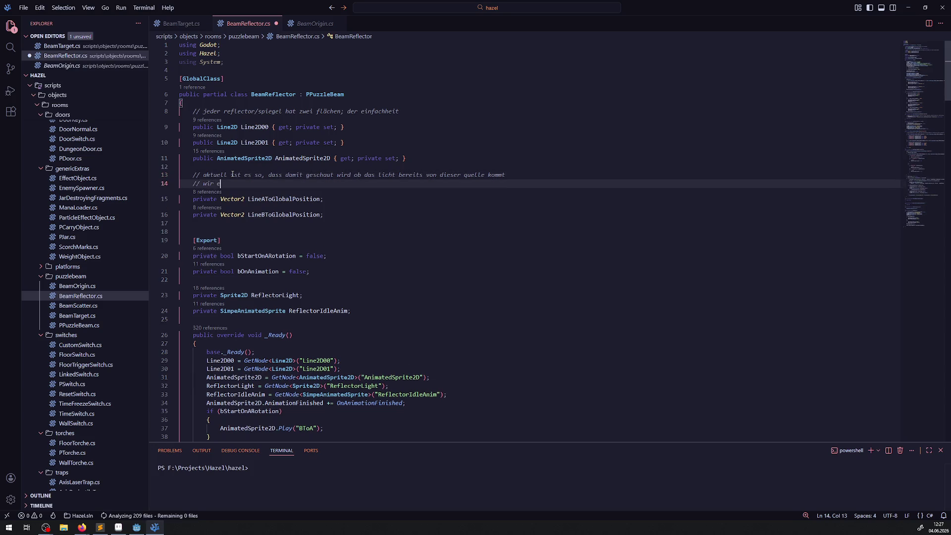
type("rlauben ein ")
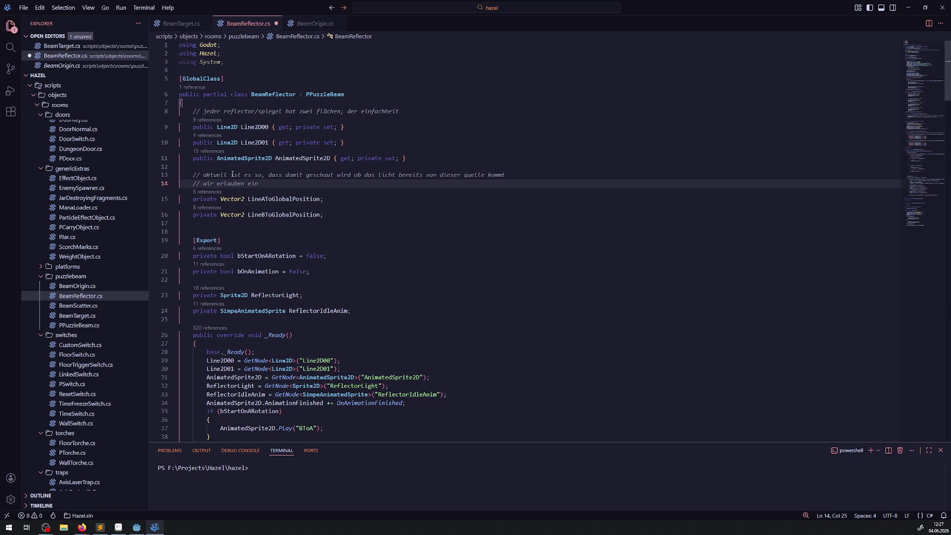
type("überlagern de")
type("s lichtes als ")
type("indikator ")
type("um ")
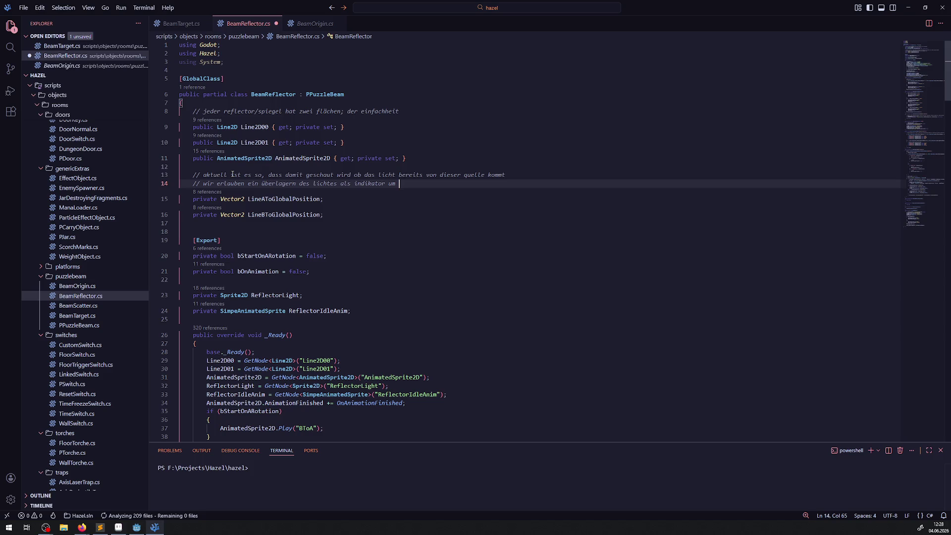
type("zu zeigen, dass ")
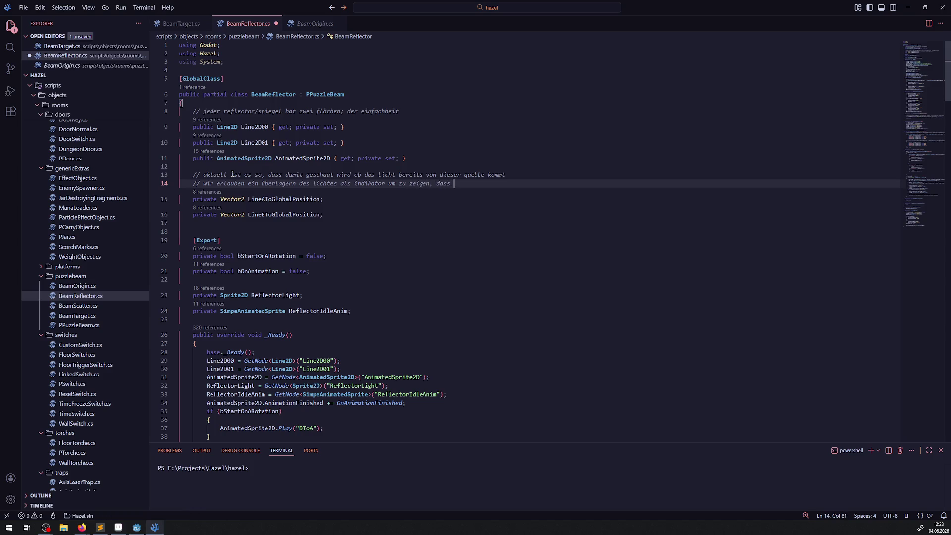
type("das vermeintli")
type("ch falsch gedreht")
type(" ist!")
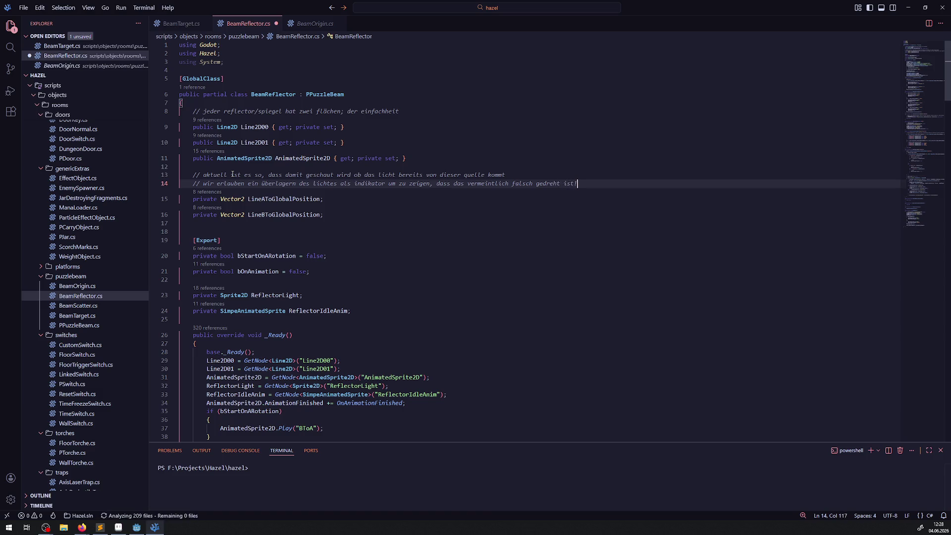
key("ctrl+s")
- Delete the extra blank line before the Export properties and save BeamReflector.cs
left_click(210, 232)
key("BackSpace")
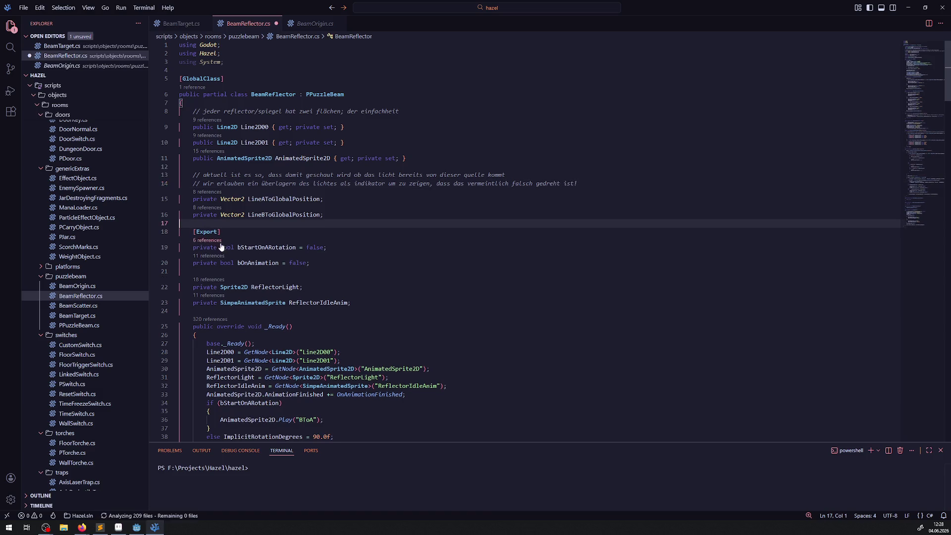
key("Down")
key("Down")
key("Down")
key("ctrl+s")
left_click(276, 23)
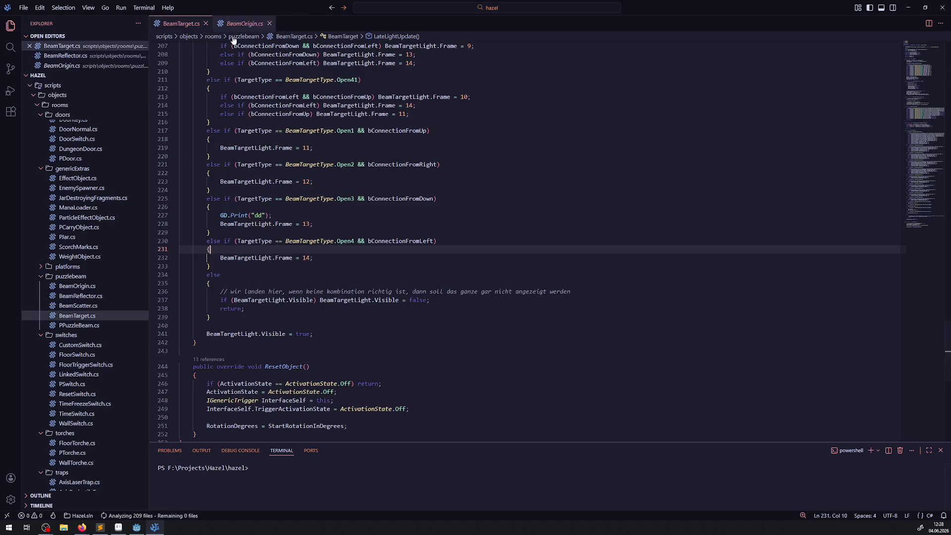
key("alt+Tab")
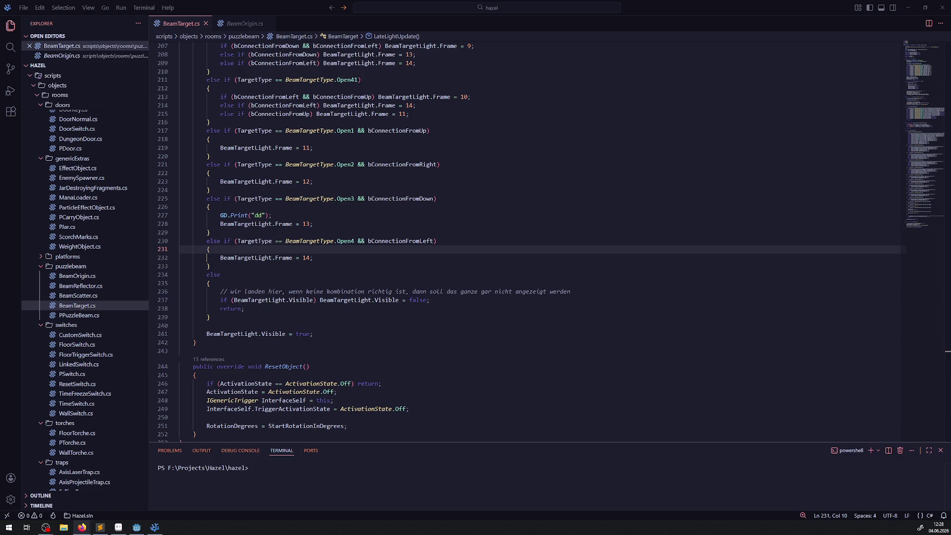
key("alt+Tab")
- Delete the GD.Print("dd") line from the Open3 branch of BeamTarget.cs and save
left_click_drag(293, 215, 180, 215)
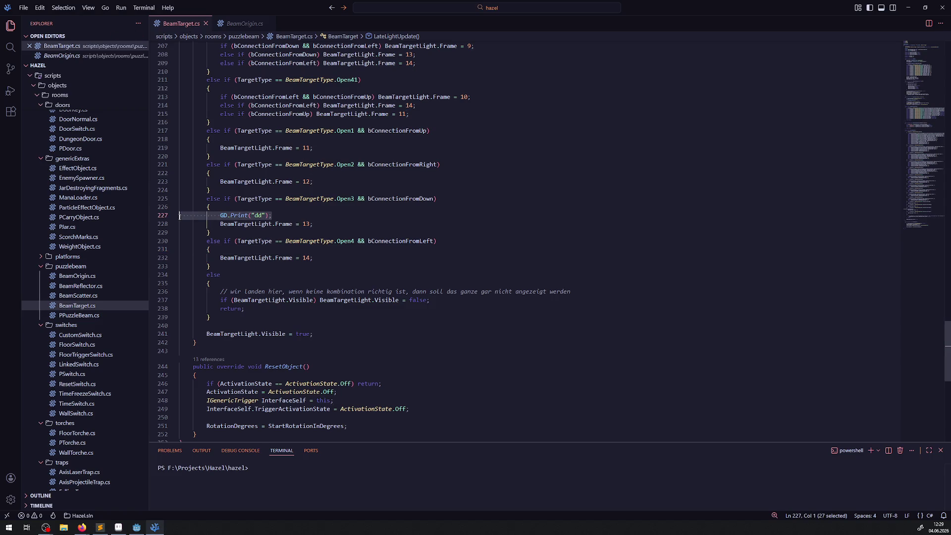
key("BackSpace")
key("BackSpace")
left_click(378, 254)
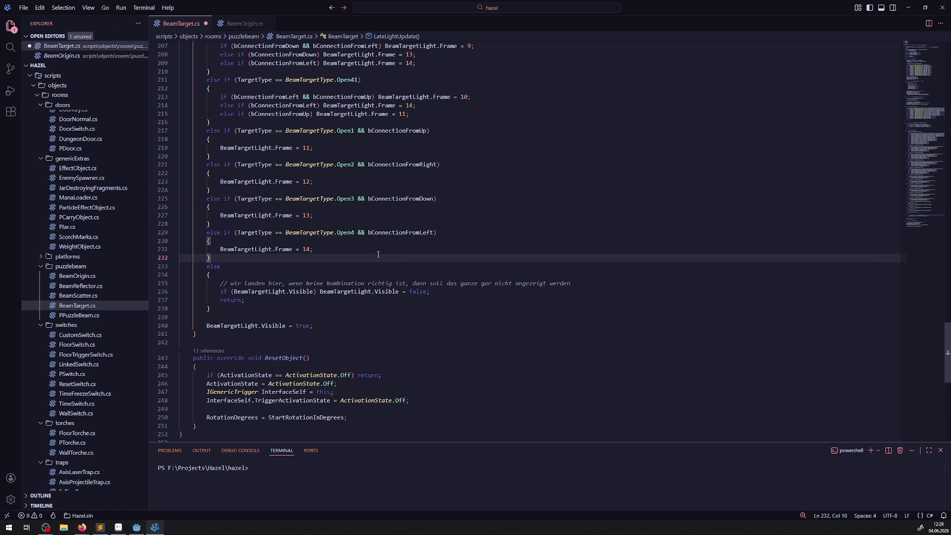
key("ctrl+s")
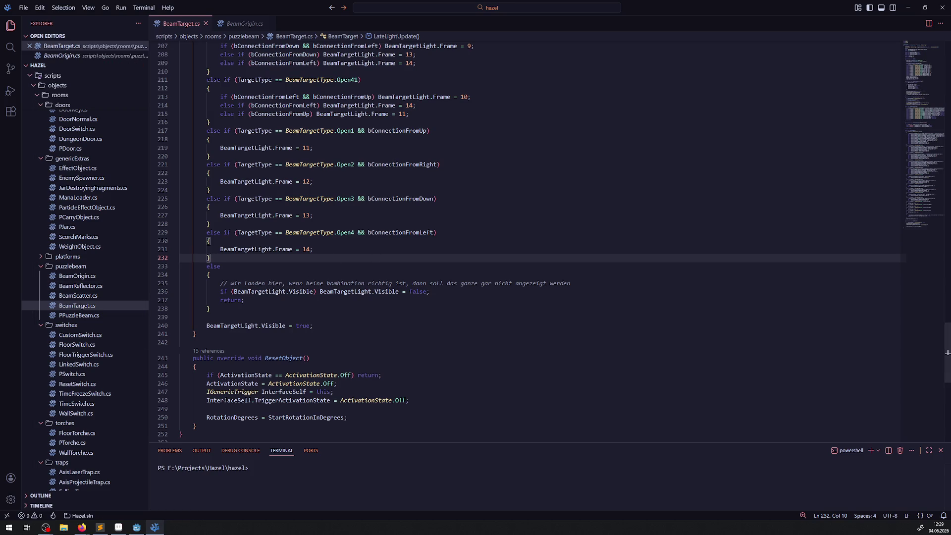
key("alt+Tab")
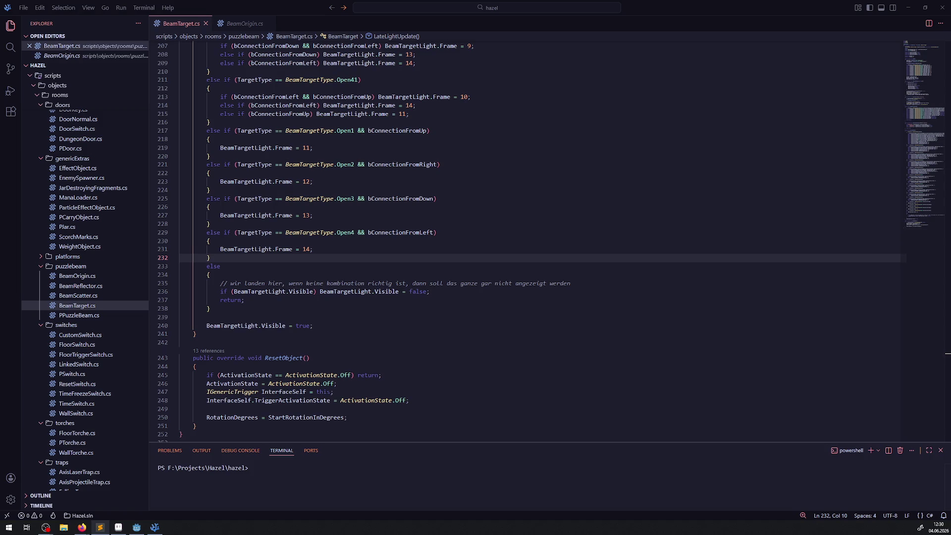
left_click(155, 528)
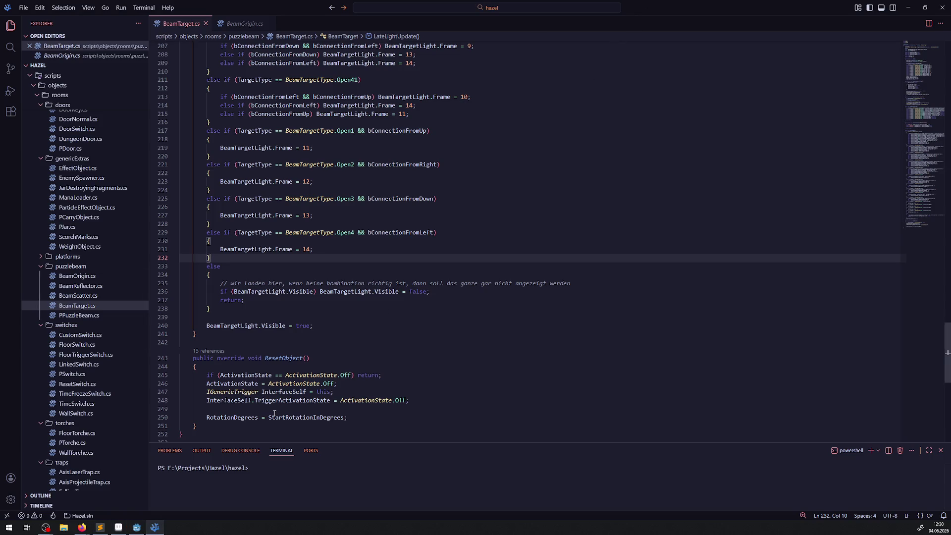
- Switch via the Godot editor to Aseprite showing the BeamTarget.png sprite sheet
key("alt+Tab")
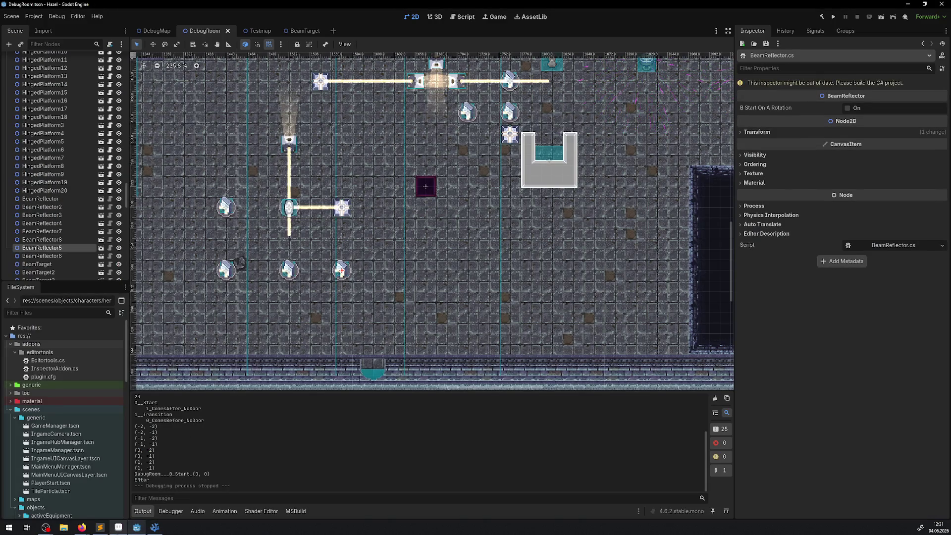
key("alt+Tab")
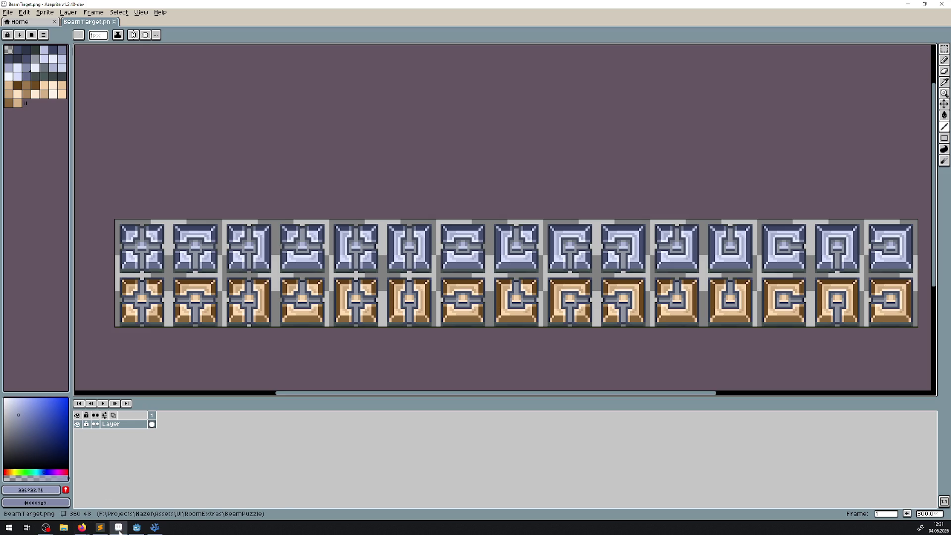
- Leave Aseprite and bring back the Godot editor with the DebugRoom scene
mouse_move(88, 530)
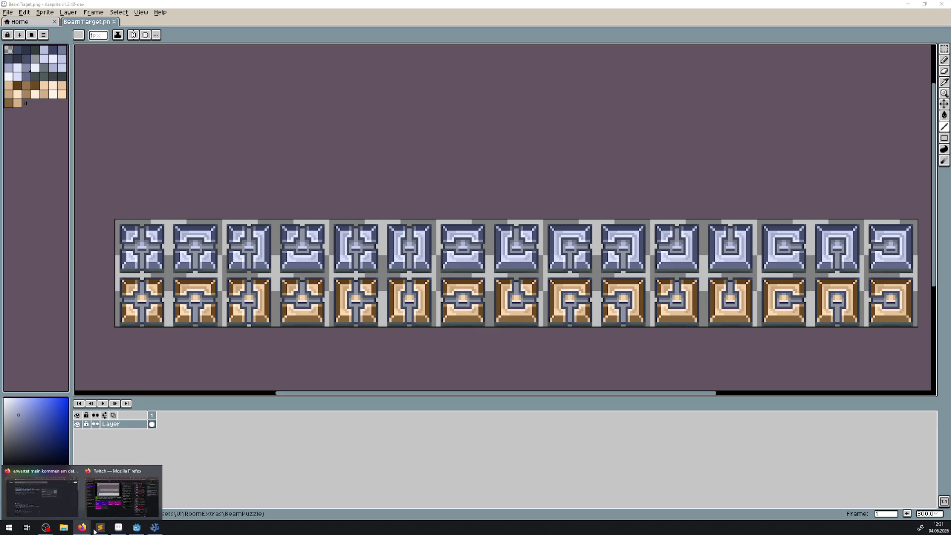
left_click(137, 528)
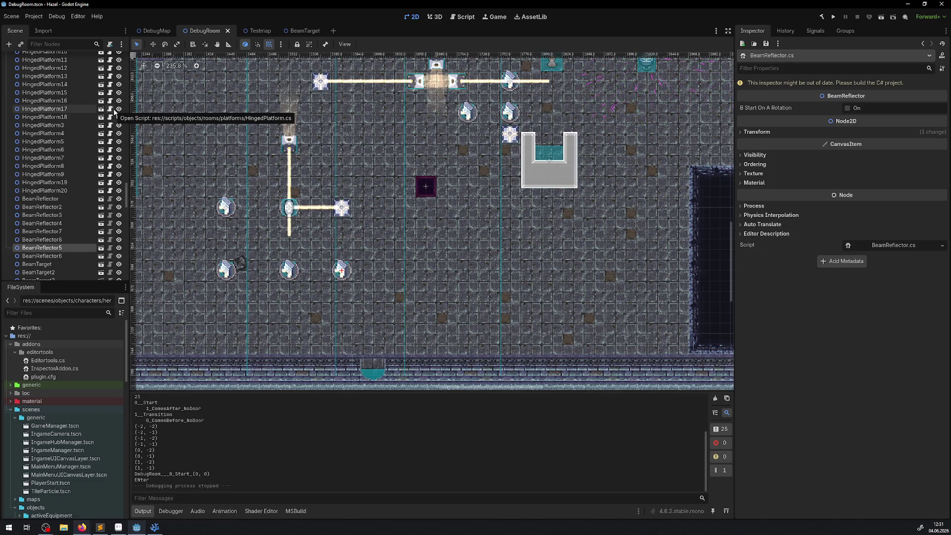
- Build the C# project with the hammer button to compile the edited scripts
left_click(822, 17)
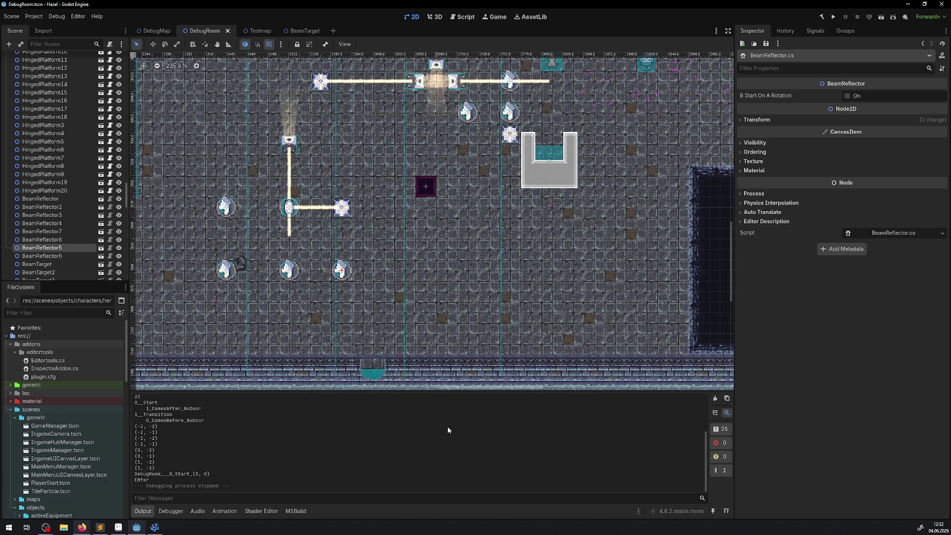
- Minimize VS Code from the taskbar to reveal the DebugRoom scene in Godot
left_click(154, 528)
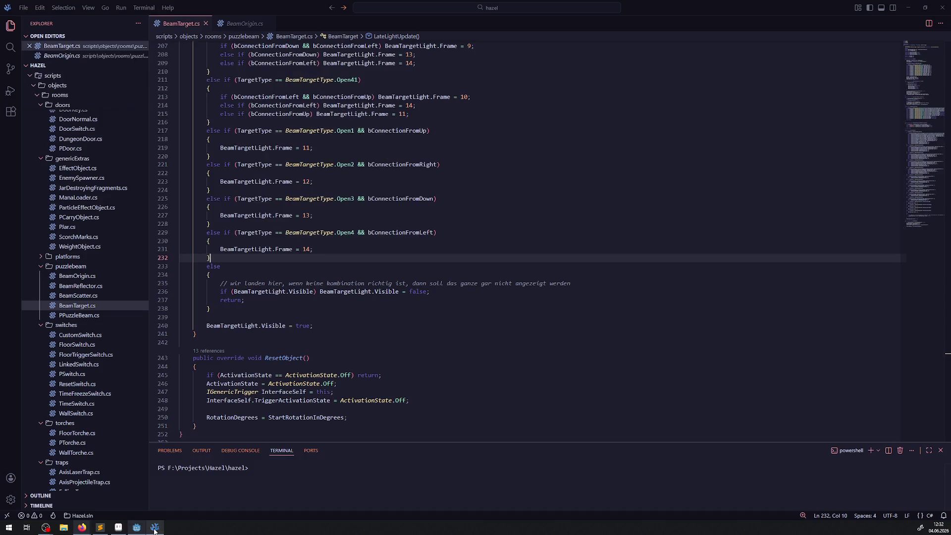
left_click(154, 528)
mouse_move(153, 529)
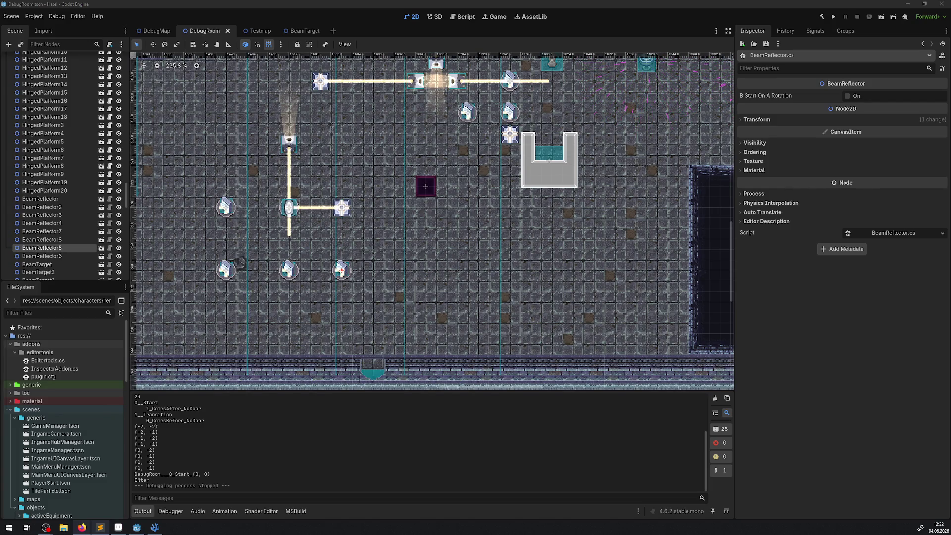
- Zoom out the 2D view and launch the game
scroll(430, 186, "down", 2)
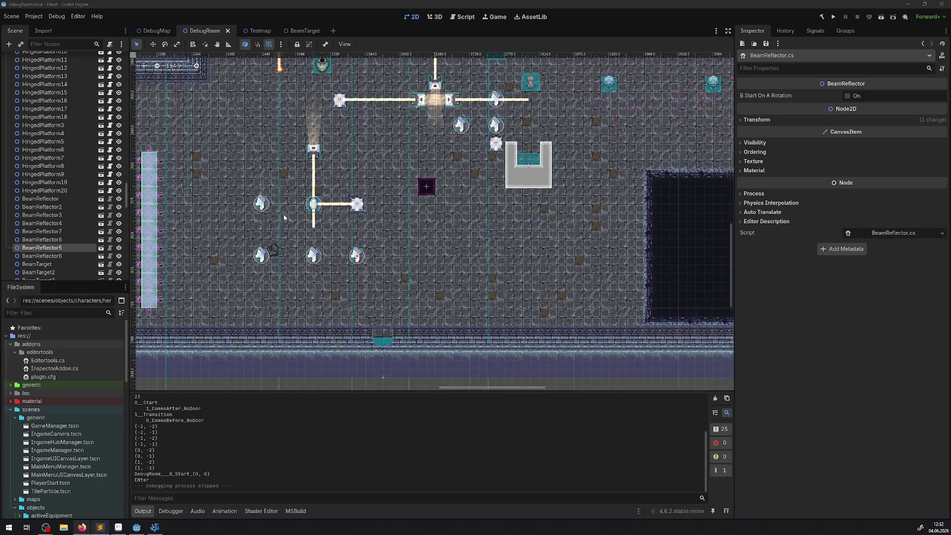
scroll(284, 218, "down", 3)
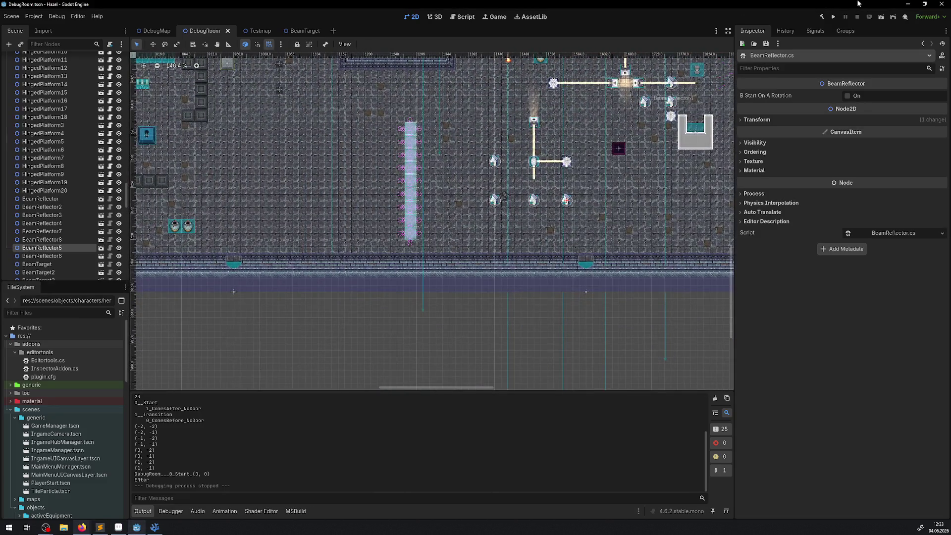
left_click(836, 20)
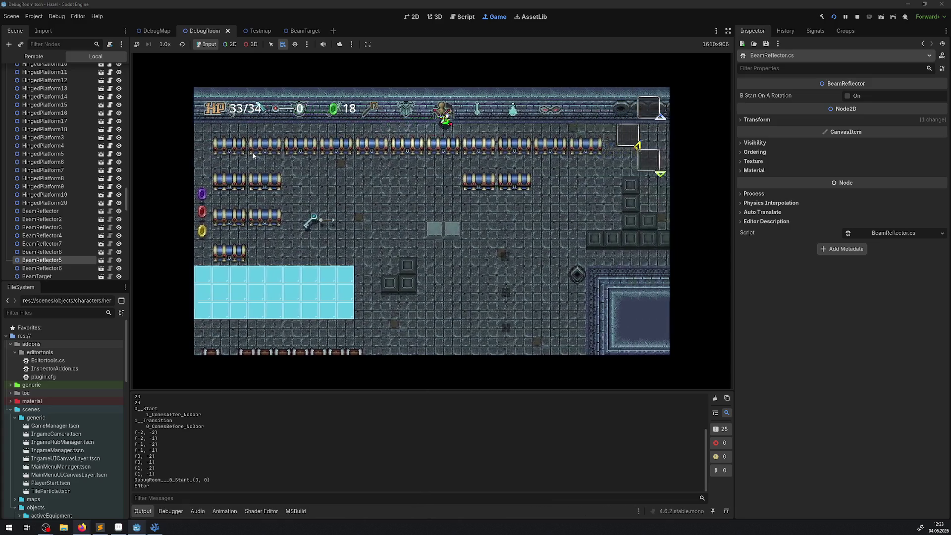
- Walk the player through the DebugRoom's bottom and top doors, then page to the F0 dungeon map
key("Down")
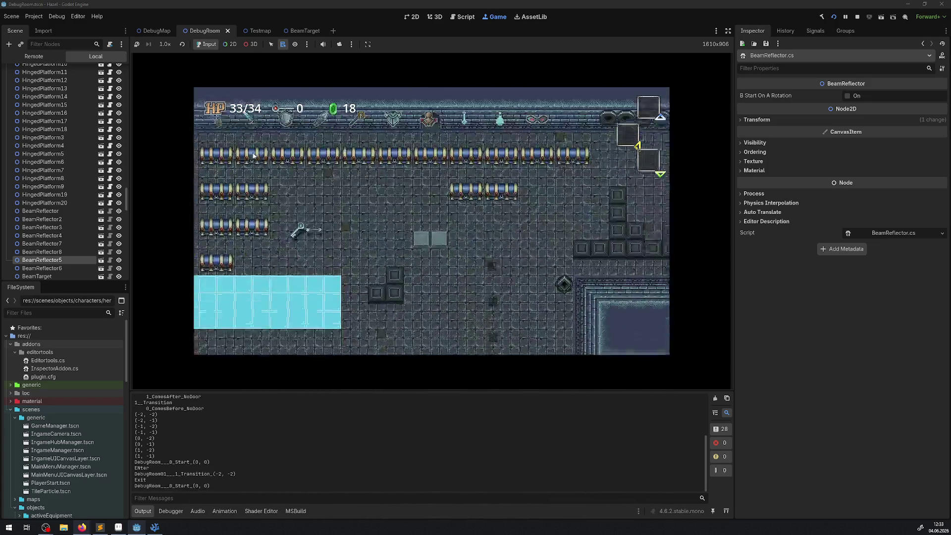
key("Up")
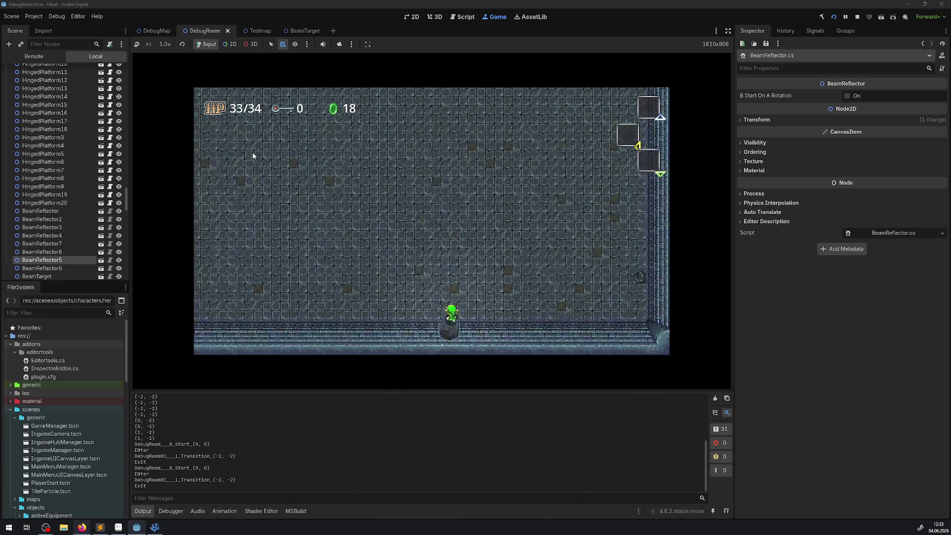
key("Up")
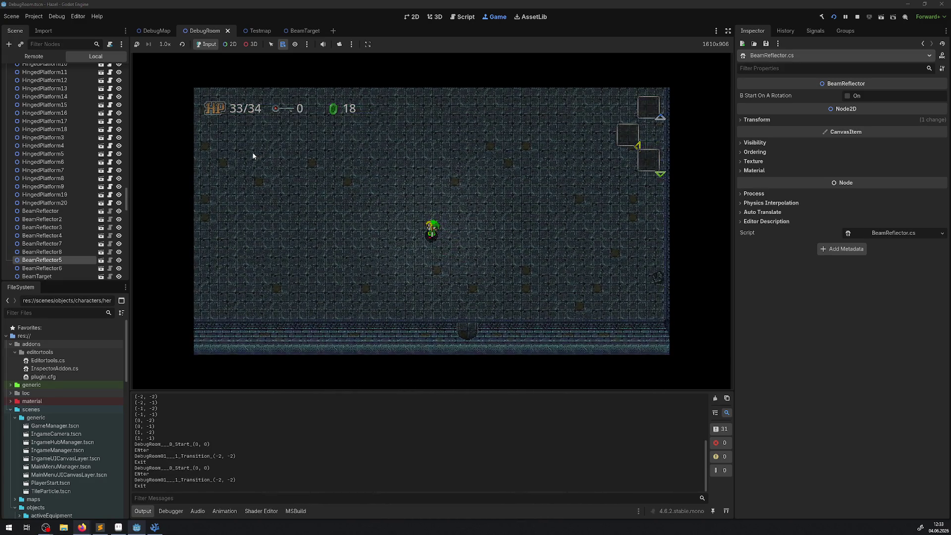
key("Right")
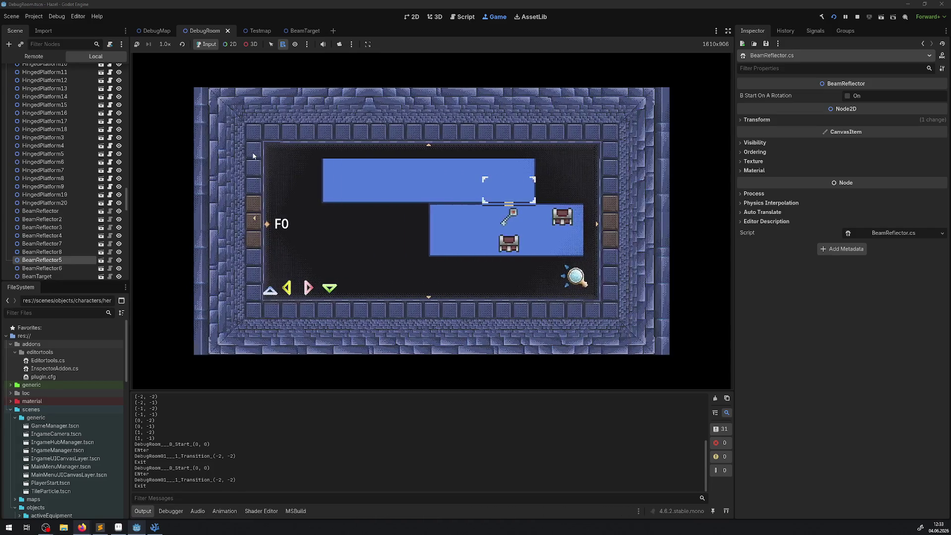
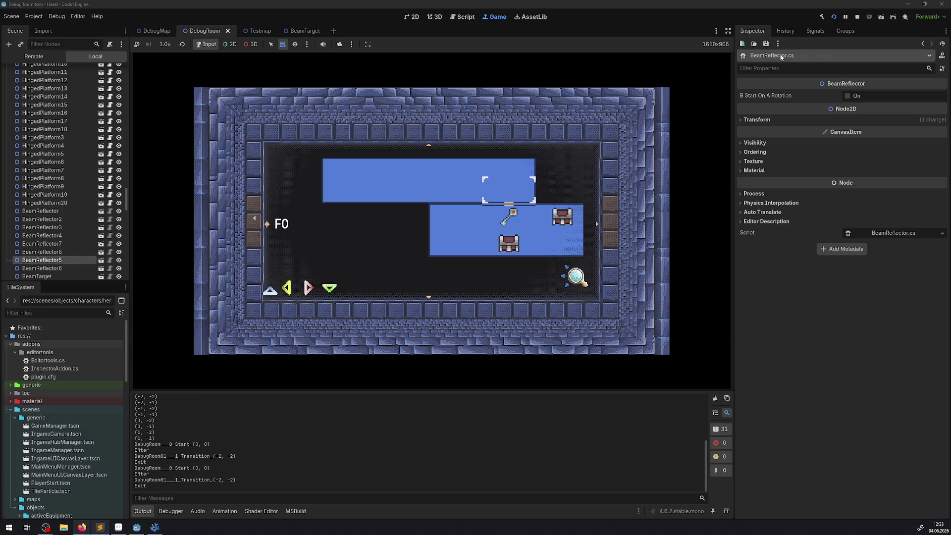
- Stop the running DebugRoom test game to get back to the 2D scene editor
left_click(858, 16)
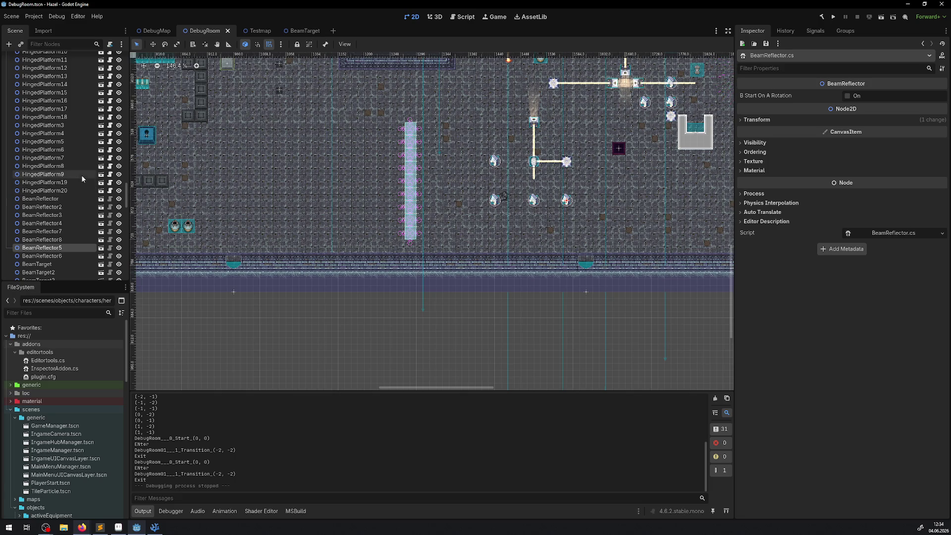
- Nudge the IconDivineReflex icon slightly downward and save the DebugRoom scene
scroll(586, 129, "down", 3)
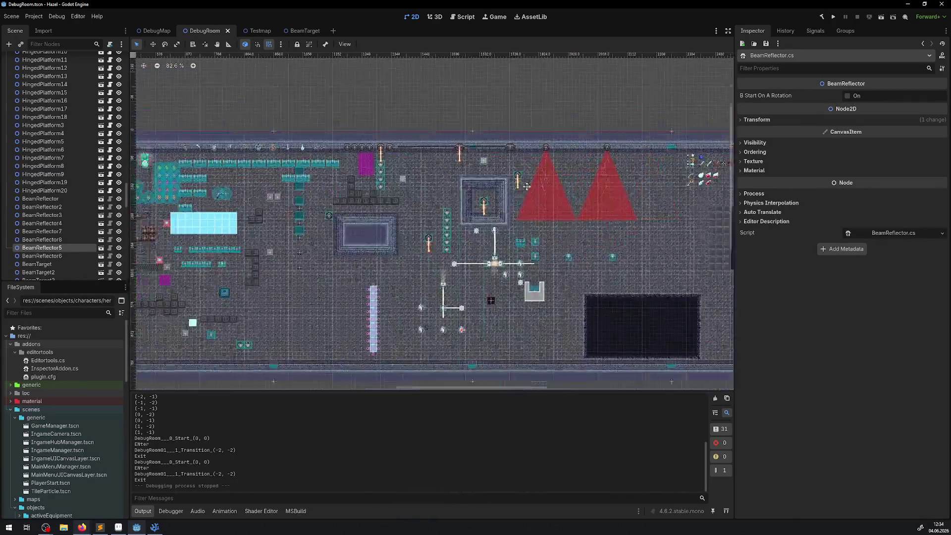
scroll(358, 109, "up", 3)
scroll(359, 109, "up", 2)
mouse_move(366, 112)
left_mouse_down()
mouse_move(377, 136)
mouse_move(369, 158)
left_mouse_up()
left_click(396, 134)
key("ctrl+s")
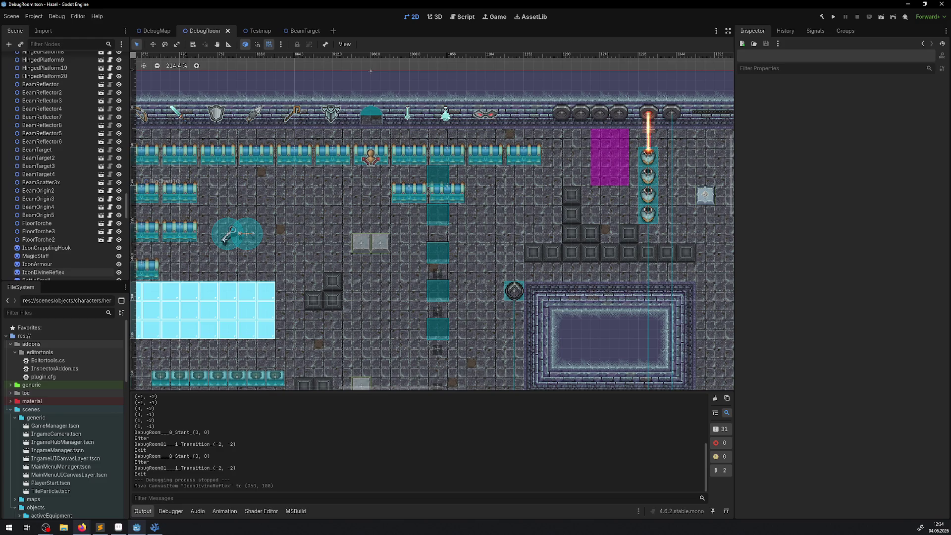
- Pan to a nearby area, select the BigChest18 chest, then clear the selection
left_click_drag(483, 170, 443, 194)
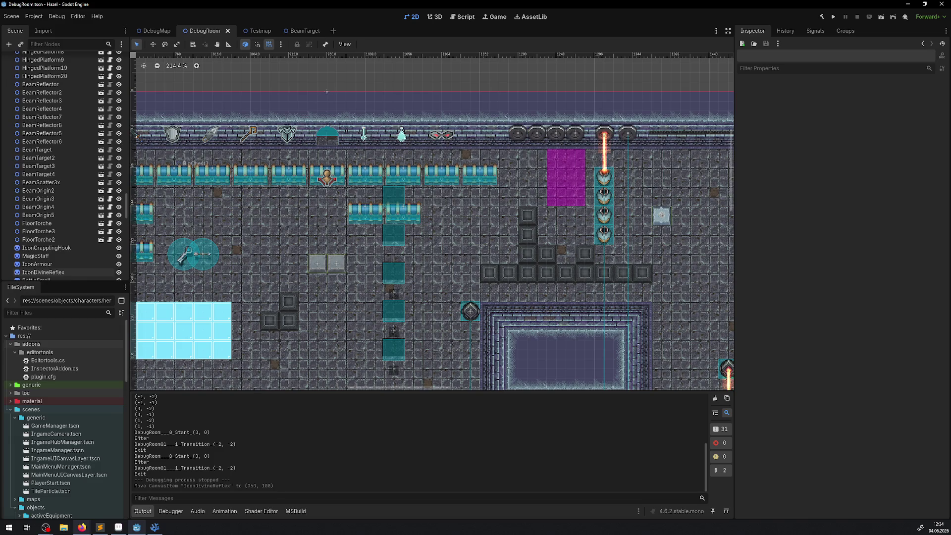
left_click(523, 224)
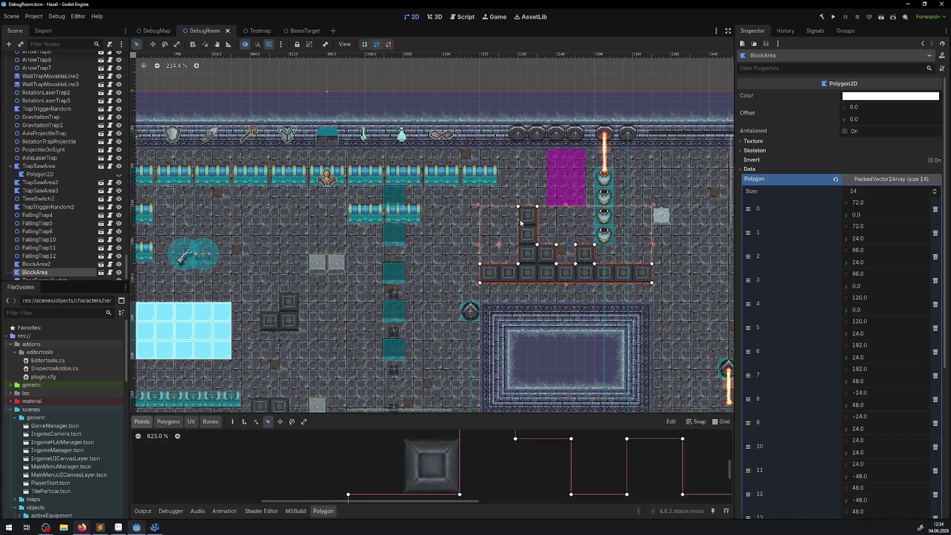
left_click(496, 183)
left_click(498, 196)
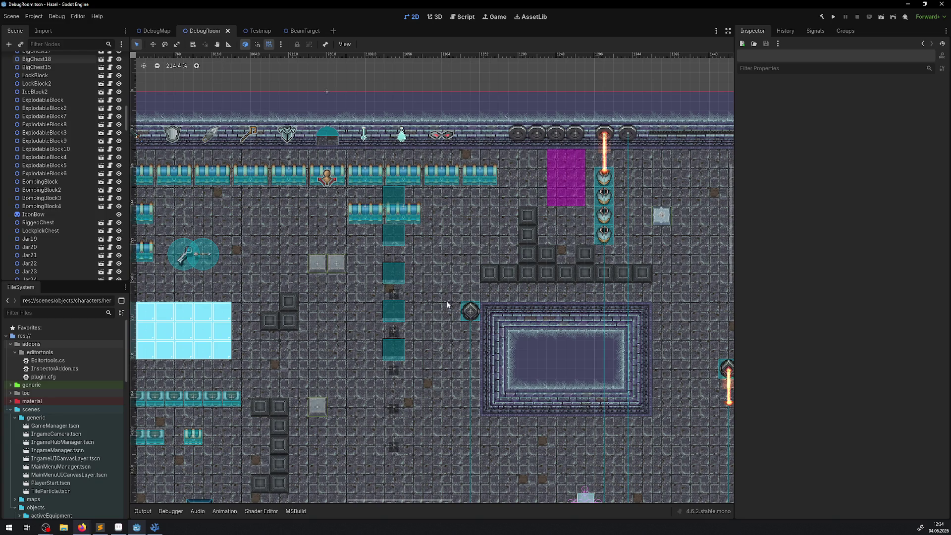
- Pan the DebugRoom canvas over to the emitter beams bouncing off the reflectors
left_click_drag(447, 302, 429, 251)
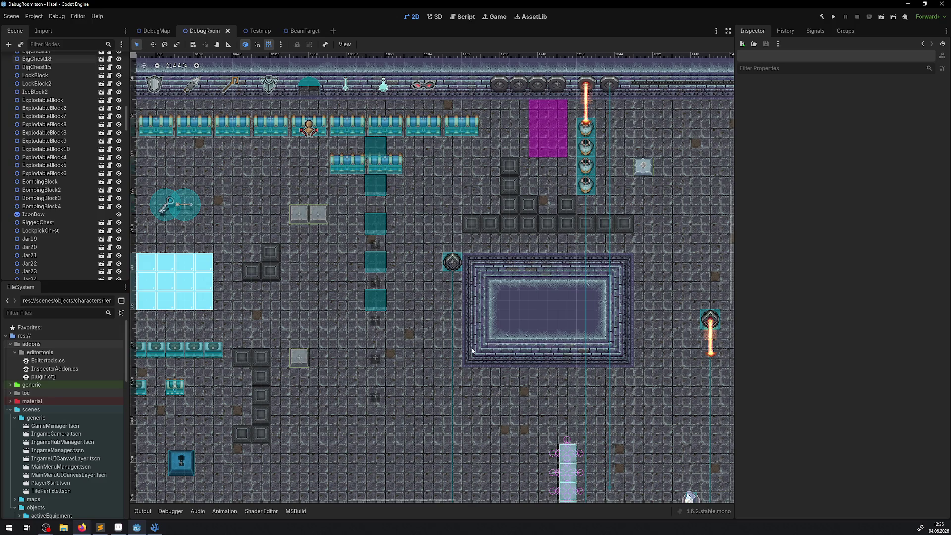
mouse_move(569, 387)
left_mouse_down()
mouse_move(421, 264)
mouse_move(291, 204)
left_mouse_up()
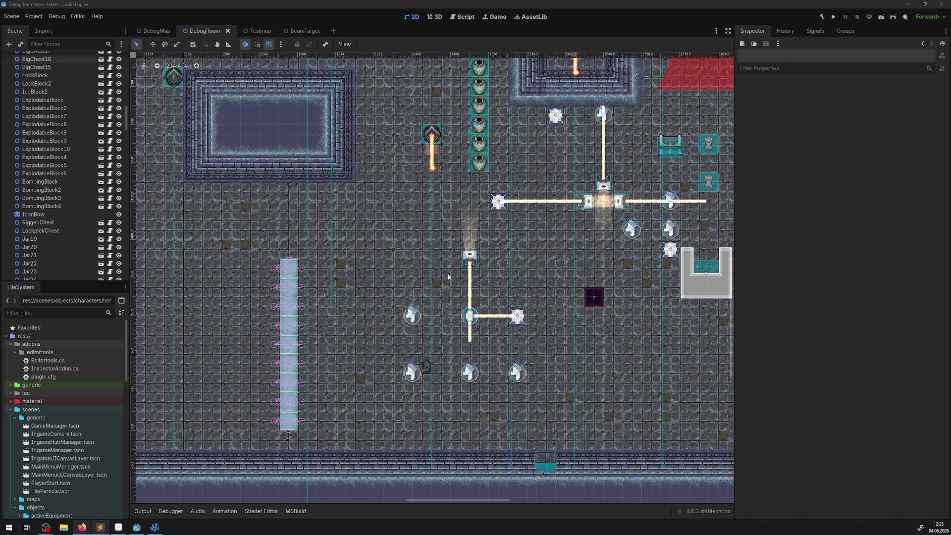
- Switch to the BeamTarget scene tab, then bring up BeamTarget.cs in Visual Studio Code
left_click(302, 33)
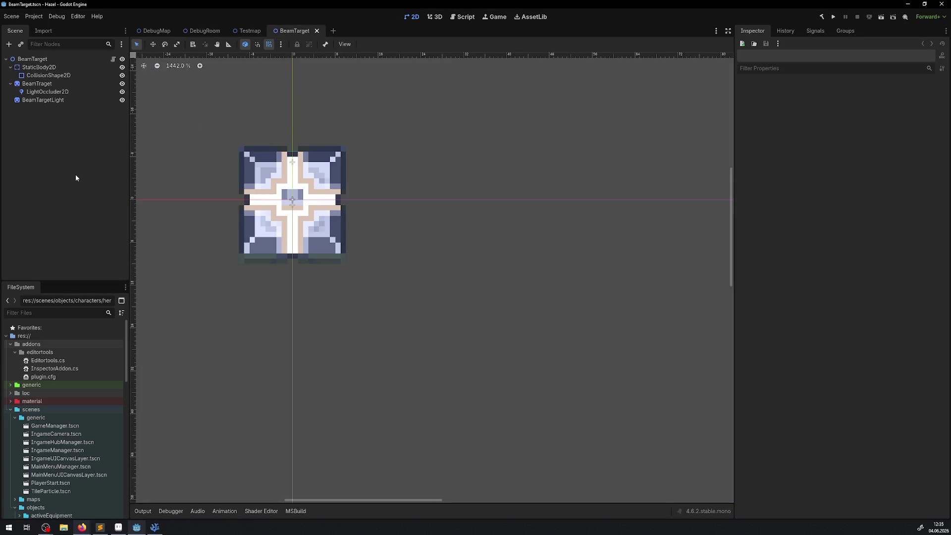
scroll(85, 350, "down", 10)
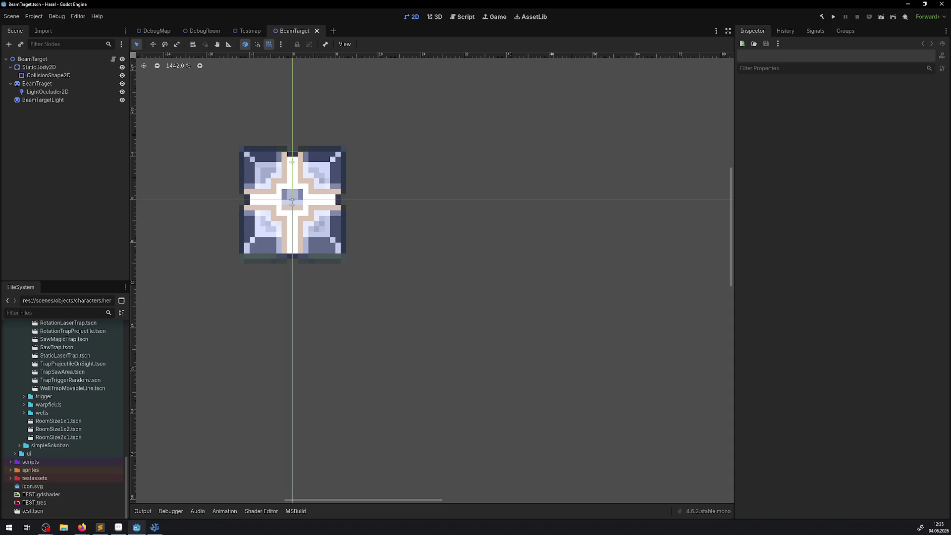
key("alt+Tab")
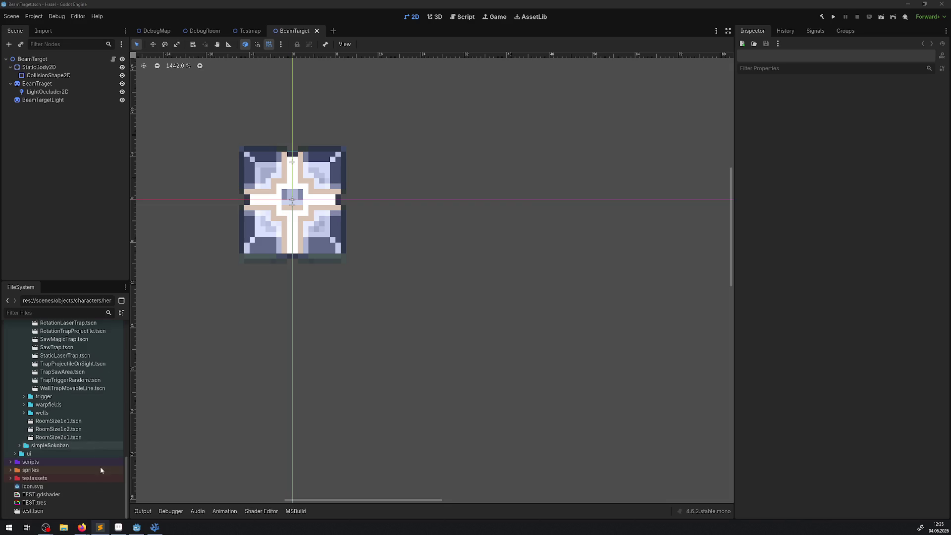
left_click(154, 528)
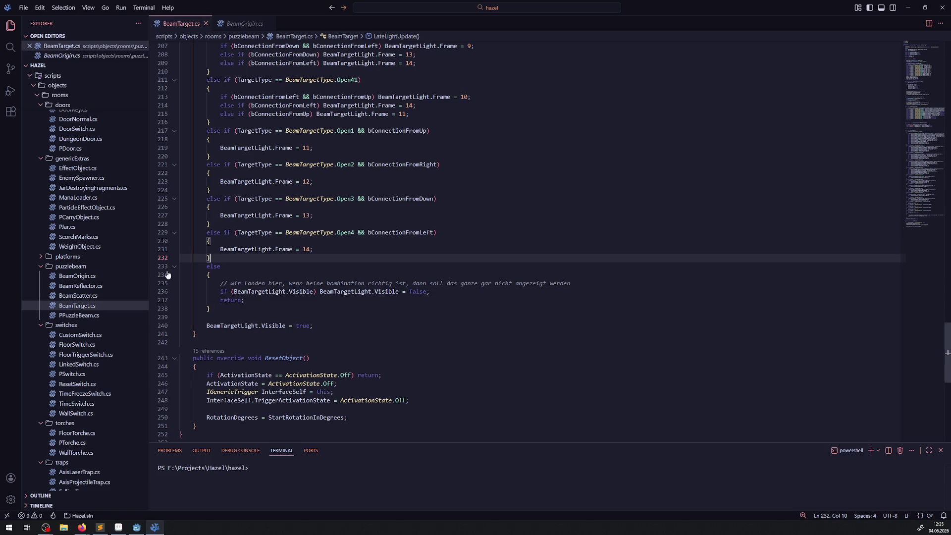
- Open PPuzzleBeam.cs and BeamScatter.cs as tabs and collapse the switches, torches and traps folders
double_click(79, 315)
double_click(79, 296)
left_click(69, 286)
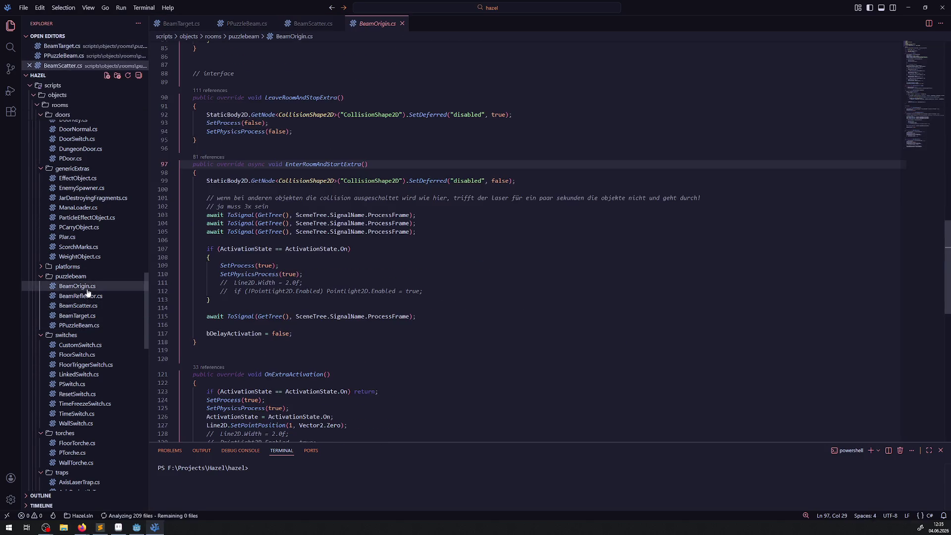
left_click(67, 291)
left_click(68, 290)
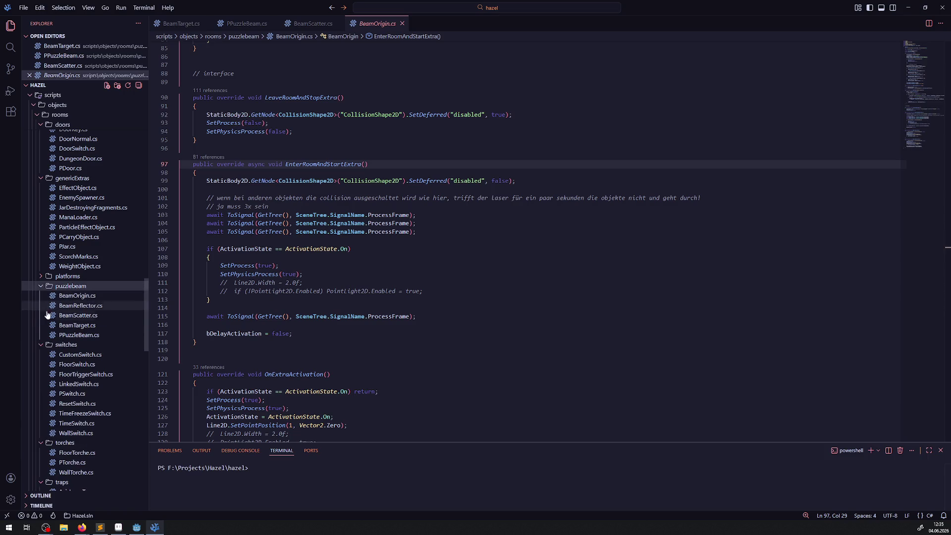
left_click(41, 346)
left_click(42, 355)
left_click(42, 365)
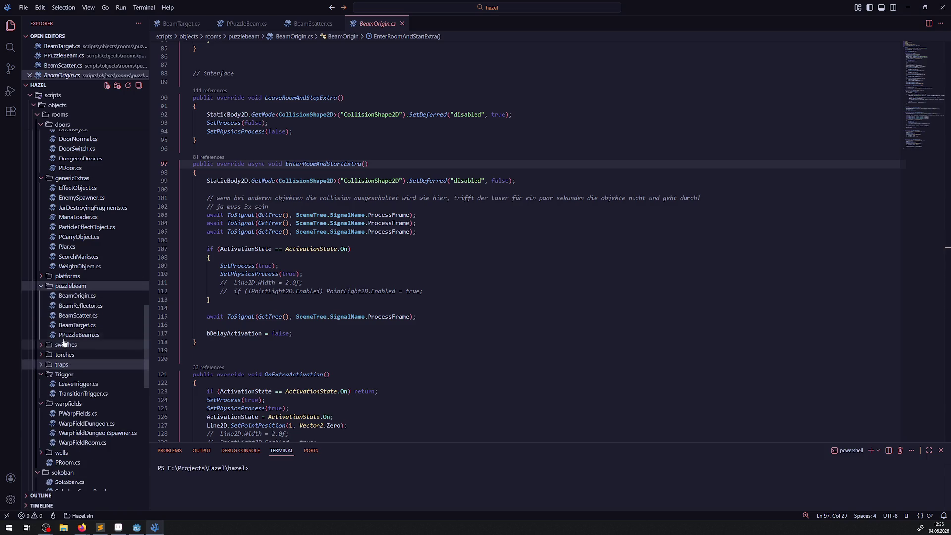
left_click(78, 287)
left_click(78, 287)
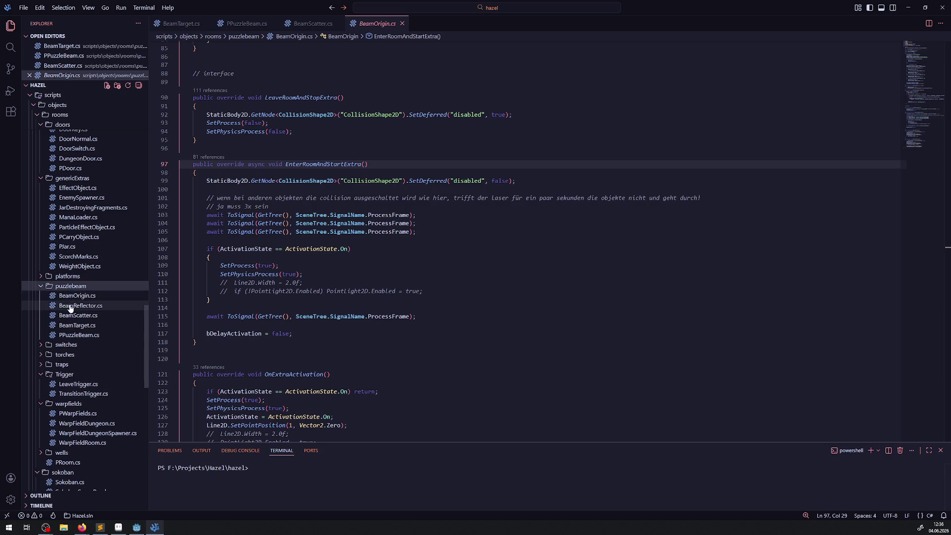
- Keep BeamOrigin.cs open and look through BeamReflector, BeamScatter, BeamTarget and PPuzzleBeam
double_click(77, 296)
left_click(77, 306)
left_click(77, 325)
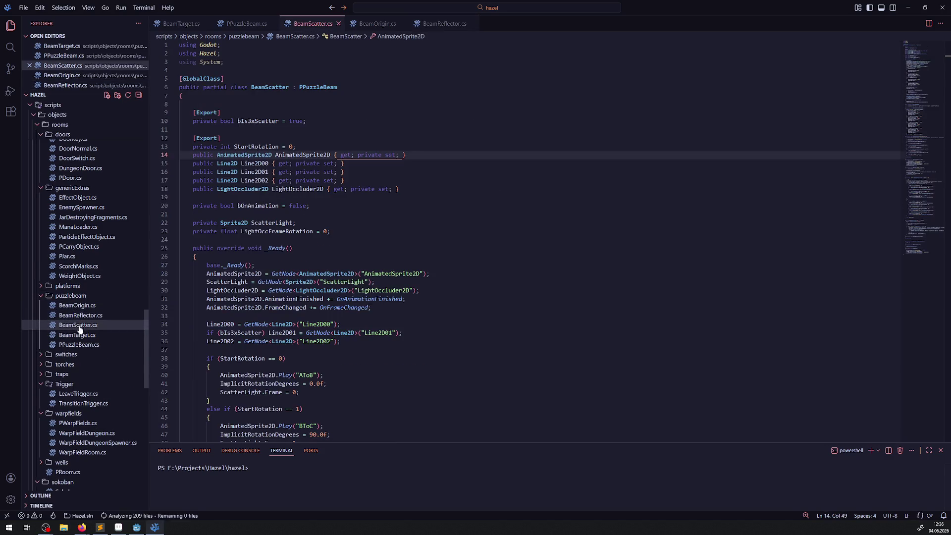
left_click(77, 335)
left_click(79, 345)
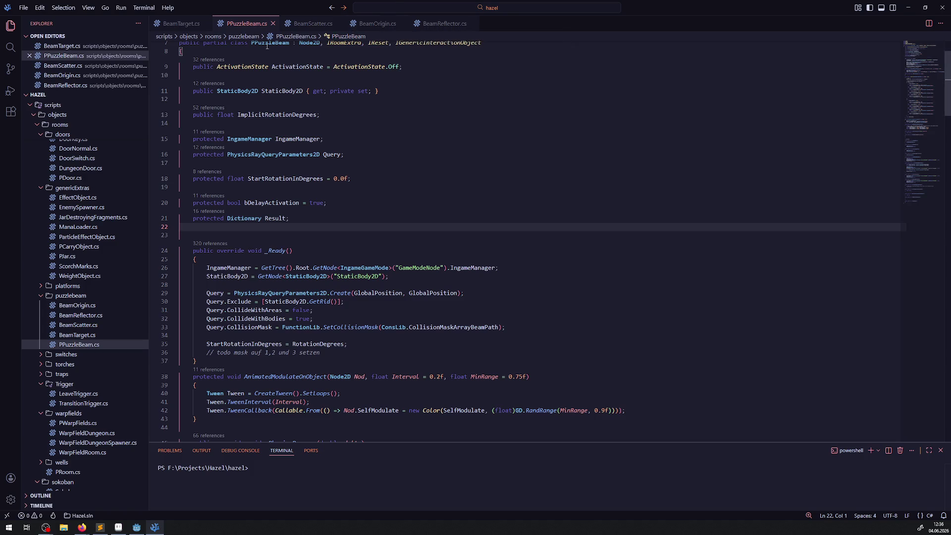
- Move the BeamOrigin.cs tab to the end and inspect its Line2D.Width and SetPhysicsProcess(true) lines
mouse_move(375, 26)
left_mouse_down()
mouse_move(483, 29)
mouse_move(471, 28)
left_mouse_up()
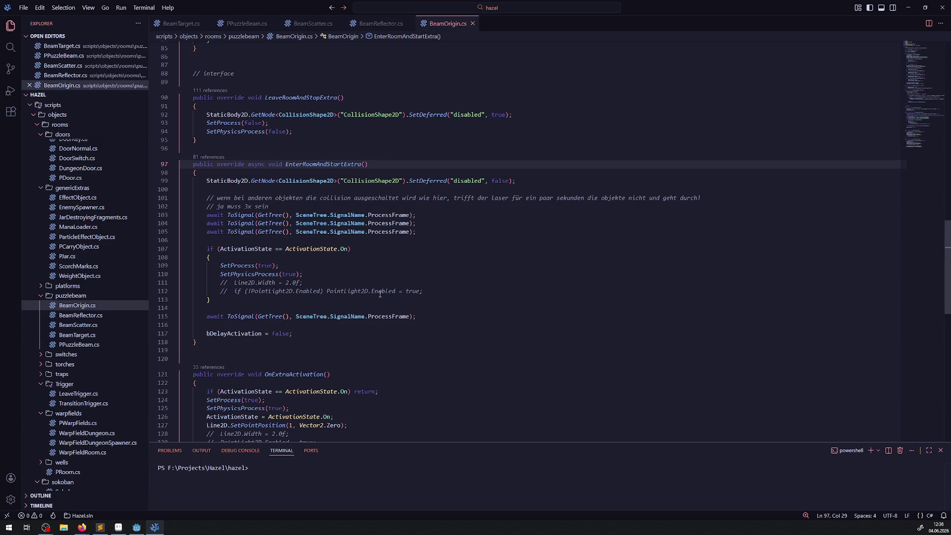
left_click_drag(352, 285, 350, 274)
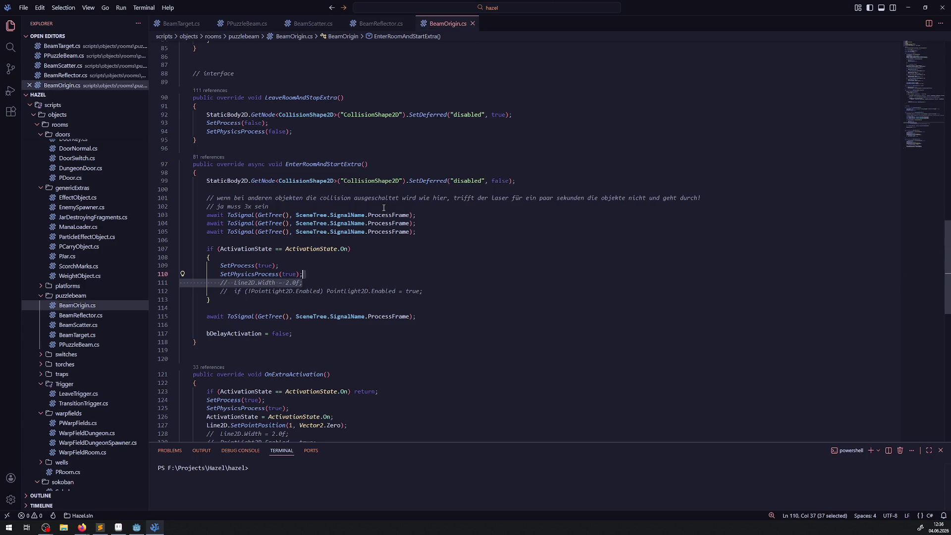
left_click(402, 215)
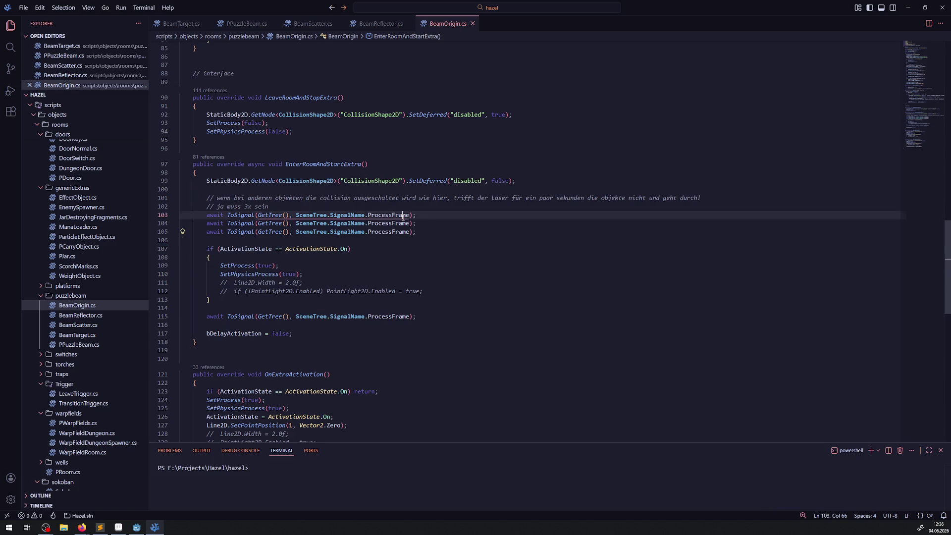
left_click_drag(381, 266, 380, 274)
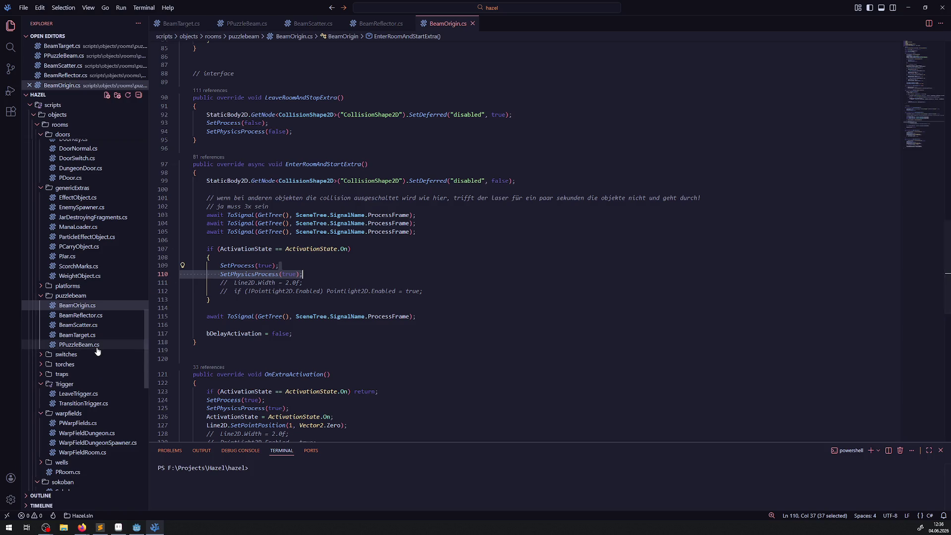
left_click(80, 344)
scroll(376, 296, "down", 3)
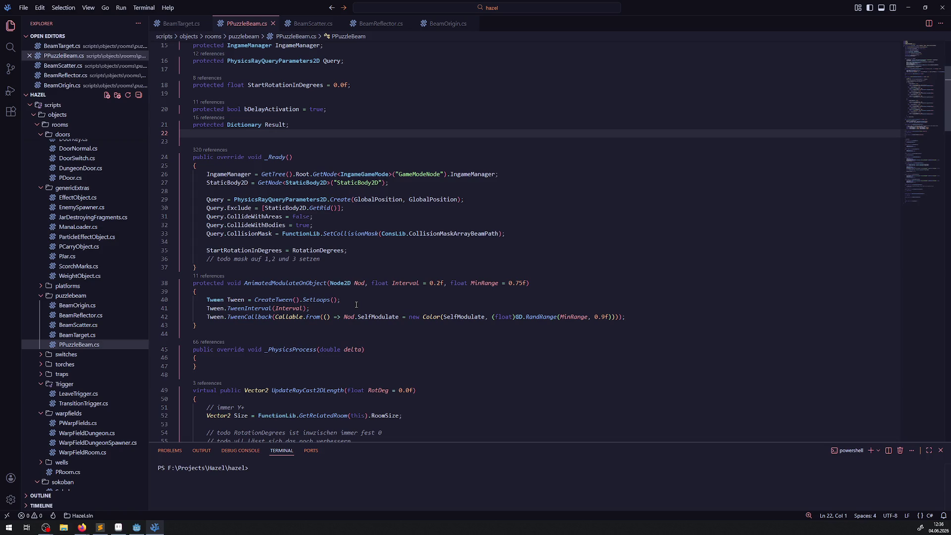
- Make PPuzzleBeam.cs the first open tab and scroll through the file
left_click_drag(248, 24, 169, 25)
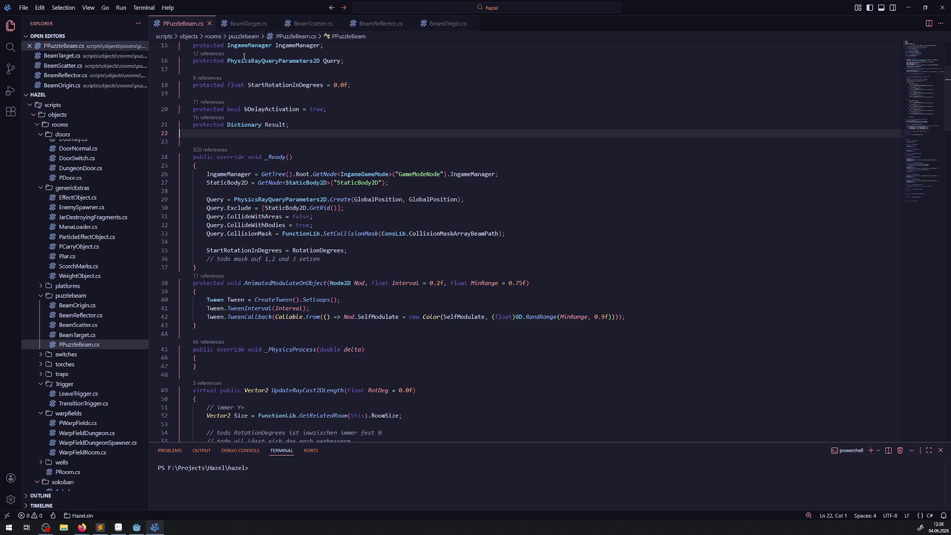
scroll(378, 308, "down", 2)
scroll(378, 308, "down", 3)
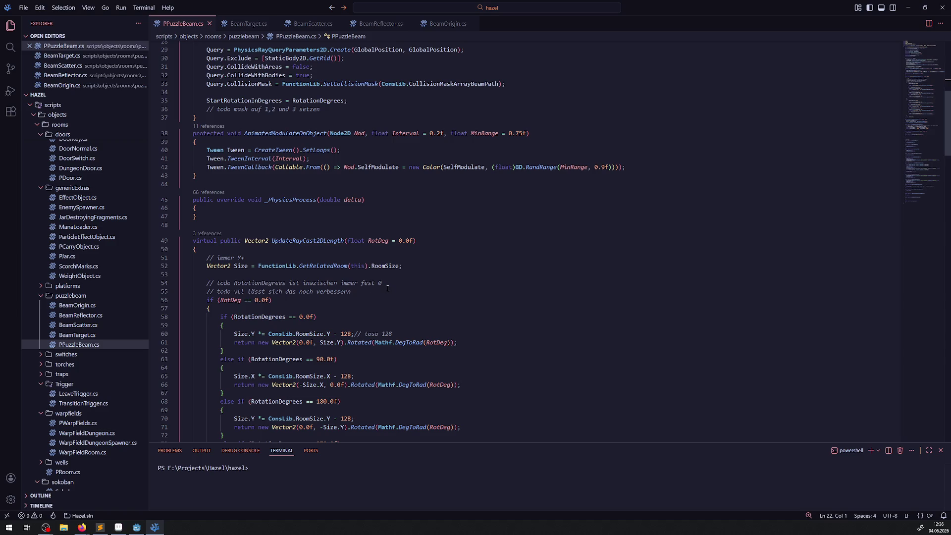
scroll(388, 289, "down", 15)
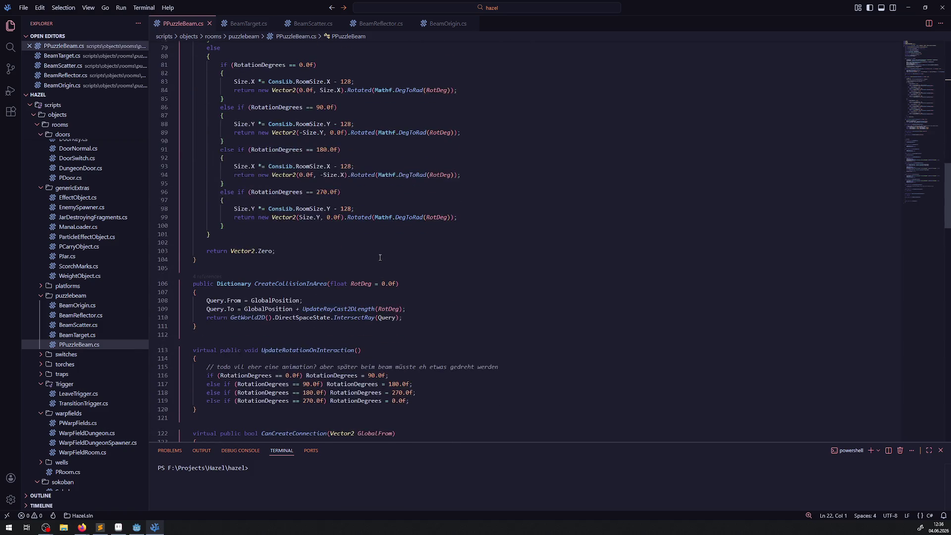
scroll(380, 258, "up", 6)
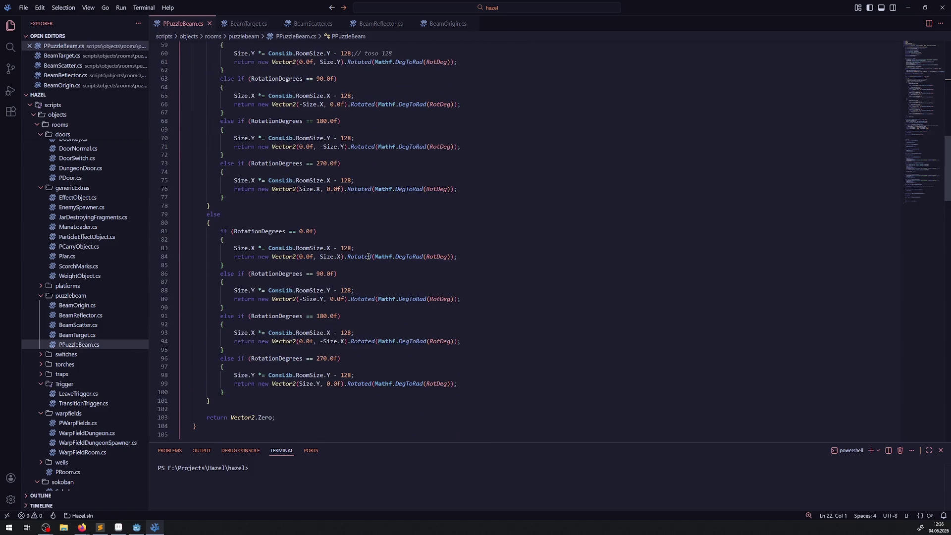
- Inspect lines 78 and 80 of the UpdateRayCast2DLength rotation cases
mouse_move(368, 256)
left_click(401, 209)
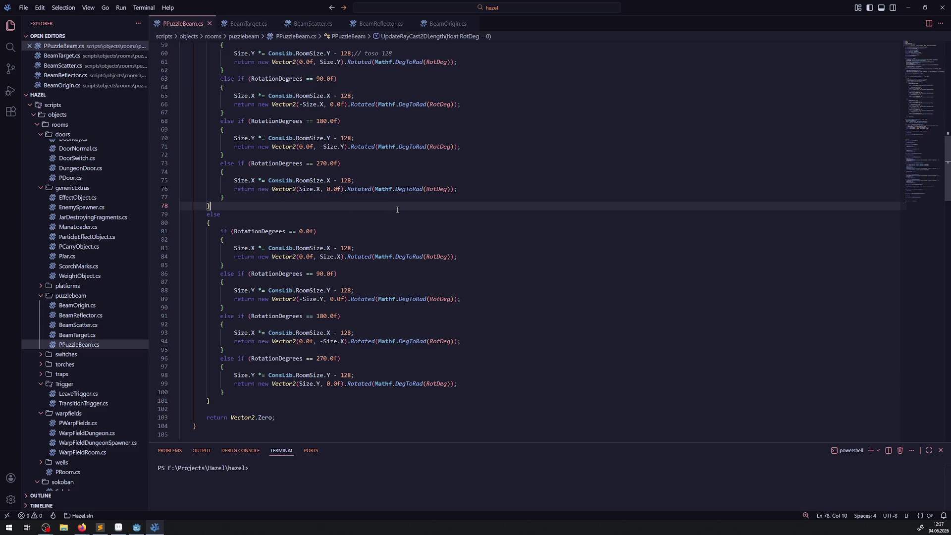
left_click(373, 224)
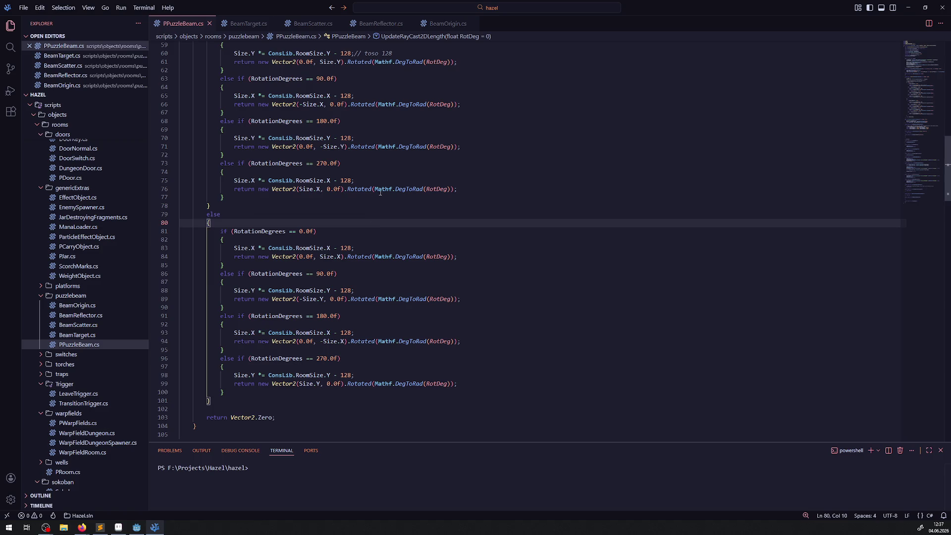
scroll(341, 212, "up", 9)
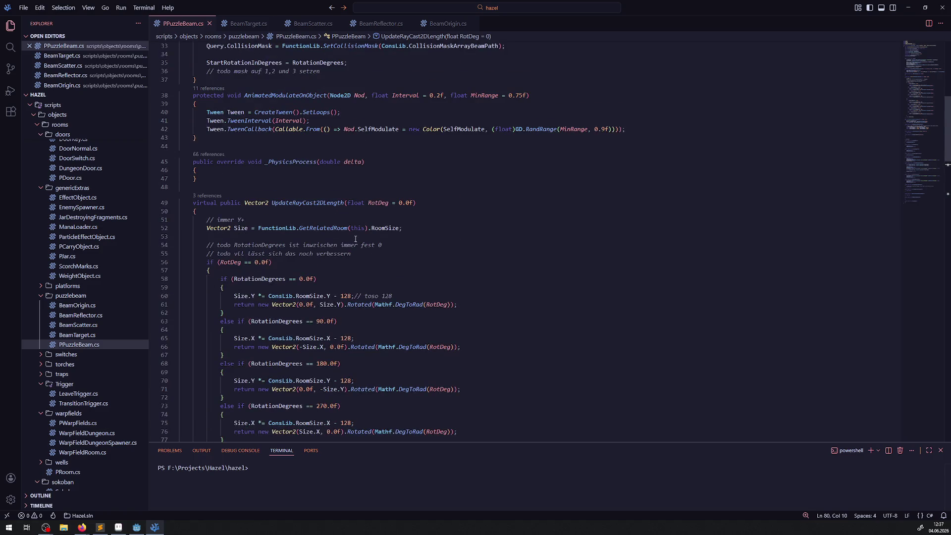
scroll(349, 240, "up", 8)
- Fold AnimatedModulateOnObject and highlight every use of Query
left_click(301, 354)
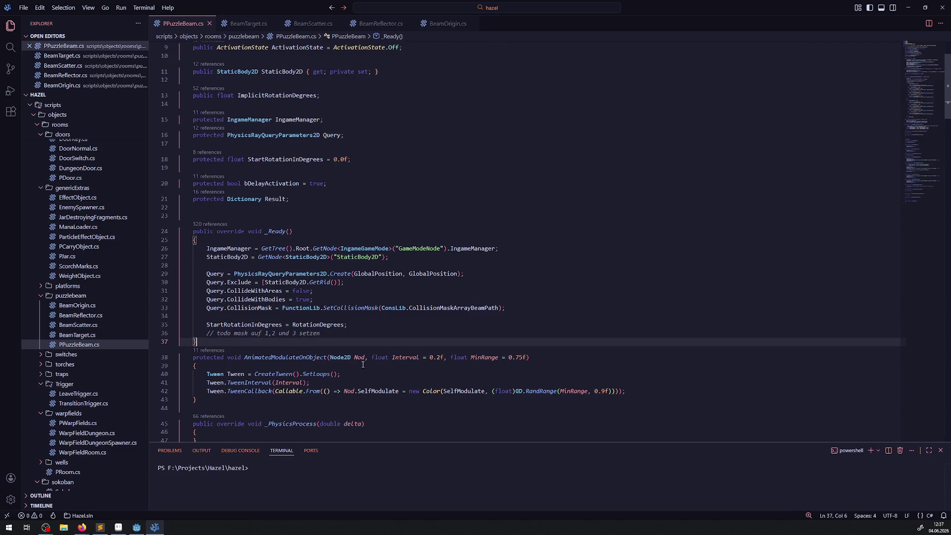
left_click(175, 358)
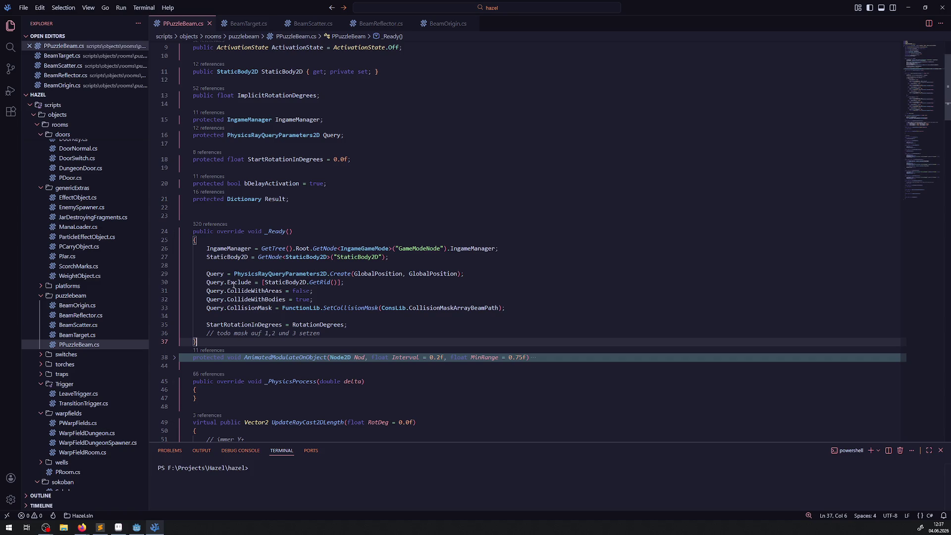
double_click(216, 307)
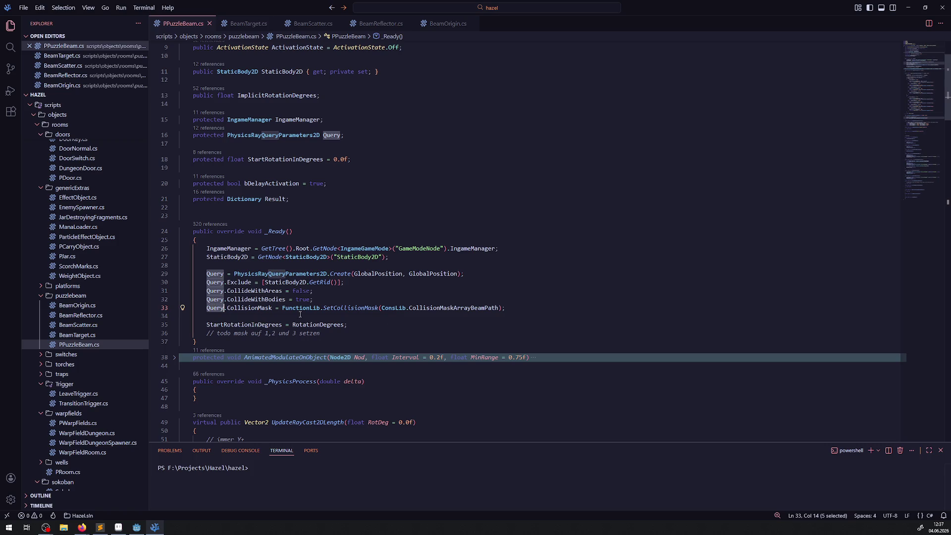
left_click(331, 315)
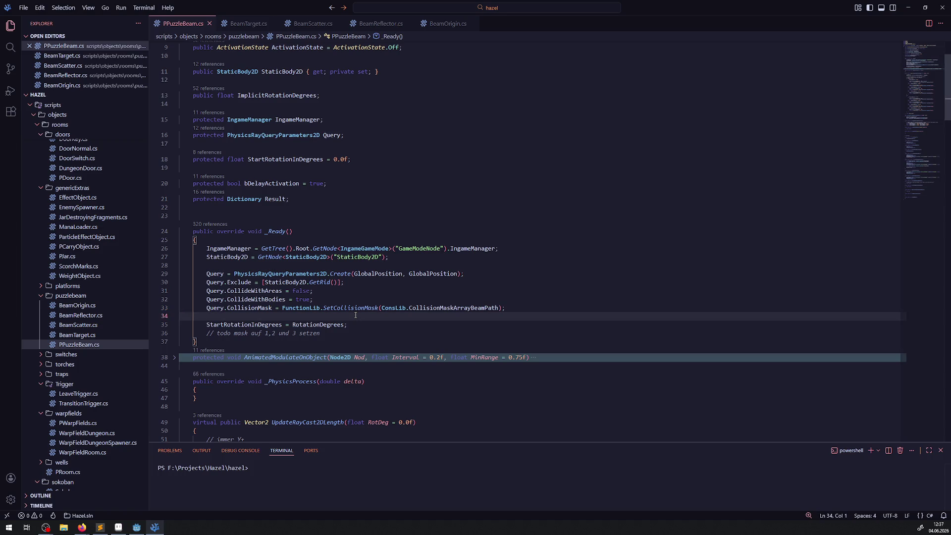
double_click(216, 308)
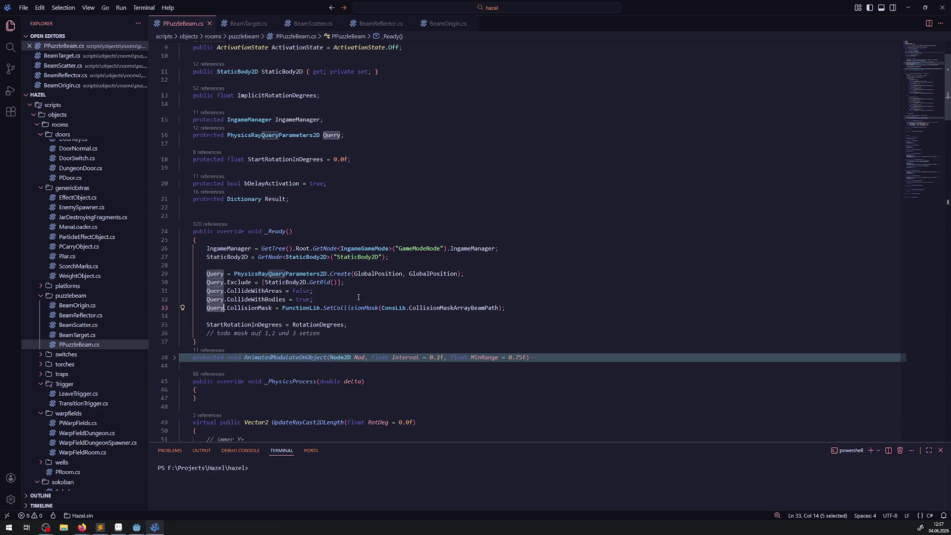
- Check the SetCollisionMask definition, then return to PPuzzleBeam.cs
double_click(359, 308)
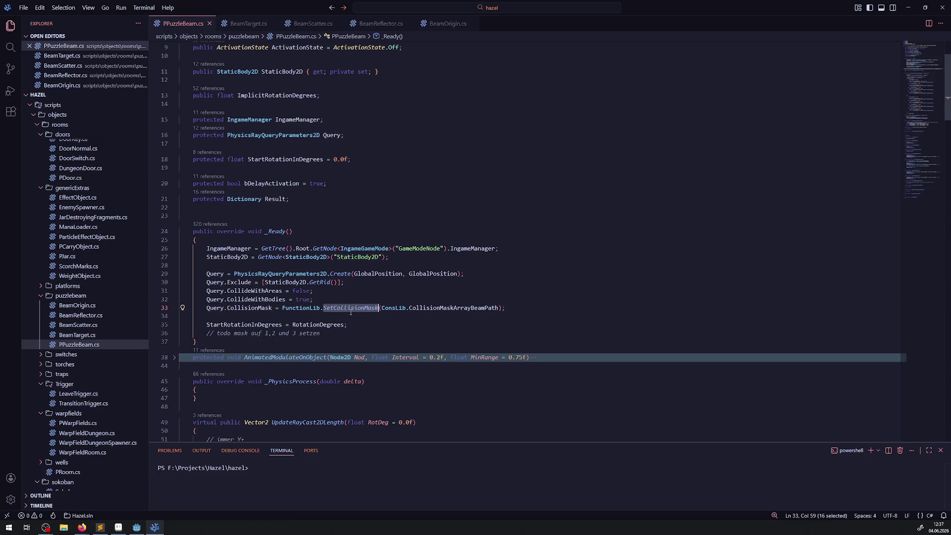
right_click(359, 306)
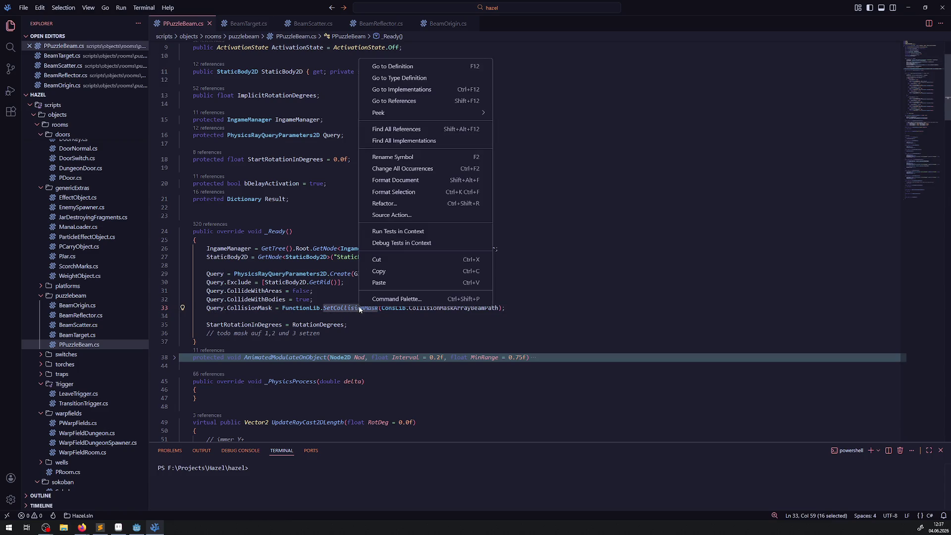
left_click(403, 68)
key("alt+Left")
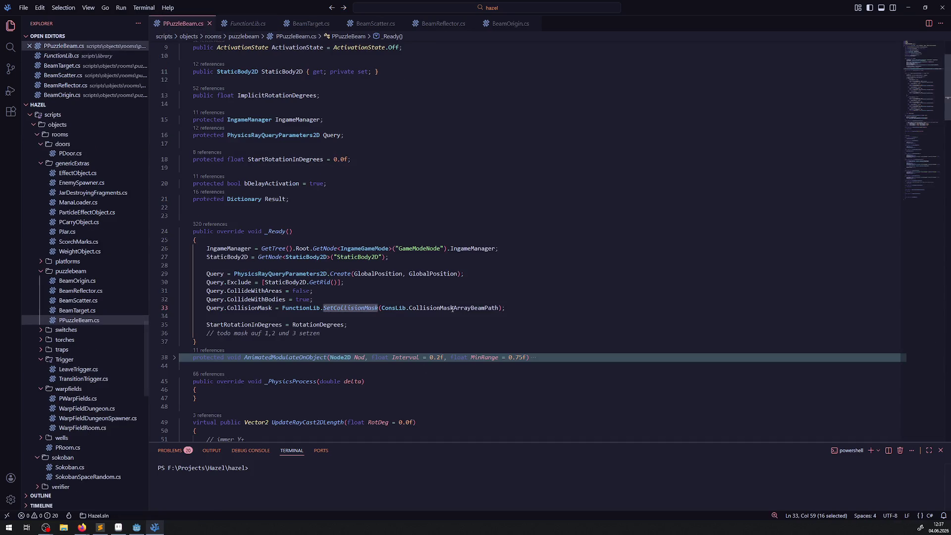
- Inspect CollisionMaskArrayBeamPath in ConstLib.cs, including CollisionLayerObjects and CollisionLayerTileWall01, then return
right_click(455, 308)
left_click(475, 80)
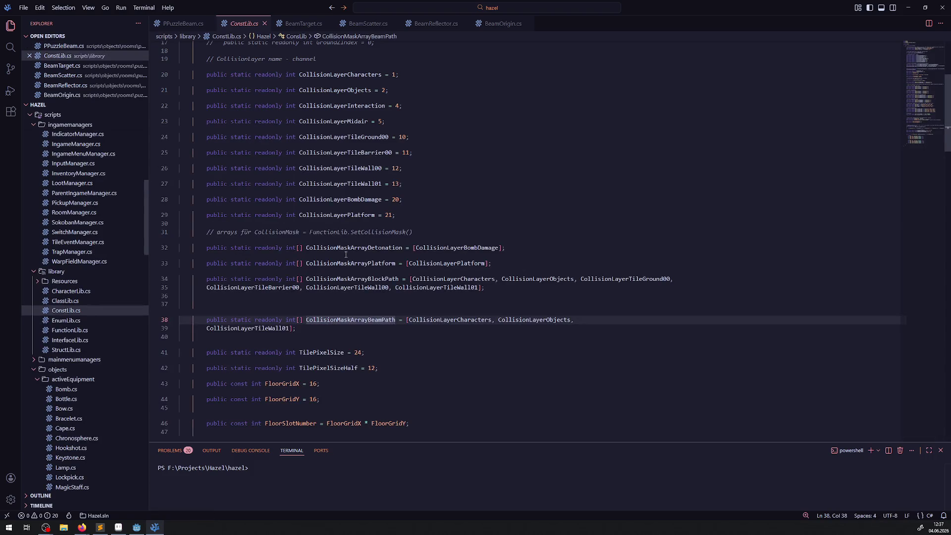
double_click(559, 320)
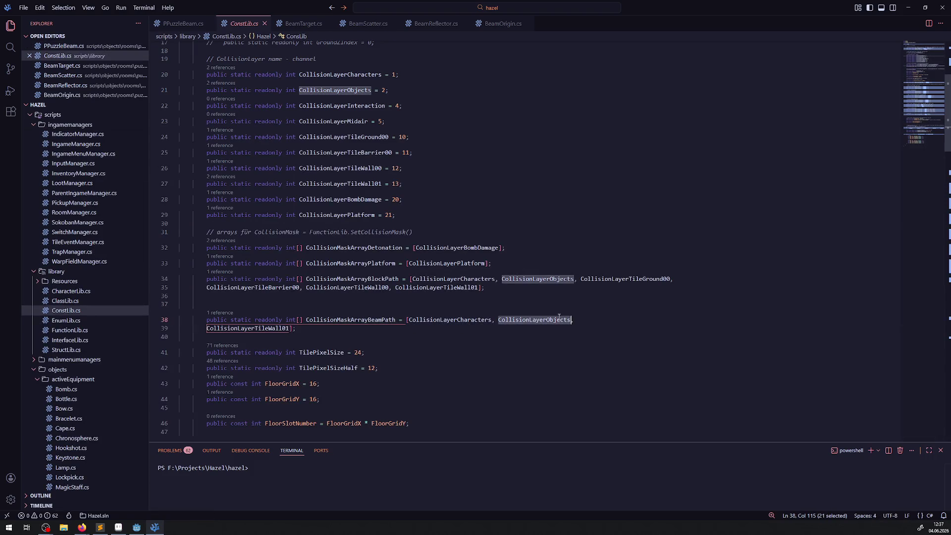
double_click(255, 329)
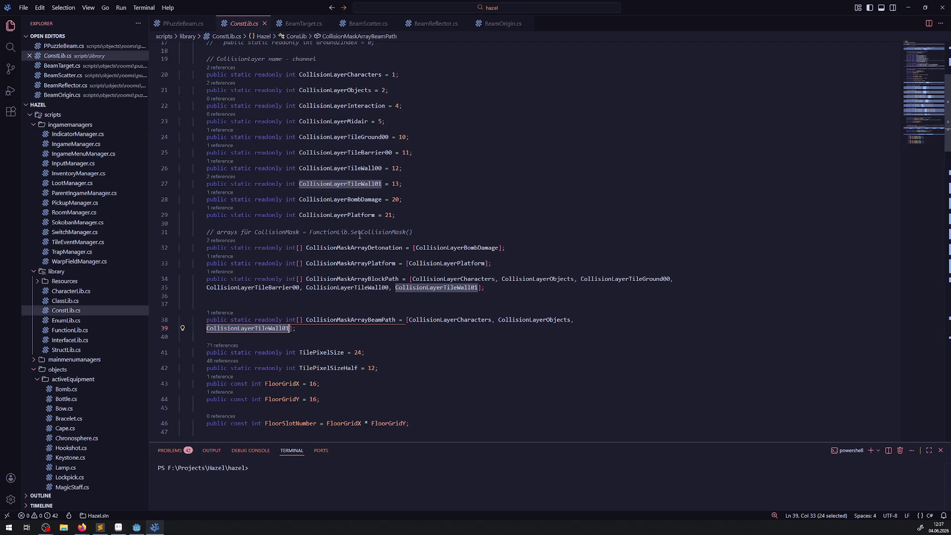
key("alt+Left")
left_click(399, 333)
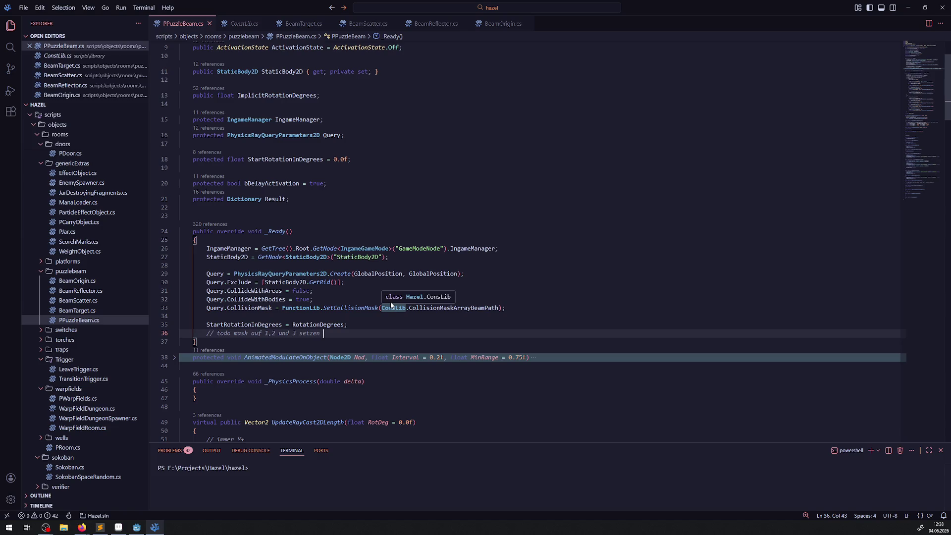
- Delete the empty line 22 after the Result field
left_click(372, 341)
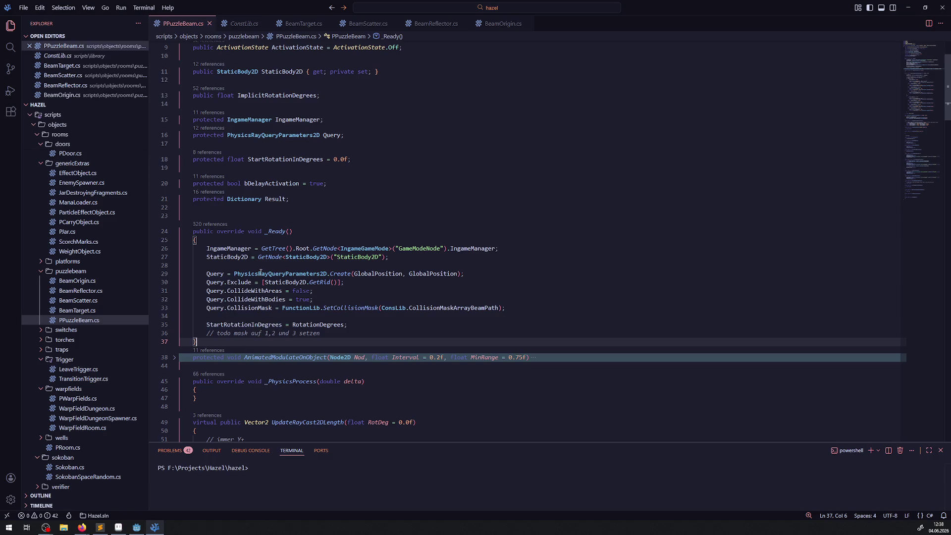
left_click(277, 209)
key("Delete")
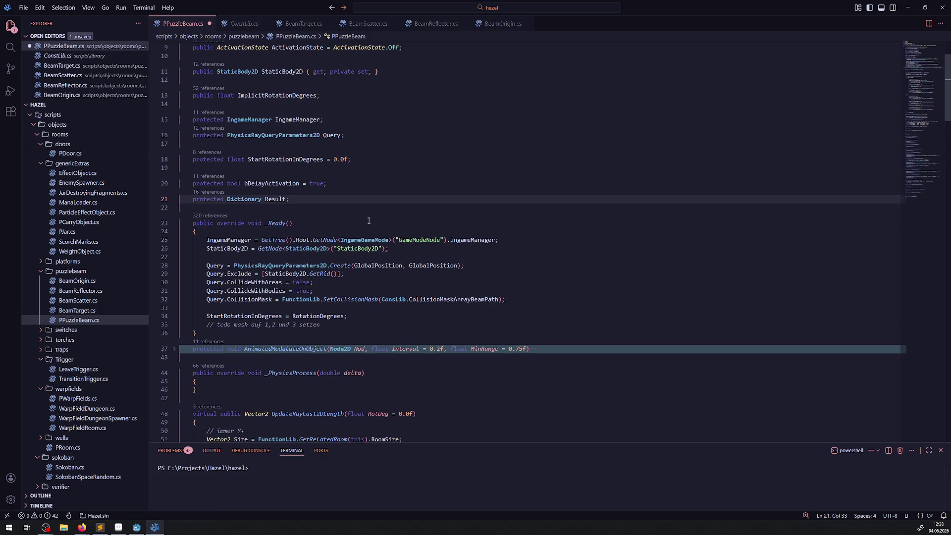
- Collapse the _PhysicsProcess and _Ready methods
left_click(369, 223)
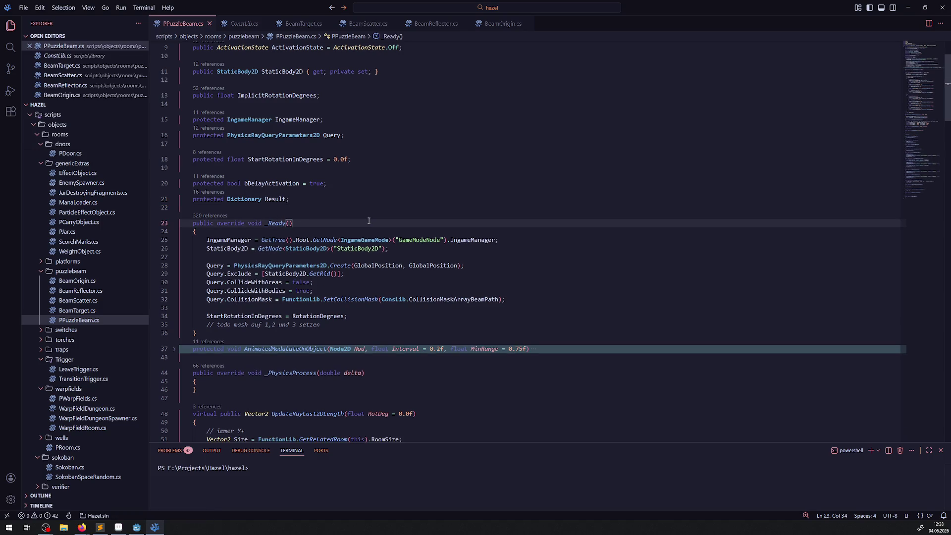
mouse_move(375, 299)
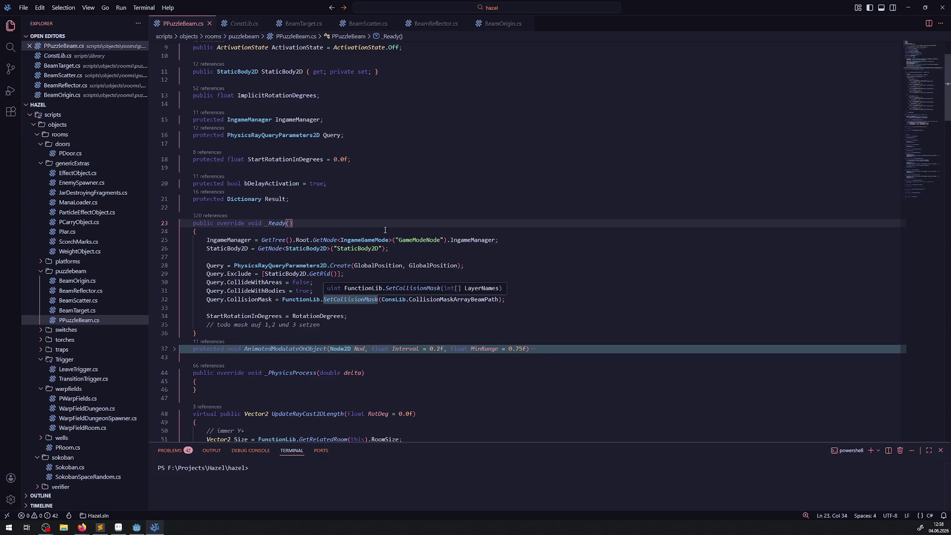
scroll(385, 230, "down", 4)
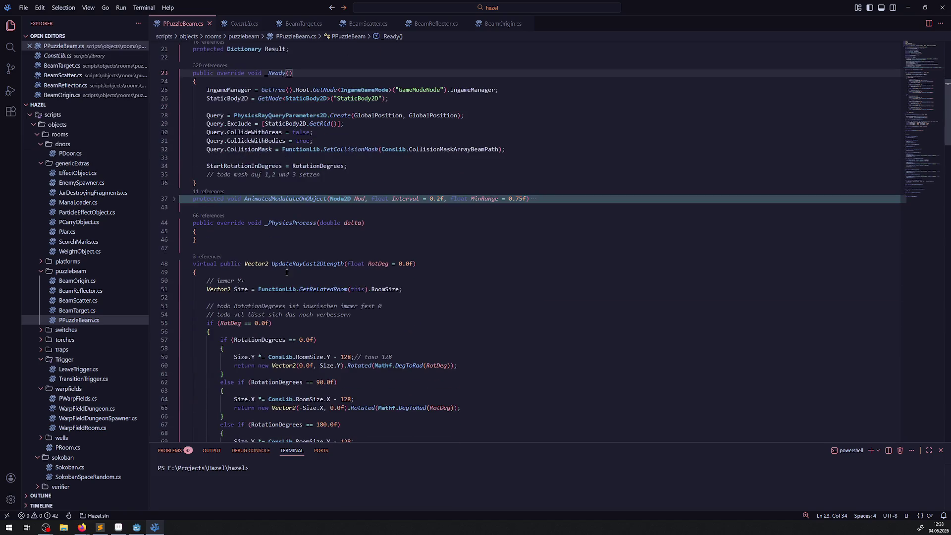
left_click(175, 223)
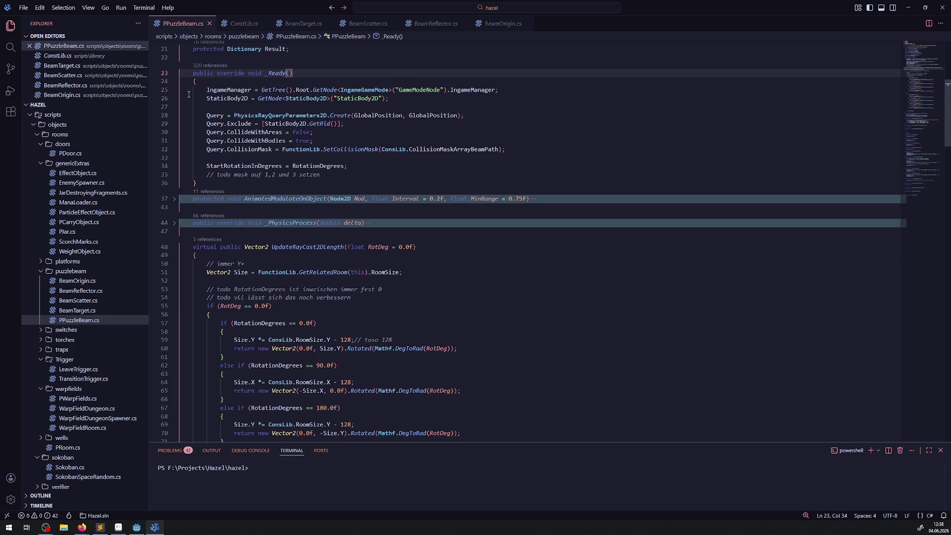
left_click(177, 74)
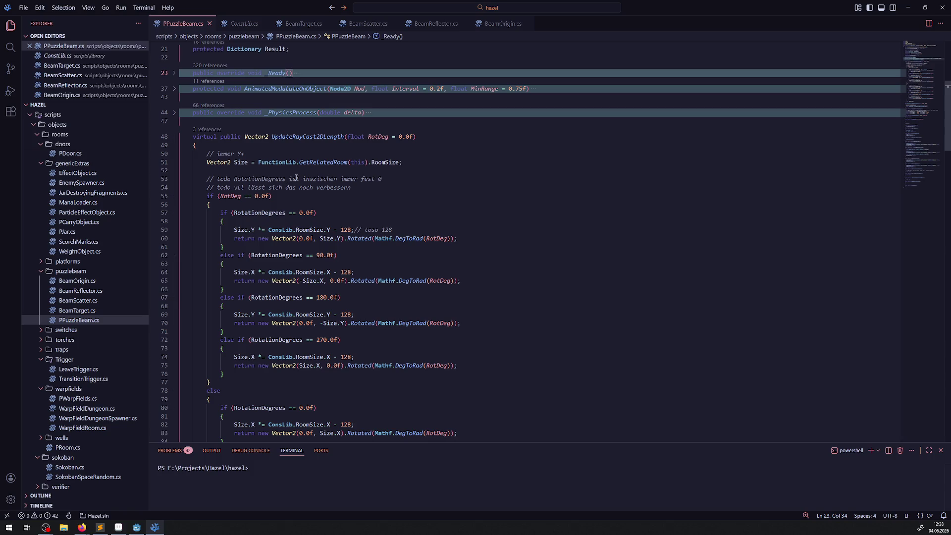
scroll(318, 174, "down", 20)
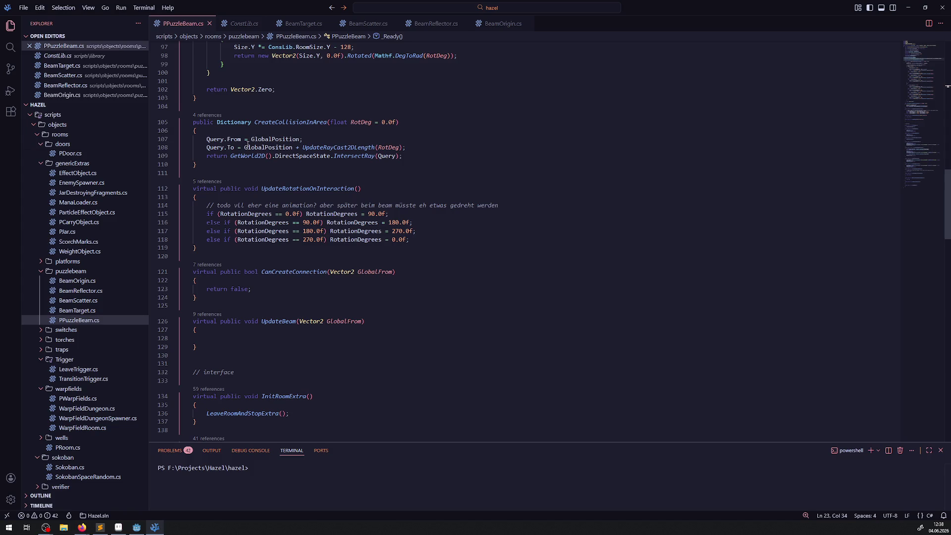
- Check GlobalPosition on line 107 and collapse the CreateCollisionInArea method
double_click(268, 139)
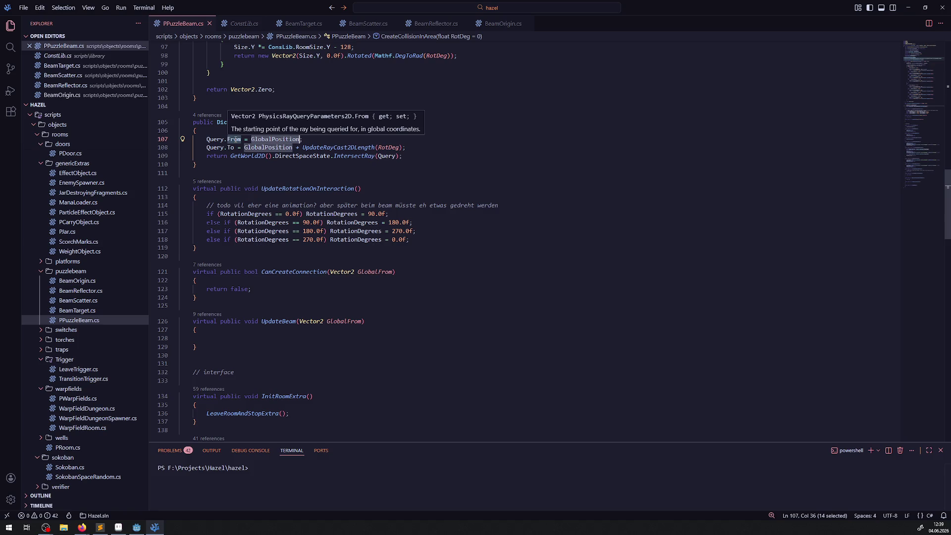
scroll(290, 233, "up", 3)
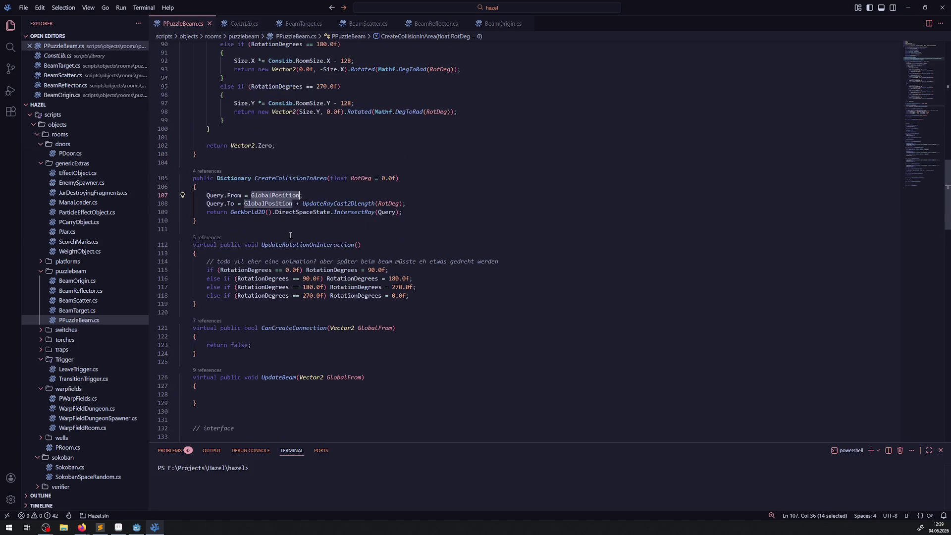
left_click(273, 247)
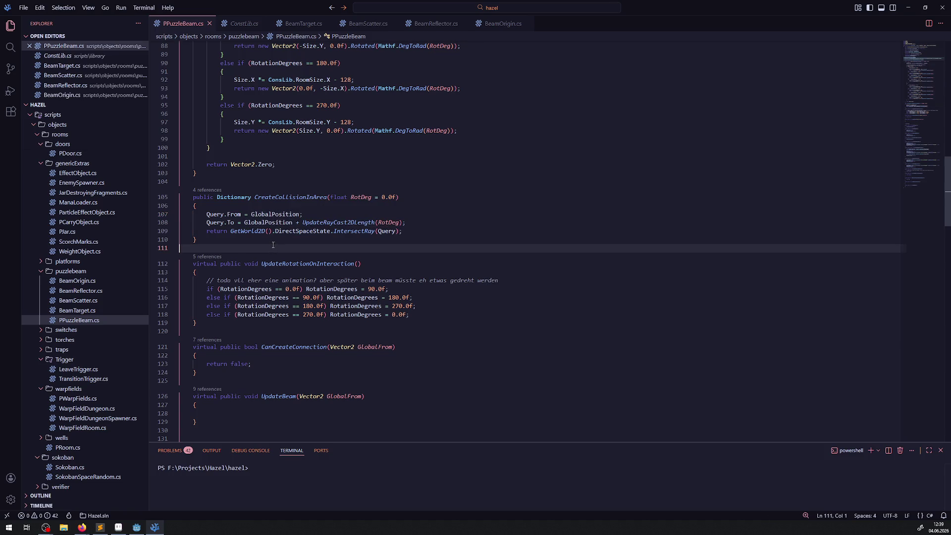
left_click(311, 214)
left_click(271, 235)
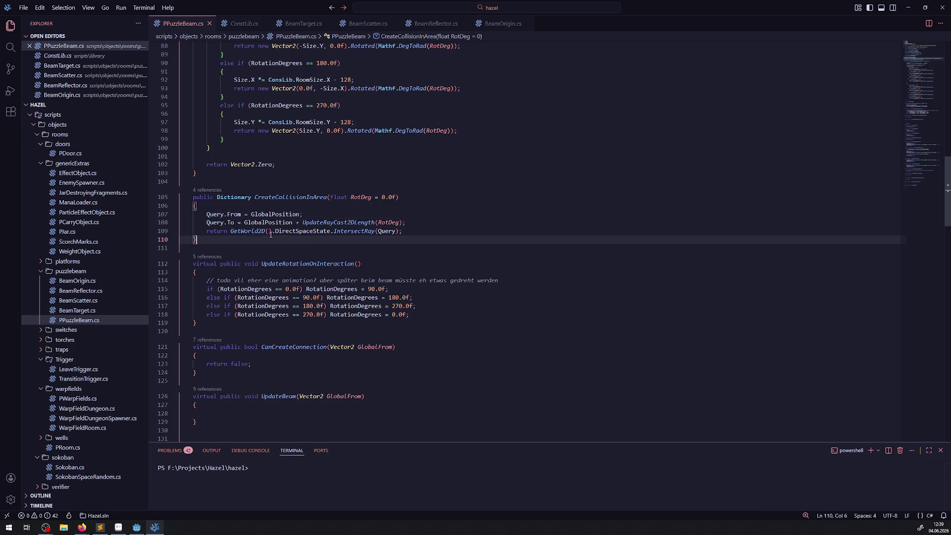
left_click(174, 197)
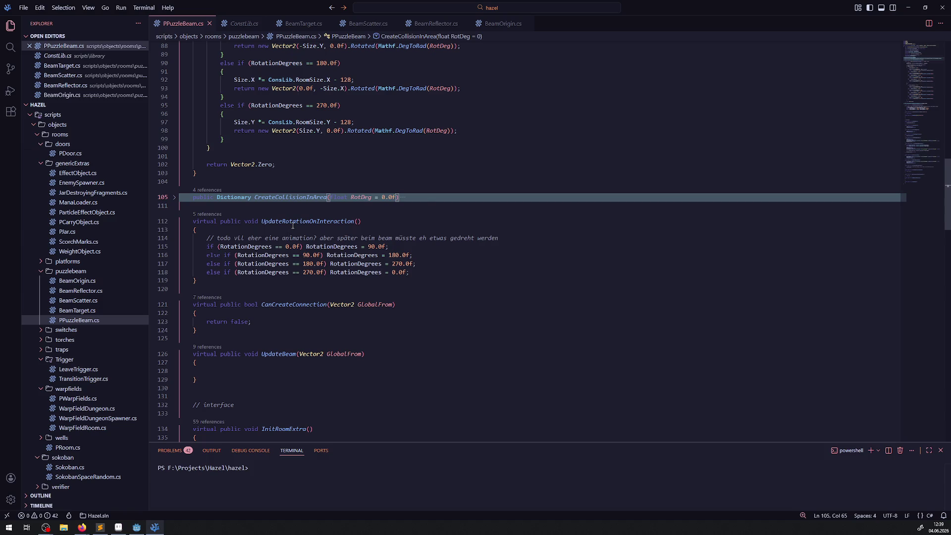
- Delete UpdateRotationOnInteraction's todo animation comment, save, and fold it and CanCreateConnection
mouse_move(292, 226)
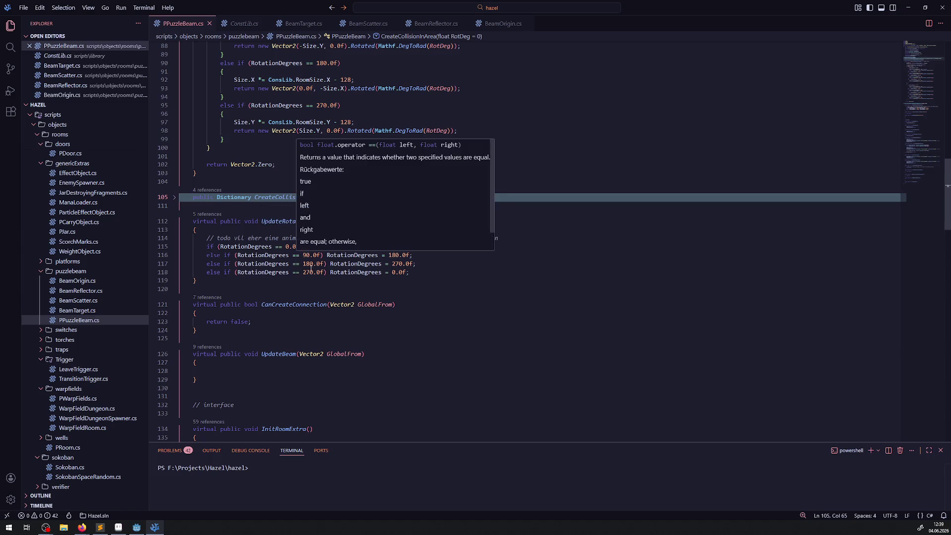
left_click(319, 284)
mouse_move(329, 226)
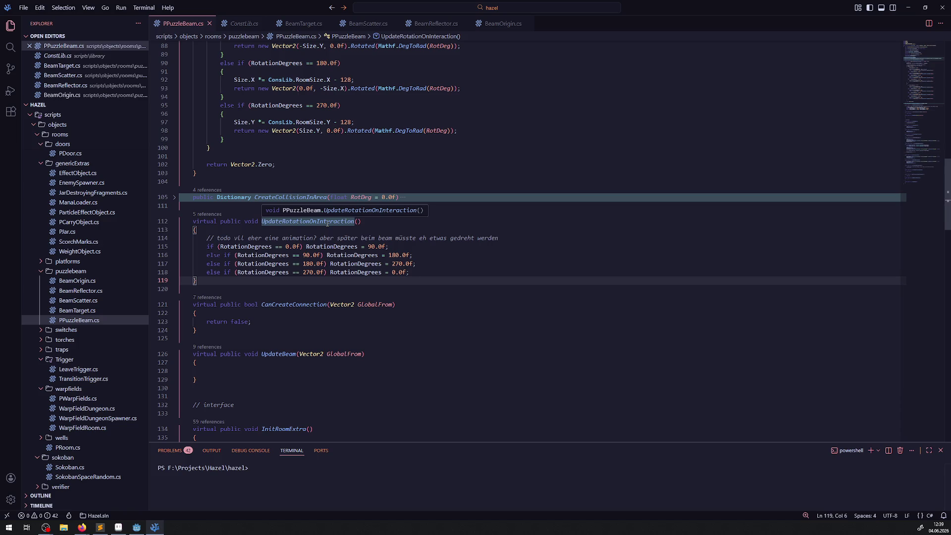
left_click(437, 255)
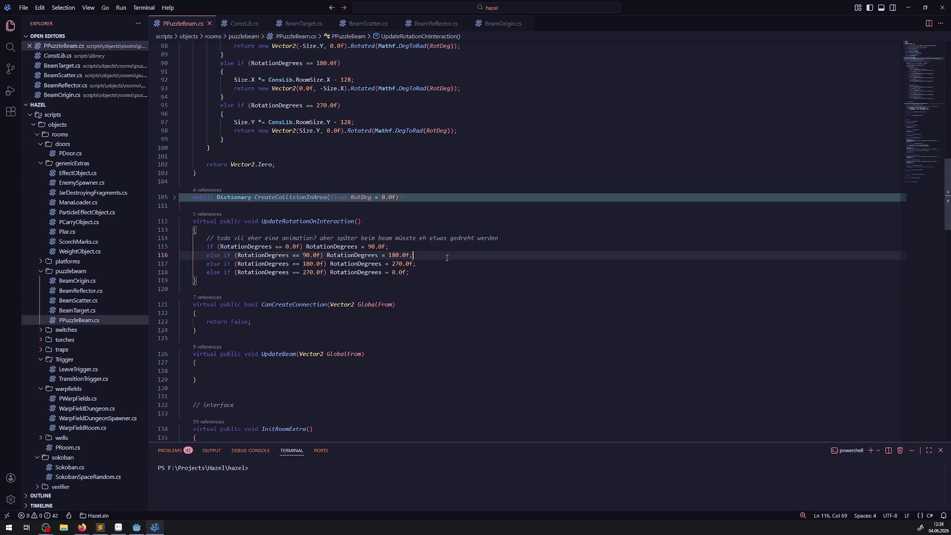
left_click(506, 238)
key("shift+Up")
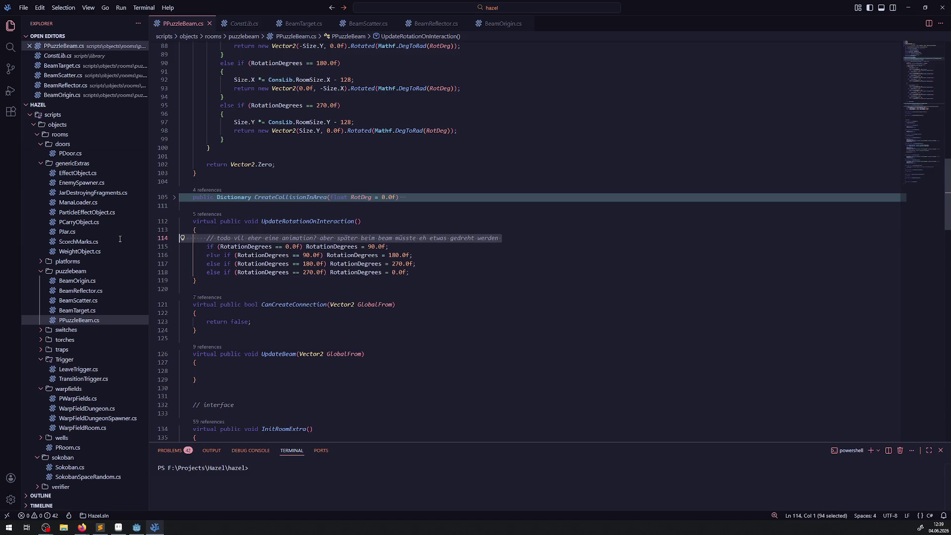
key("BackSpace")
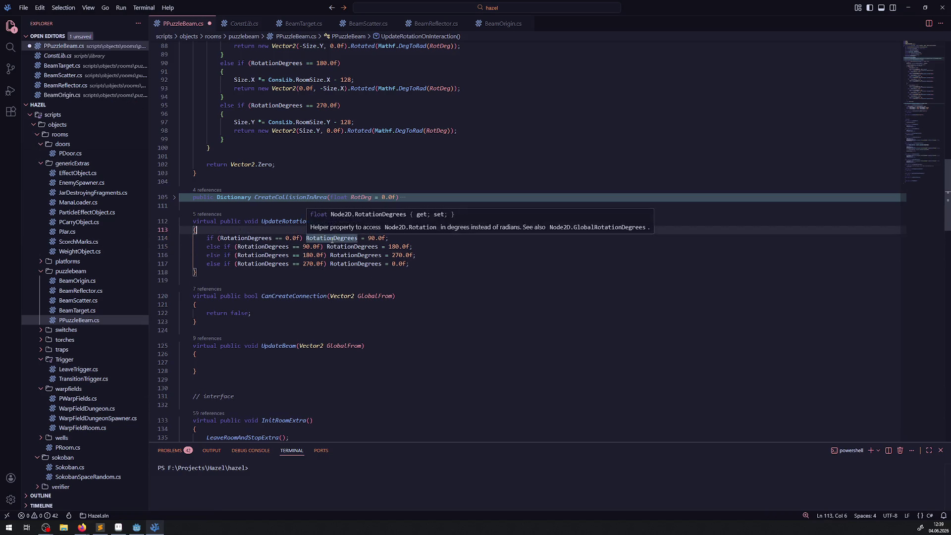
key("ctrl+s")
left_click(174, 221)
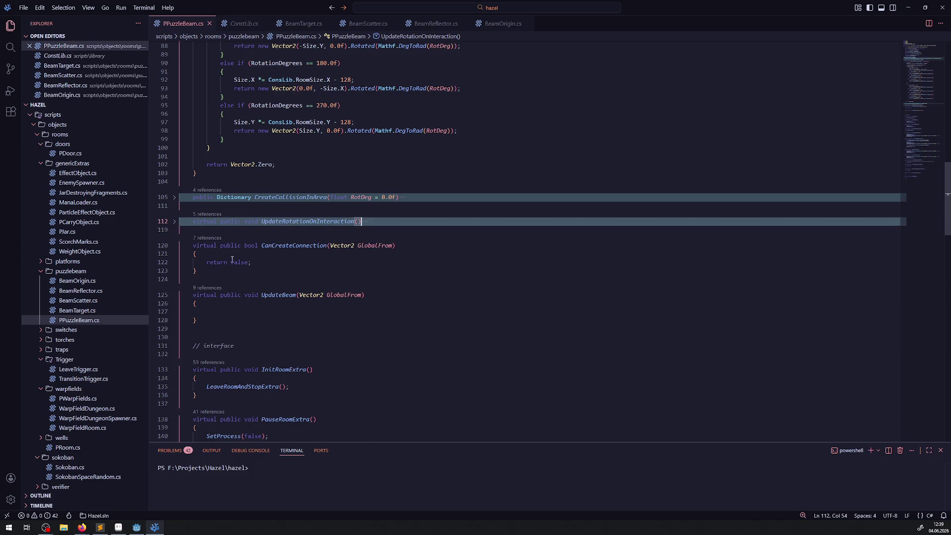
left_click(174, 246)
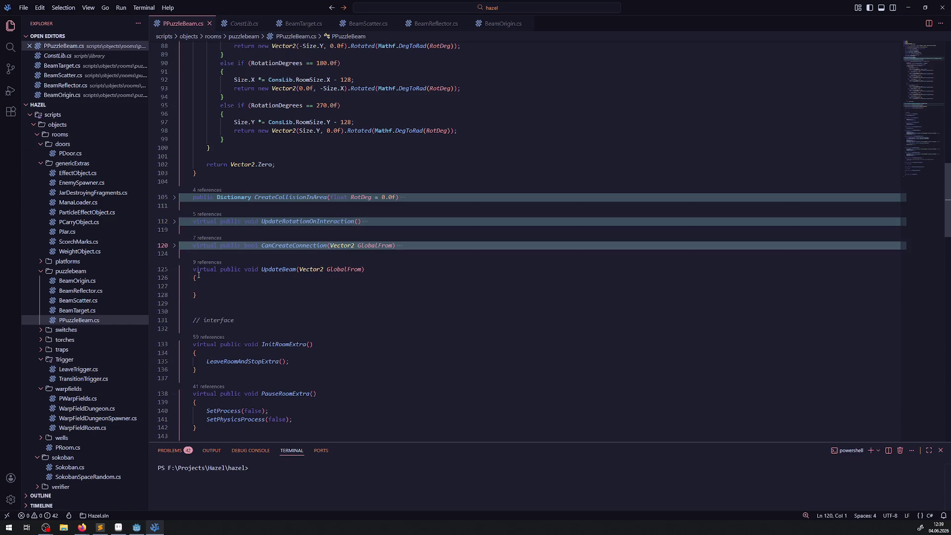
- Fold UpdateBeam and delete the extra blank line below it
left_click(174, 270)
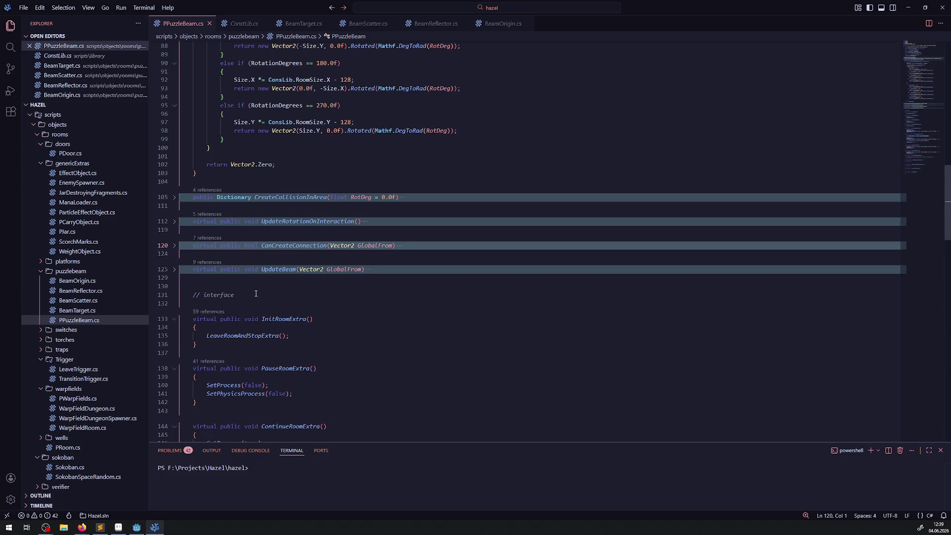
left_click(231, 286)
key("BackSpace")
scroll(310, 293, "down", 6)
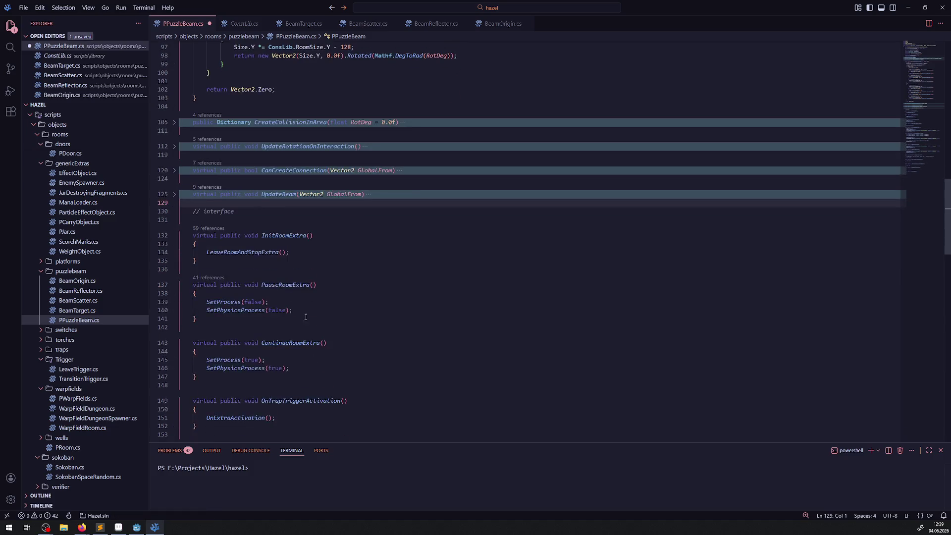
scroll(310, 294, "down", 5)
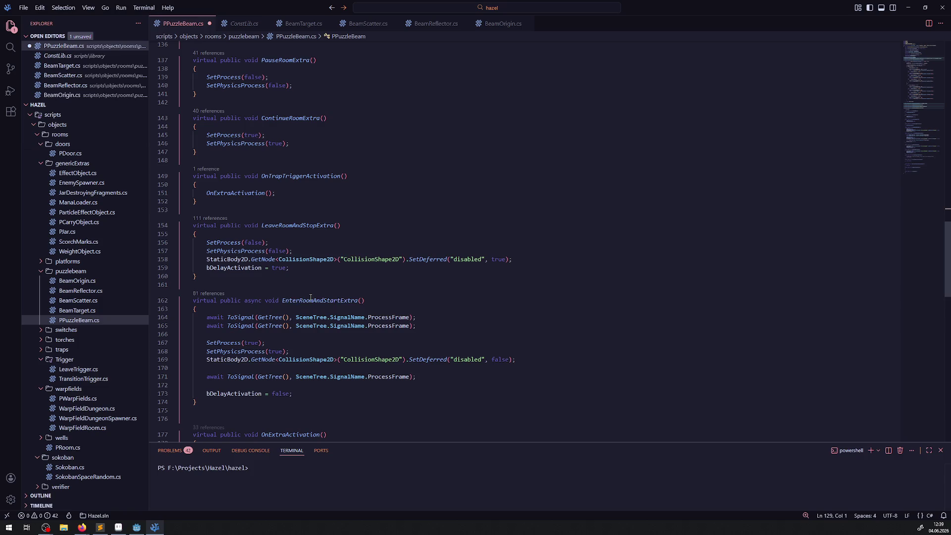
- Review the SetProcess and SetPhysicsProcess pause calls in LeaveRoomAndStopExtra
mouse_move(278, 234)
left_mouse_down()
mouse_move(287, 252)
mouse_move(299, 251)
left_mouse_up()
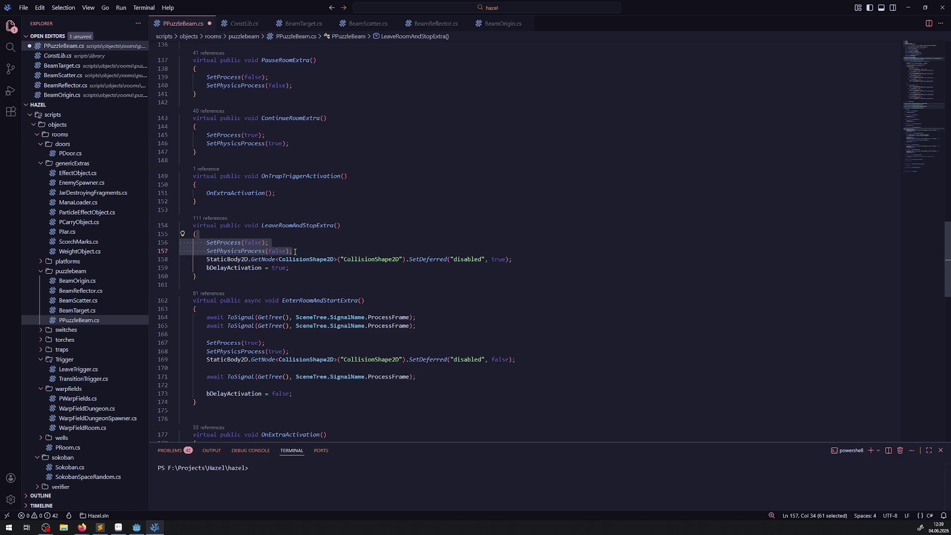
left_click_drag(294, 251, 173, 244)
left_click(226, 259)
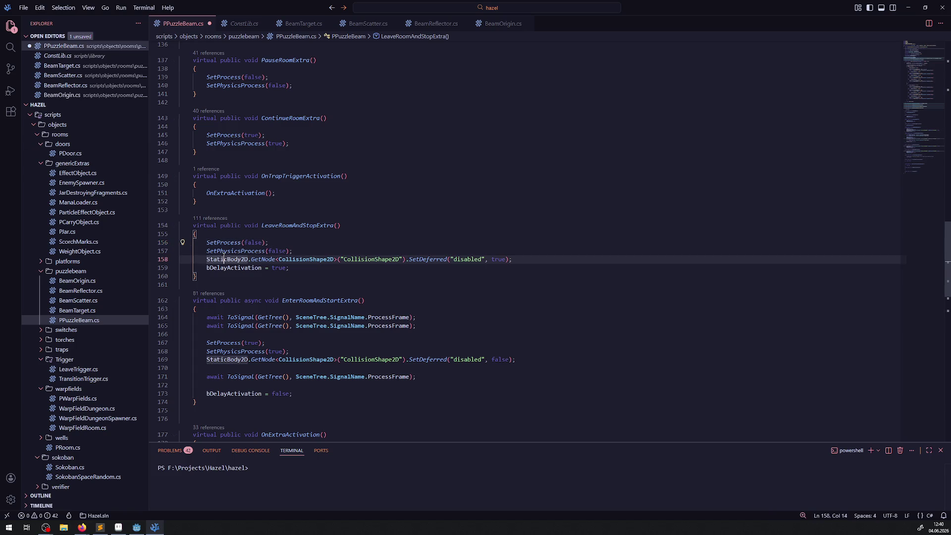
left_click_drag(181, 242, 306, 248)
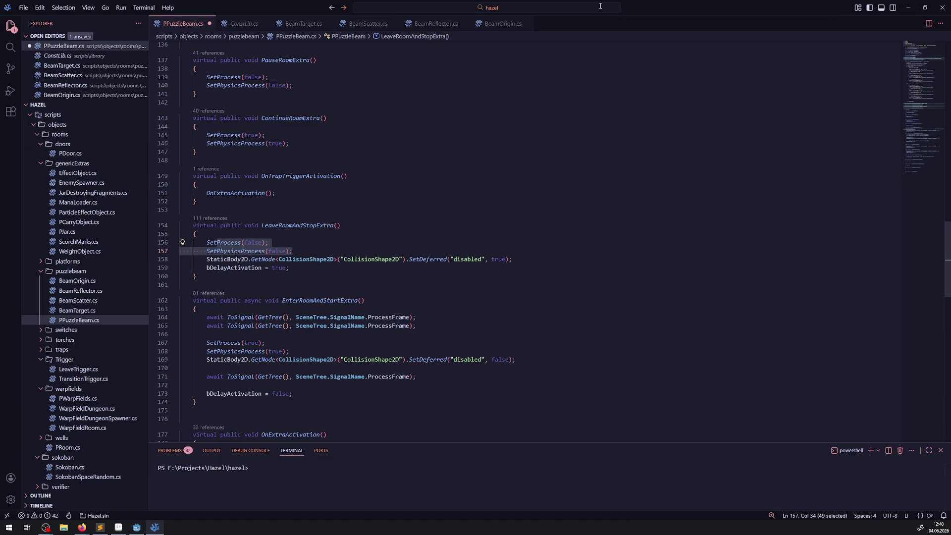
left_click(403, 260)
- Save PPuzzleBeam.cs and return to the Godot editor
key("ctrl+s")
left_click(395, 229)
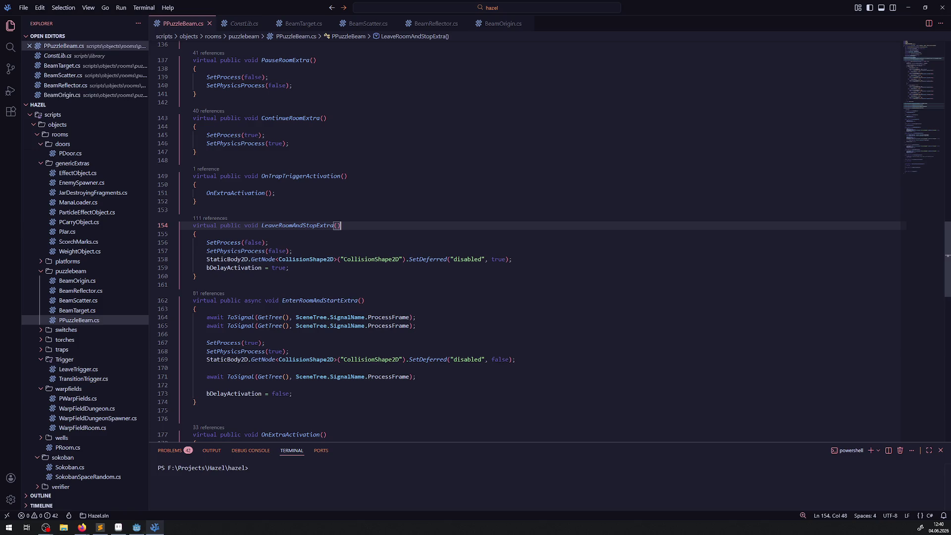
left_click(141, 528)
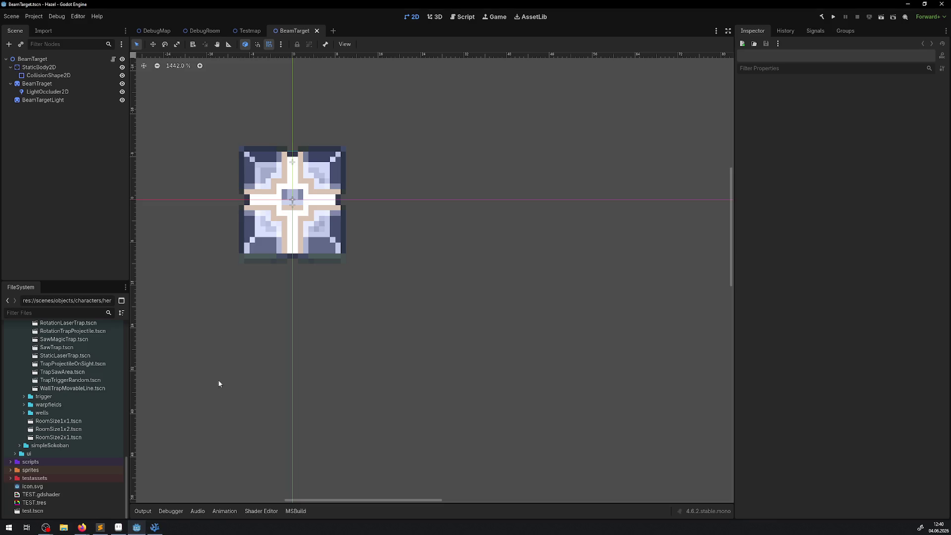
- Inspect the RotationLaserTrap's properties in the DebugRoom scene, then return to PPuzzleBeam.cs
left_click(244, 30)
left_click(203, 31)
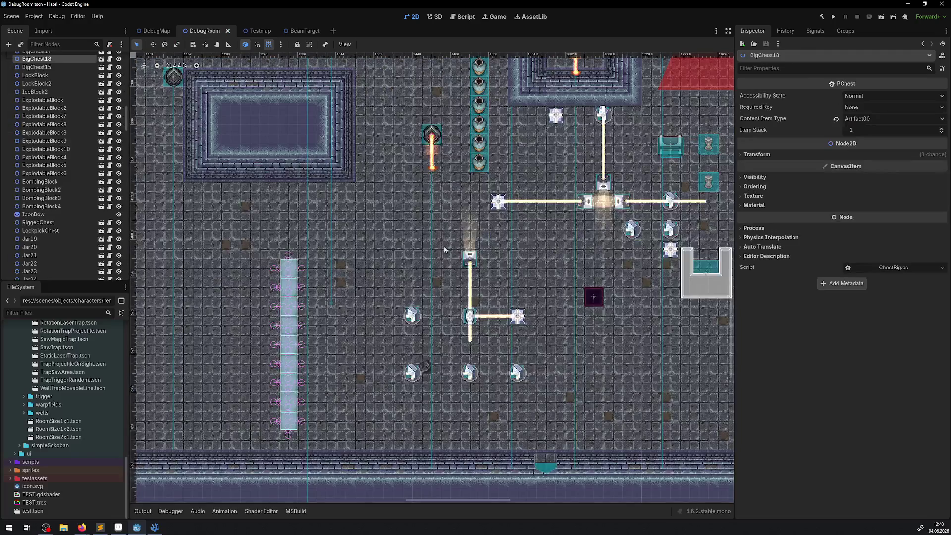
left_click(434, 132)
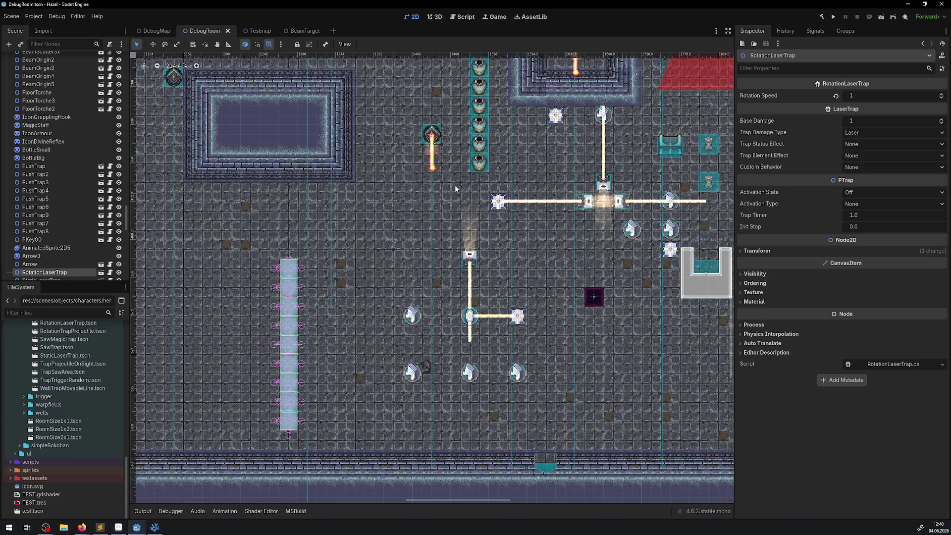
left_click(150, 530)
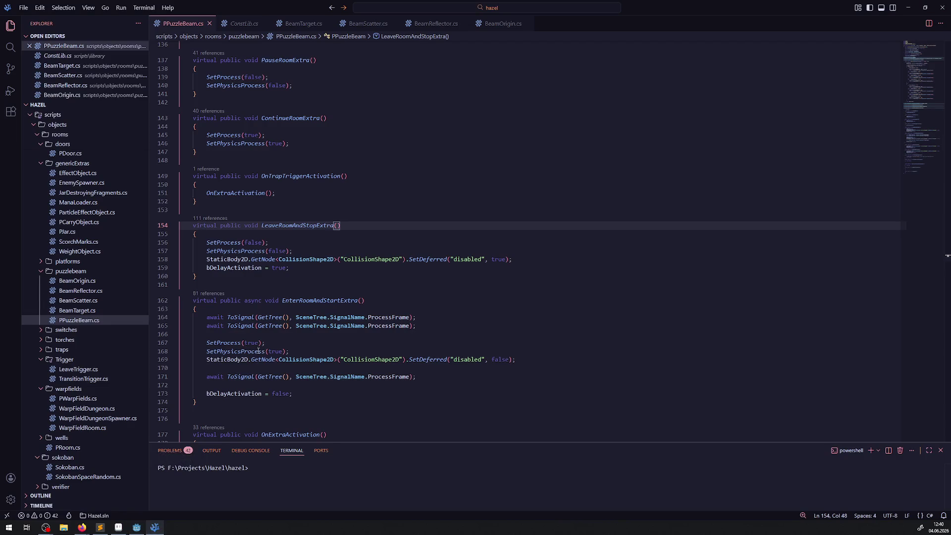
- Review the SetProcess and SetPhysicsProcess pause calls in LeaveRoomAndStopExtra and read the SetProcess docs
left_click(355, 234)
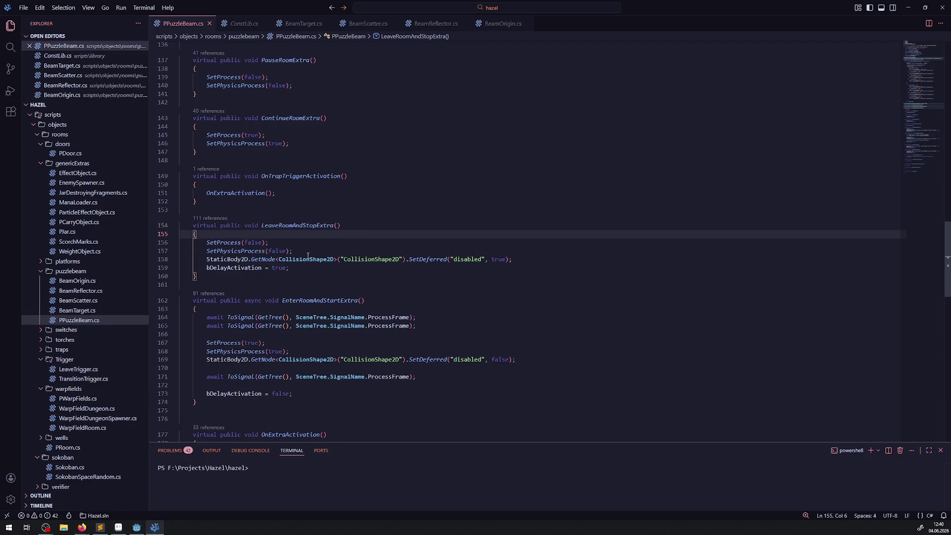
left_click_drag(298, 252, 192, 243)
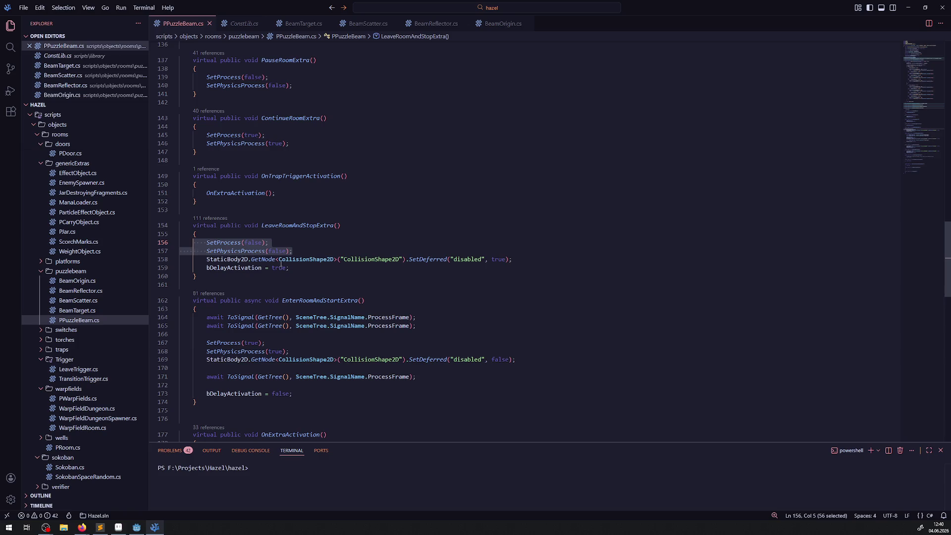
left_click(182, 301)
mouse_move(208, 244)
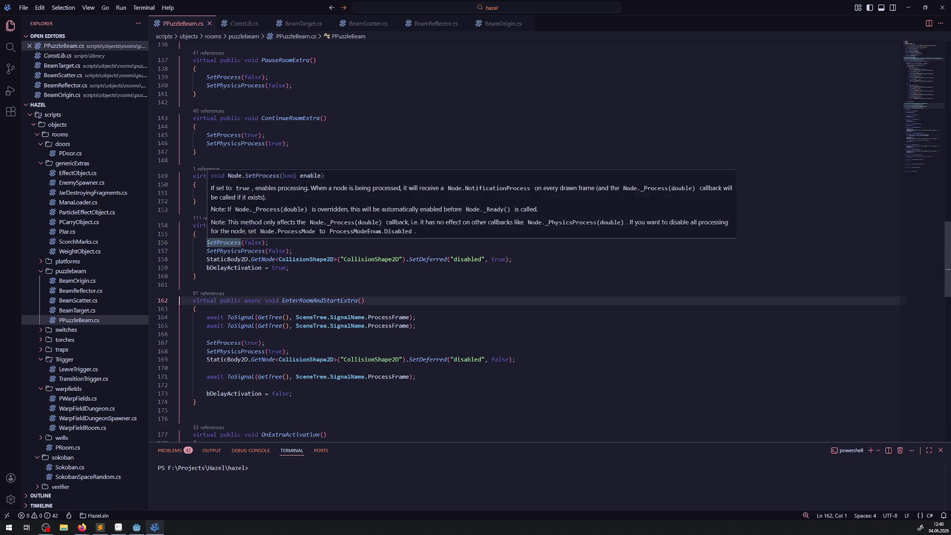
left_click_drag(207, 243, 534, 259)
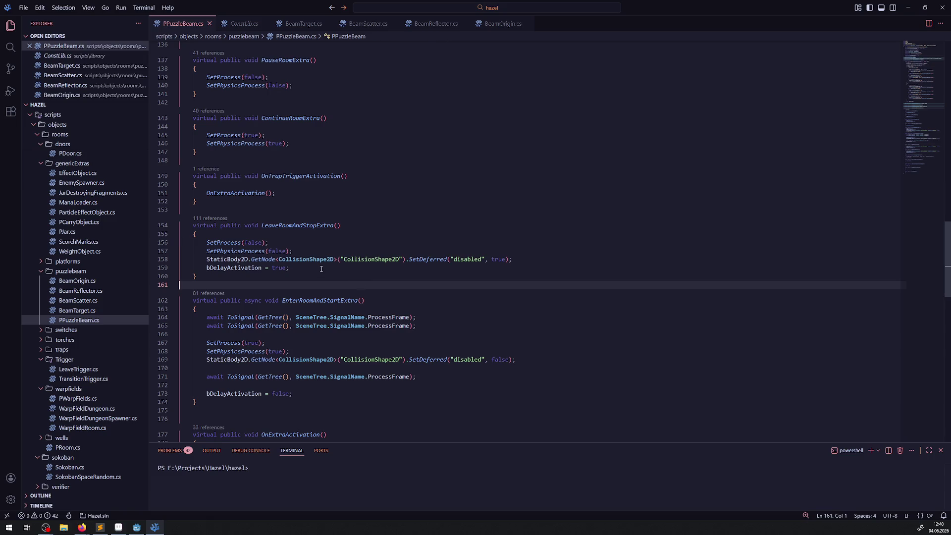
left_click_drag(312, 251, 197, 245)
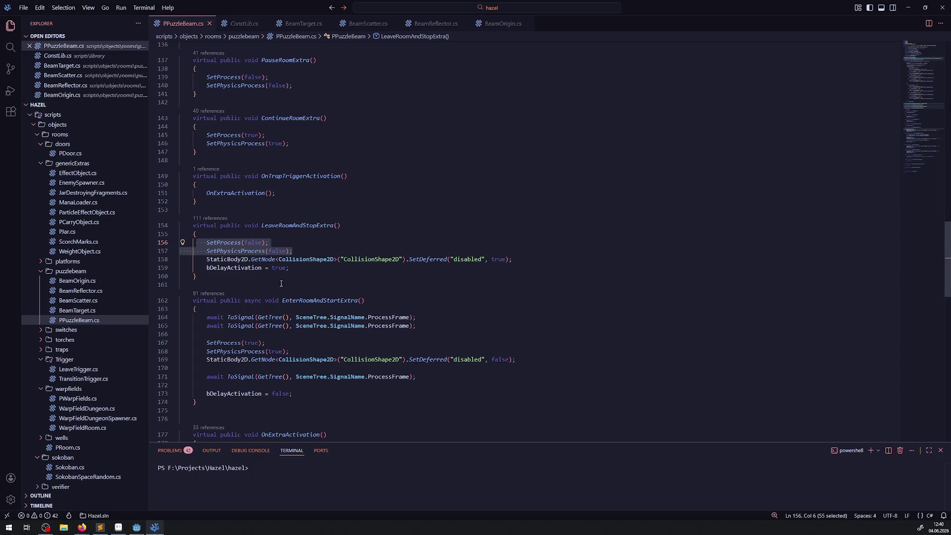
left_click(305, 269)
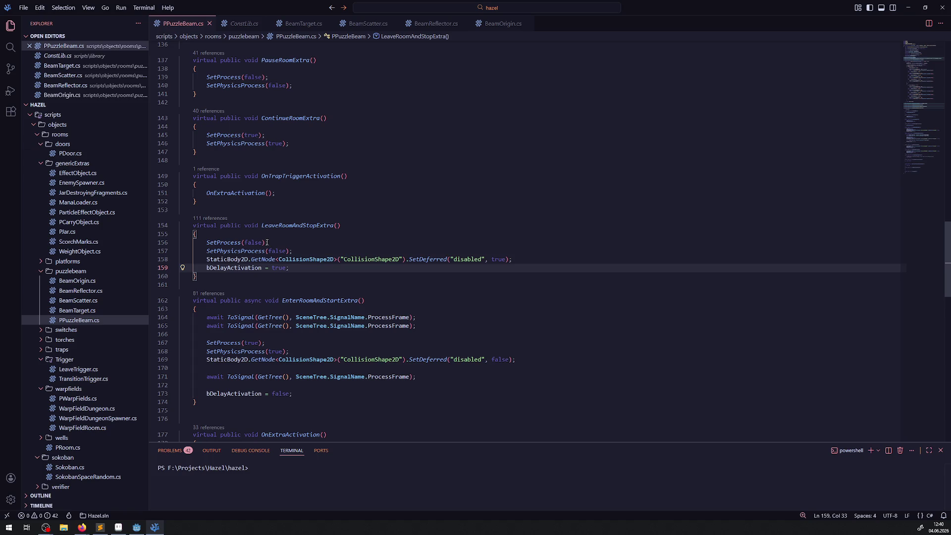
mouse_move(263, 243)
- Look over the EnterRoomAndStartExtra method, then go back to the Godot editor
left_click(401, 308)
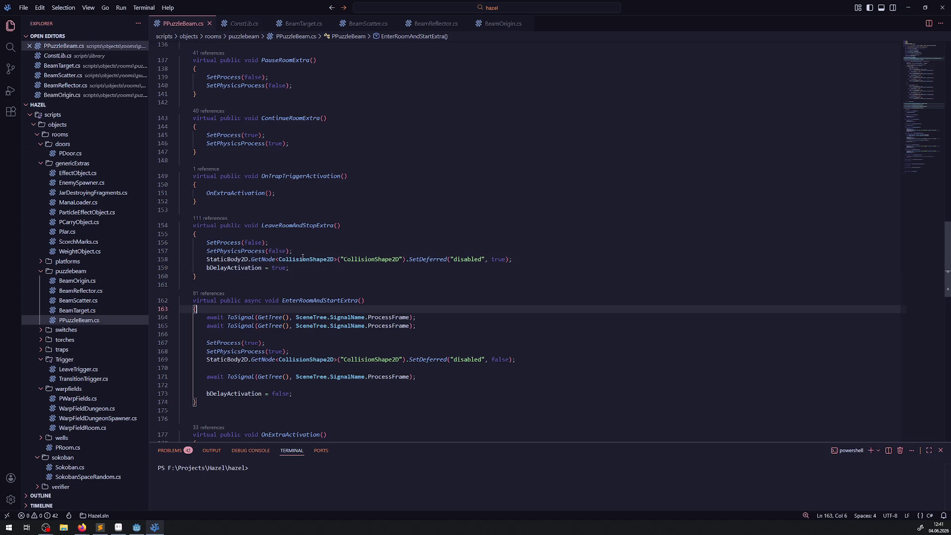
scroll(303, 257, "down", 2)
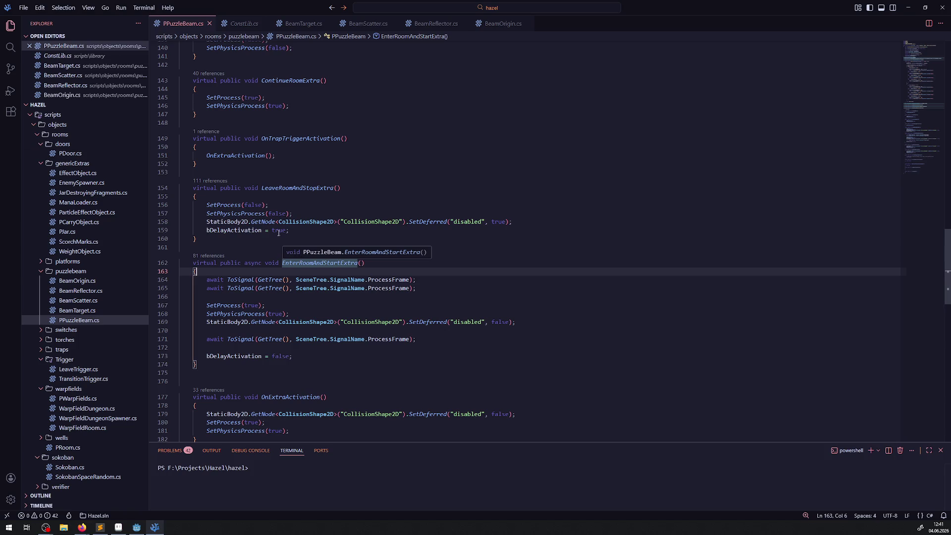
scroll(233, 322, "up", 10)
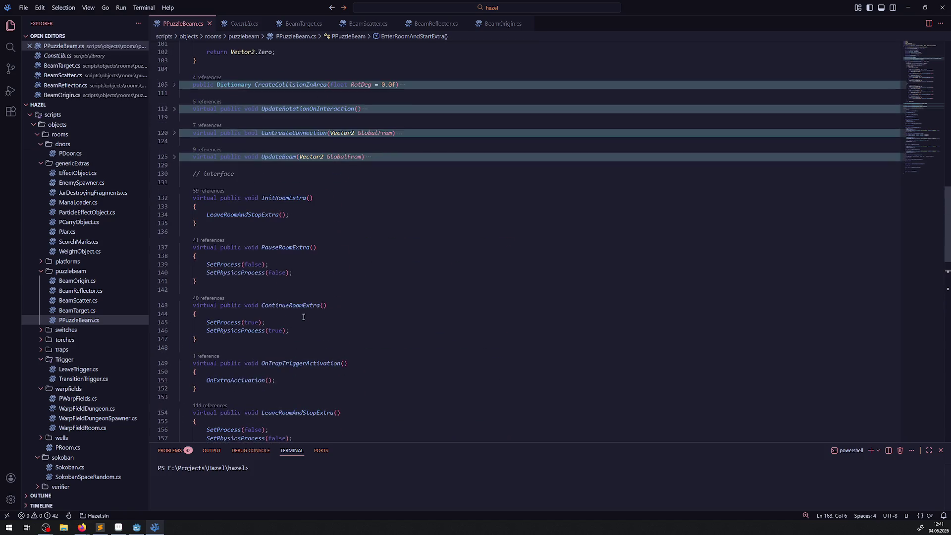
left_click(137, 528)
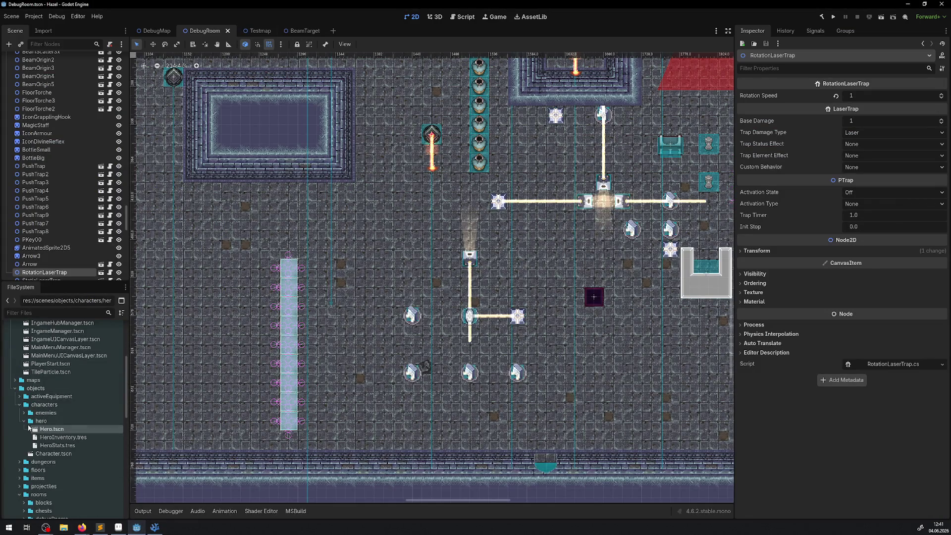
- Collapse the hero, characters and traps folders and expand puzzlebeam in FileSystem
left_click(24, 421)
left_click(20, 405)
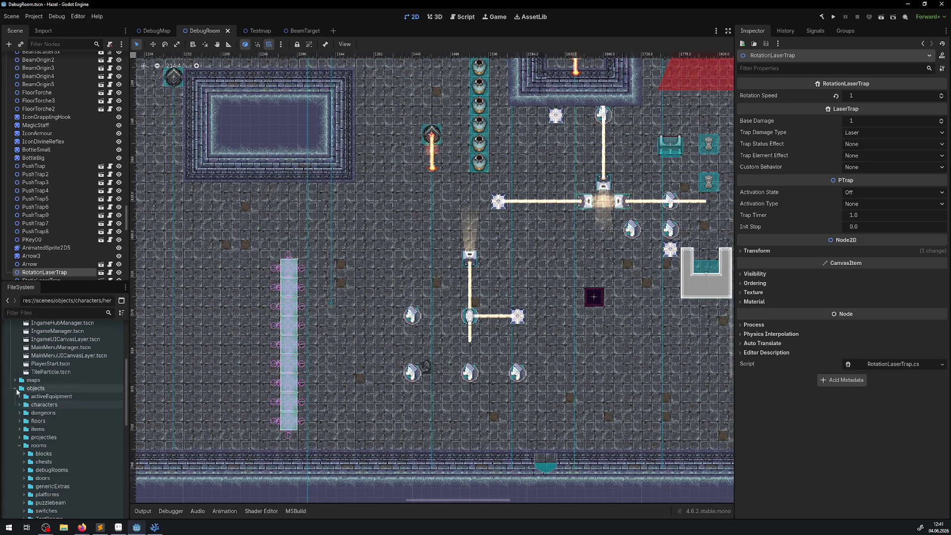
scroll(34, 454, "down", 2)
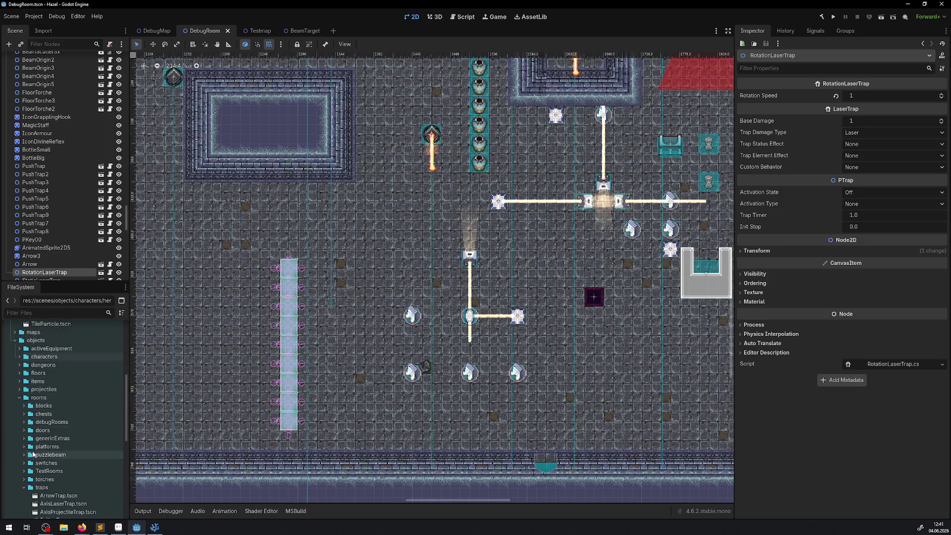
left_click(22, 487)
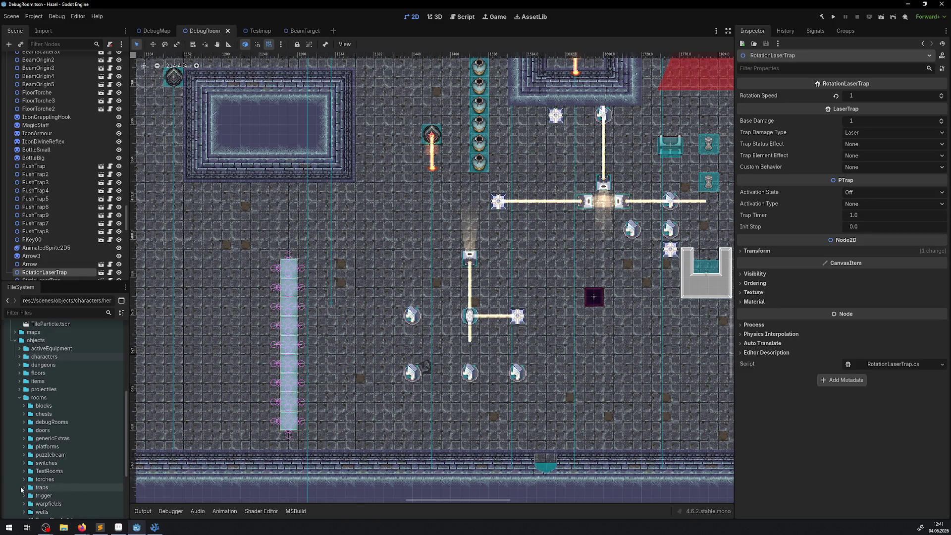
left_click(23, 455)
- Open the PuzzleBeam, BeamTarget, BeamScatter3x, BeamScatter2x and BeamReflector scenes and view the reflector's AnimatedSprite2D frames
scroll(64, 451, "down", 2)
double_click(65, 448)
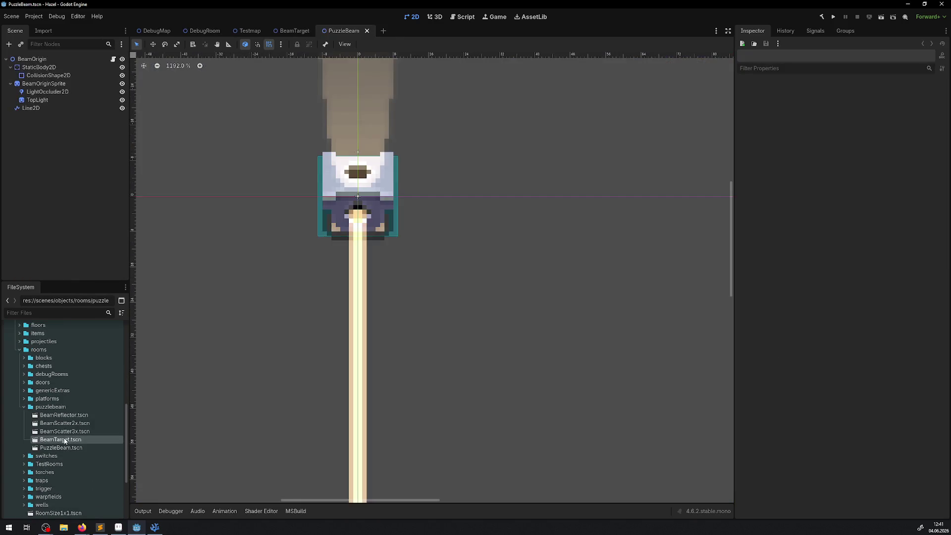
double_click(64, 440)
double_click(66, 431)
double_click(67, 424)
double_click(70, 417)
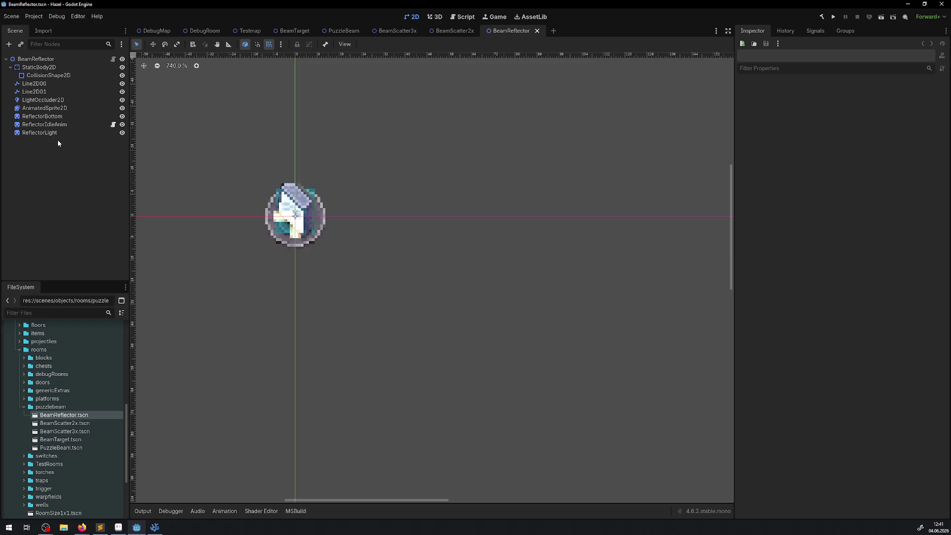
left_click(56, 109)
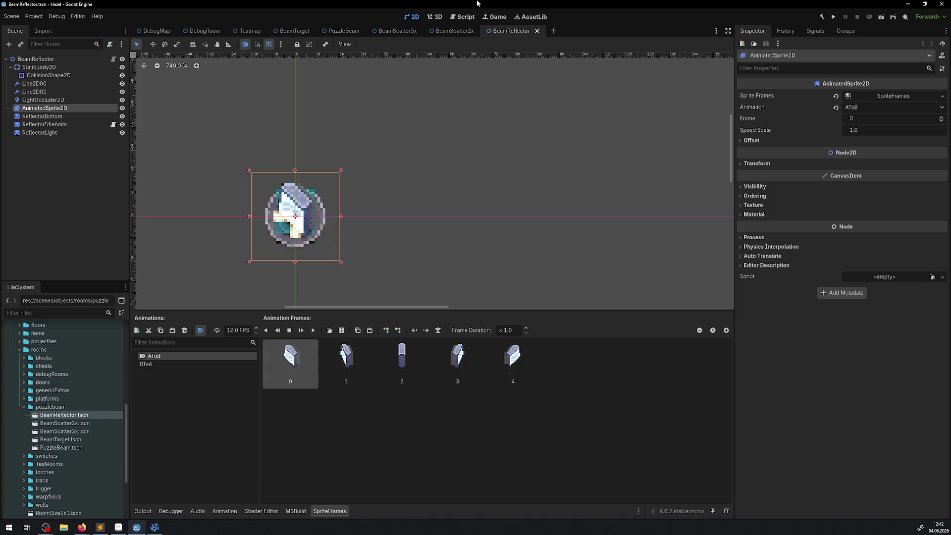
left_click(154, 527)
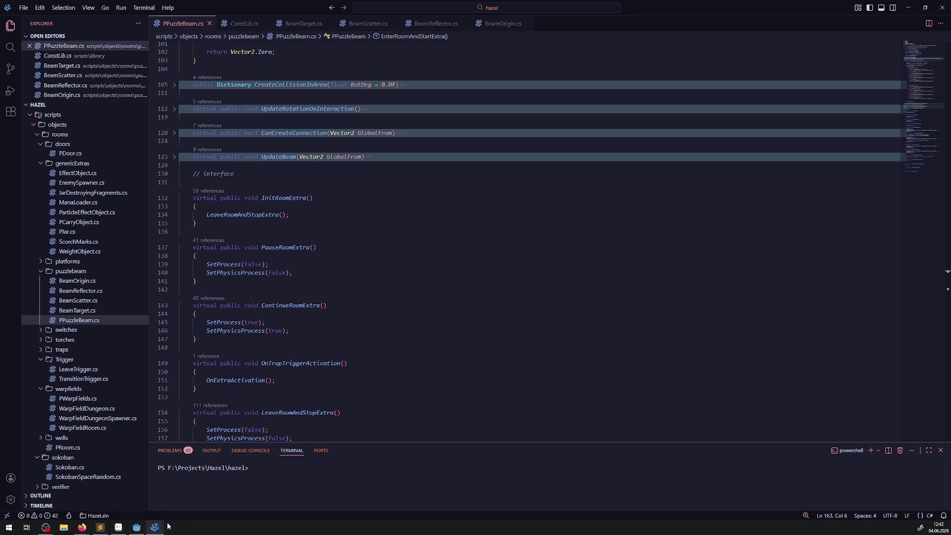
scroll(292, 164, "down", 4)
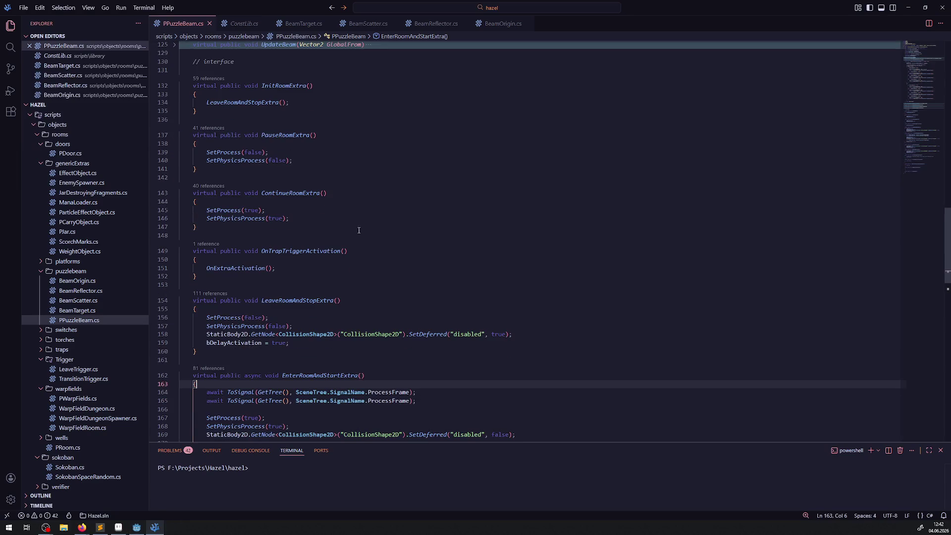
left_click(286, 135)
left_click(309, 153)
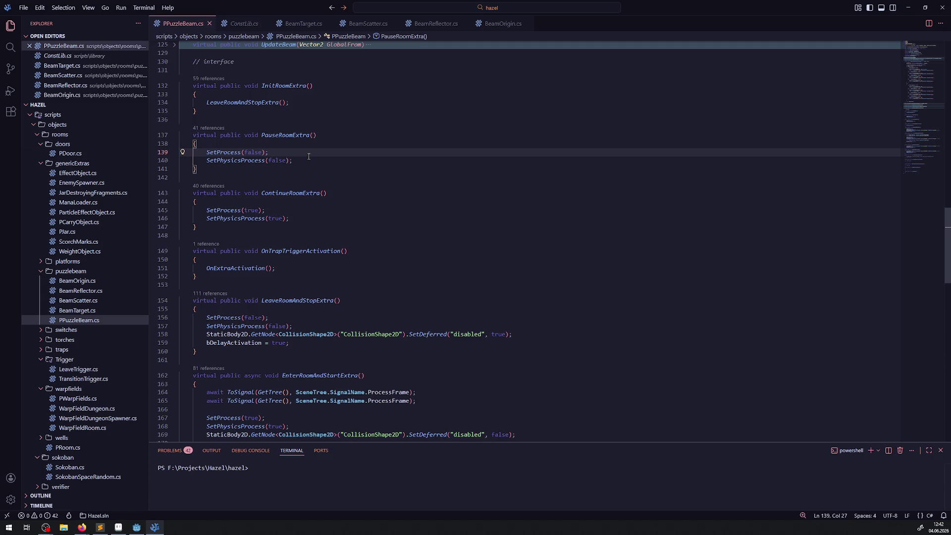
scroll(367, 254, "down", 2)
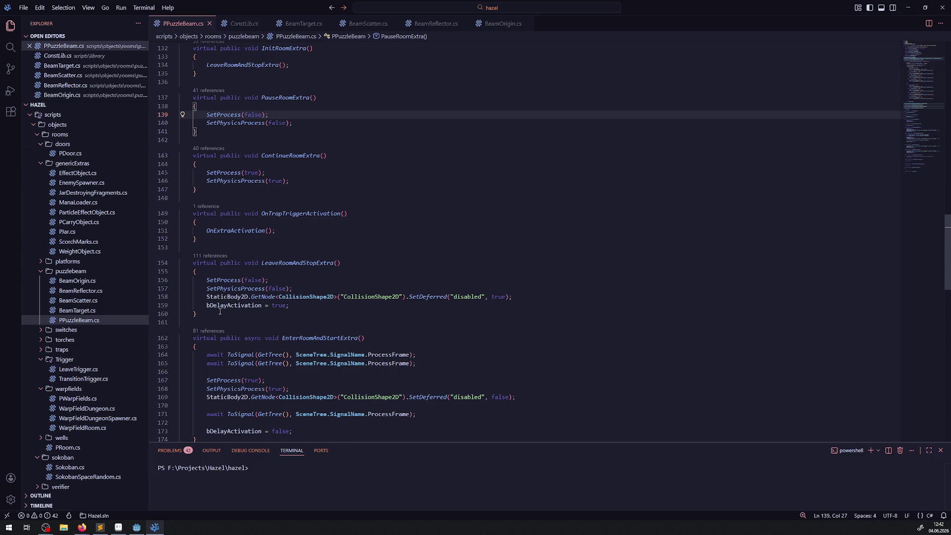
left_click(305, 272)
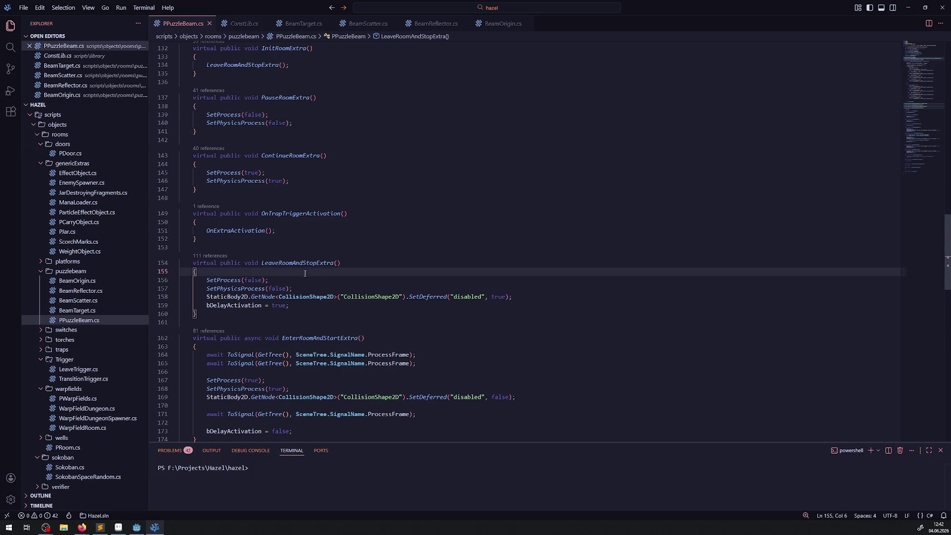
left_click(543, 292)
mouse_move(207, 280)
left_mouse_down()
mouse_move(293, 288)
mouse_move(347, 233)
mouse_move(475, 296)
mouse_move(513, 297)
left_mouse_up()
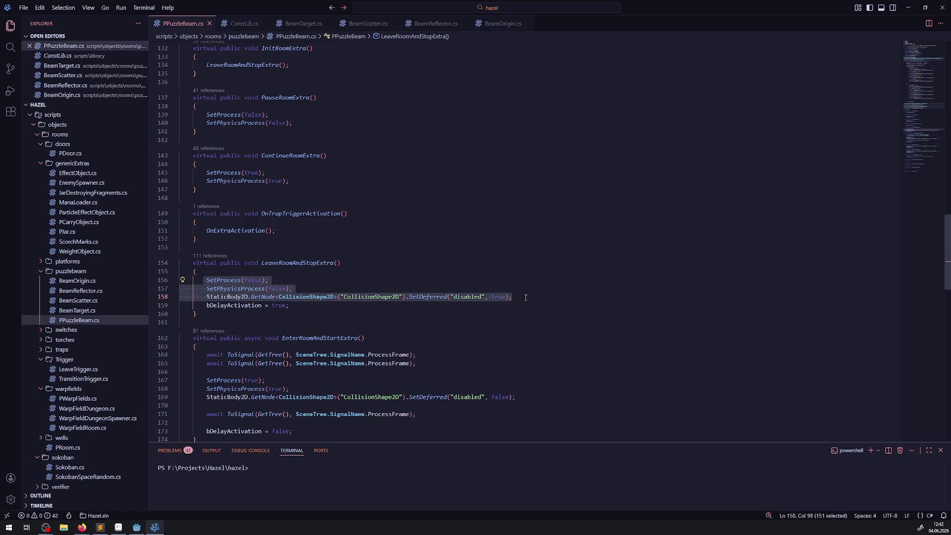
- Comment out the process and collision calls on lines 156–158 and 167–169
key("ctrl+slash")
scroll(519, 305, "down", 3)
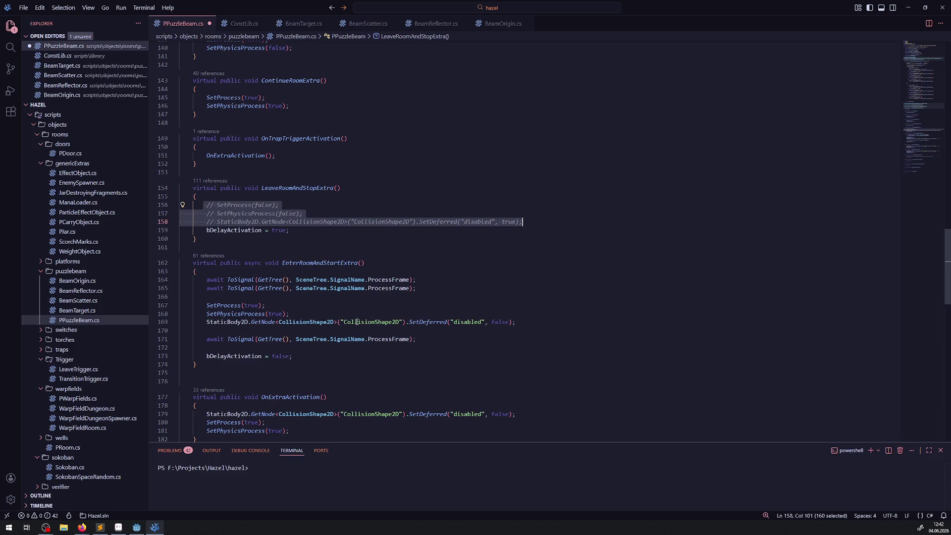
left_click_drag(208, 306, 526, 323)
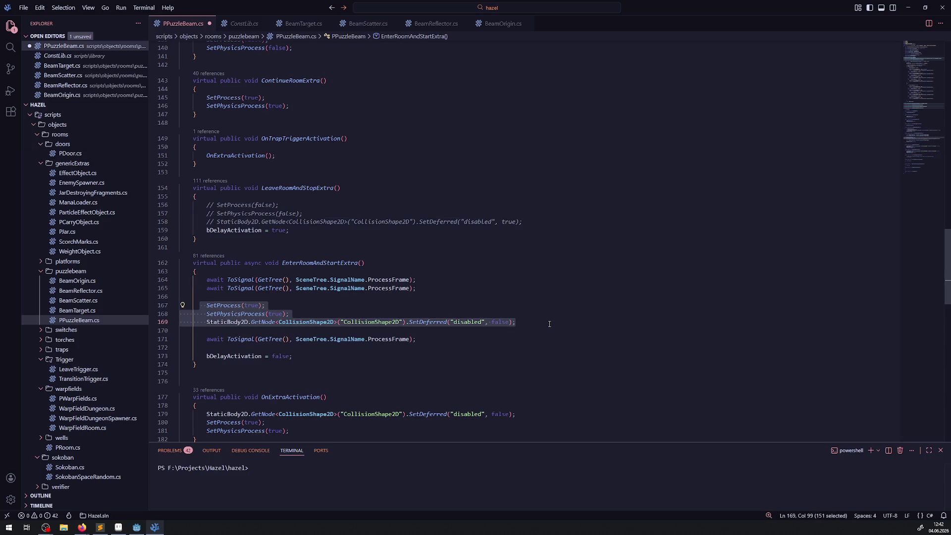
key("ctrl+slash")
- Add 'ProcessMode = ProcessModeEnum.Disabled;' after line 165 and save
left_click(460, 286)
key("Return")
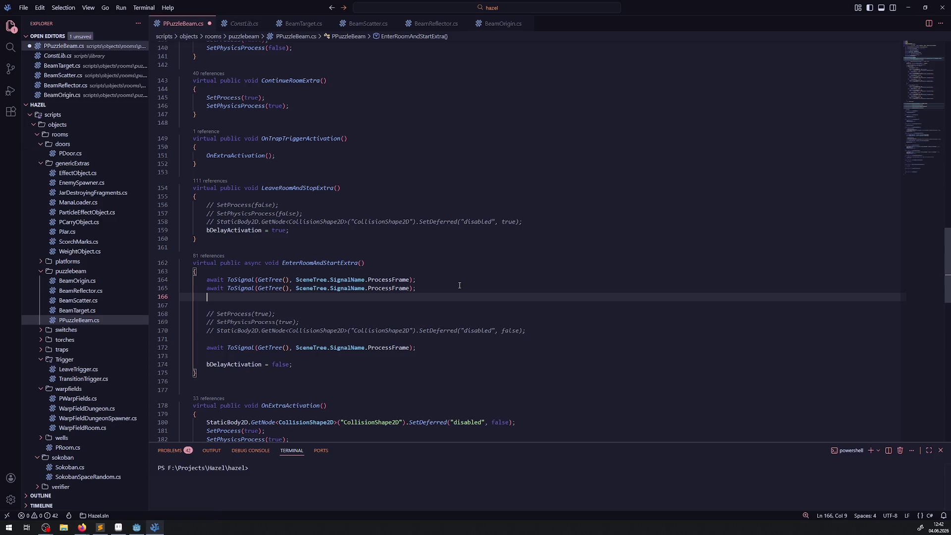
key("Return")
type("P")
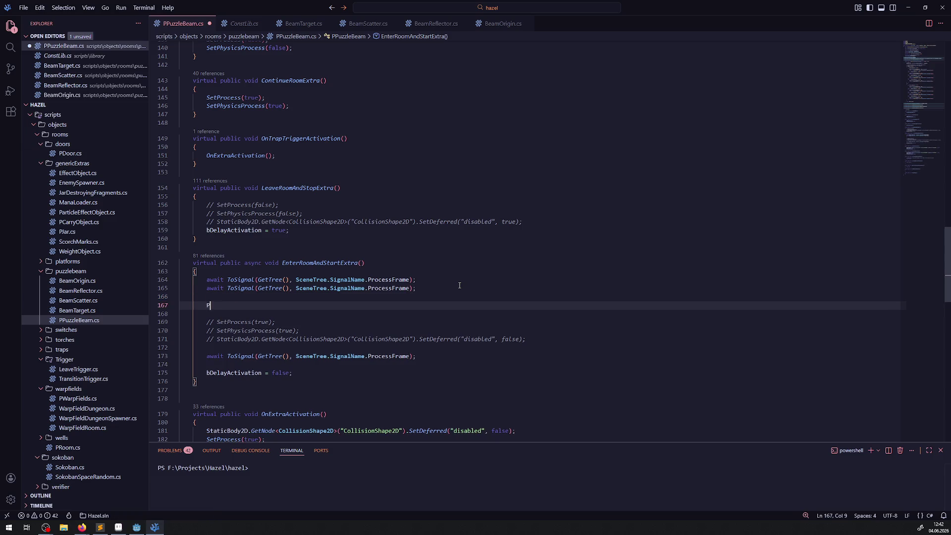
type("rocess")
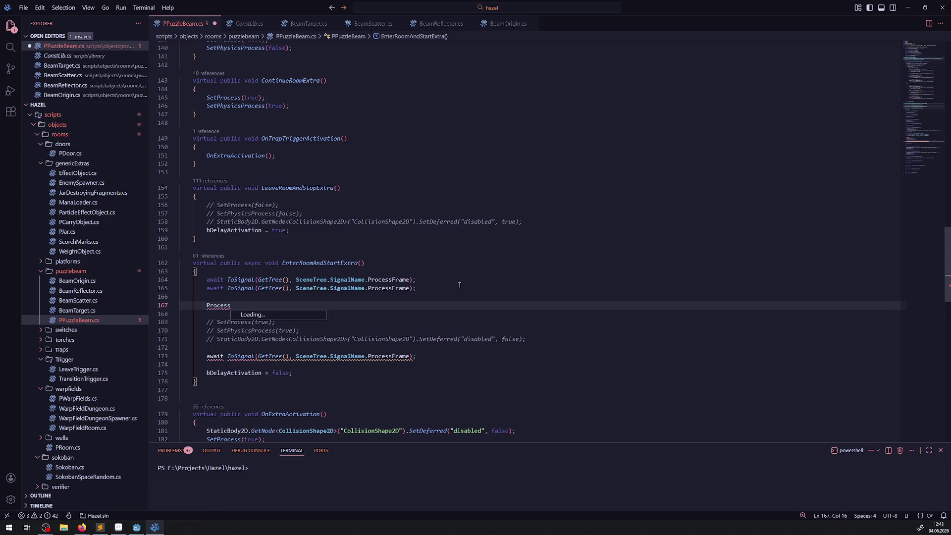
type("Mode")
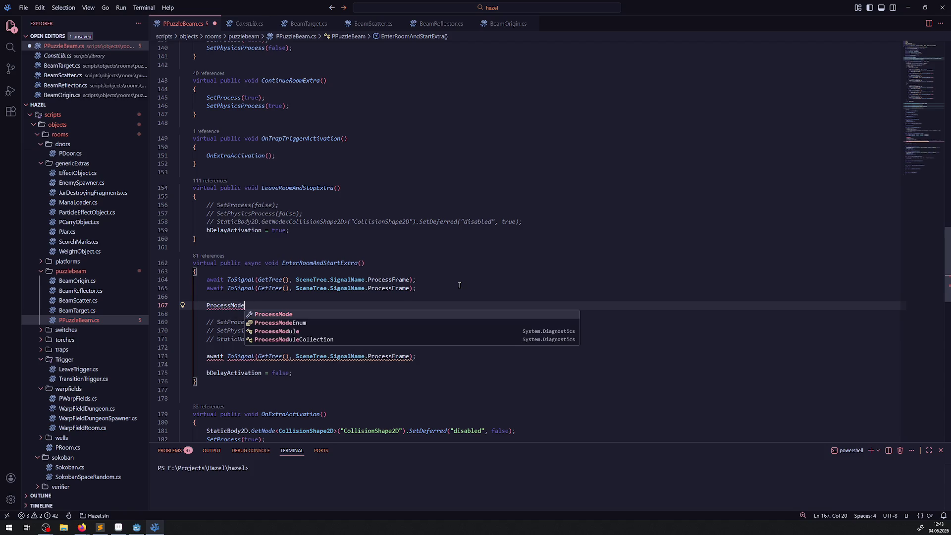
type(" =")
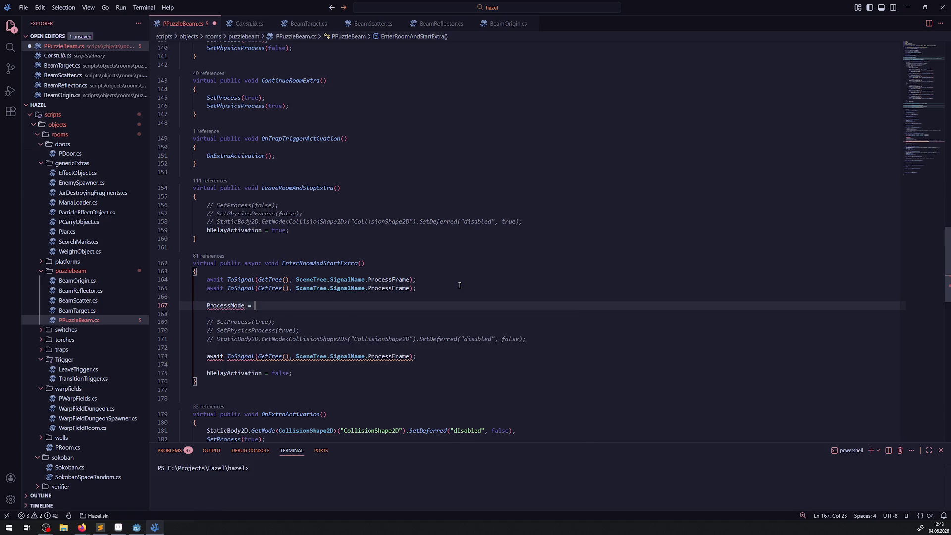
key("Down")
key("Down")
key("Down")
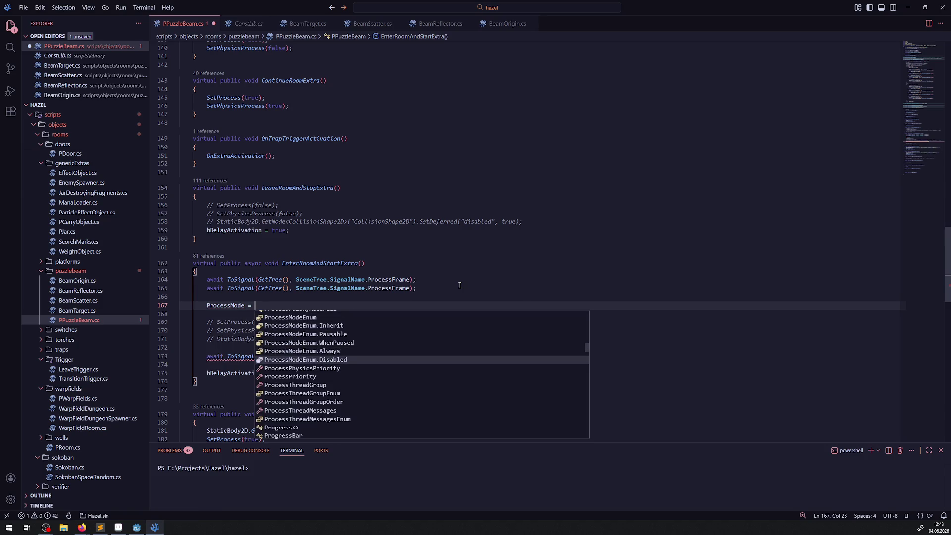
key("Return")
type(";")
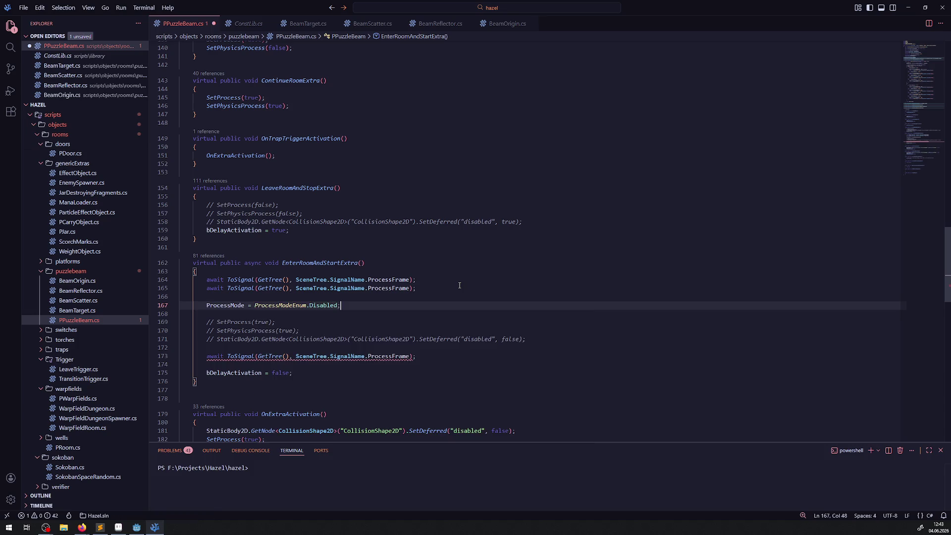
key("ctrl+s")
- Copy the ProcessMode Disabled line into LeaveRoomAndStopExtra after line 158
left_click(188, 308, "shift")
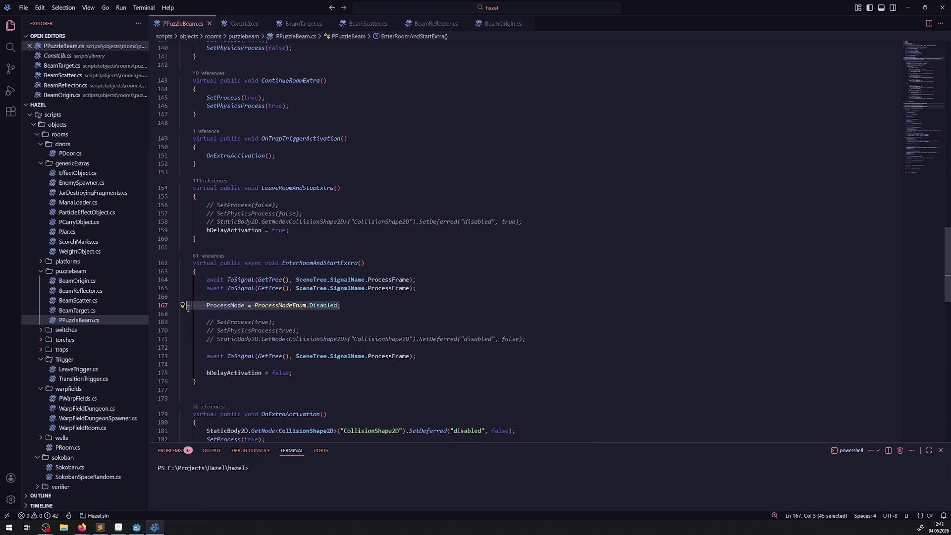
key("ctrl+c")
left_click(542, 221)
key("Return")
key("ctrl+v")
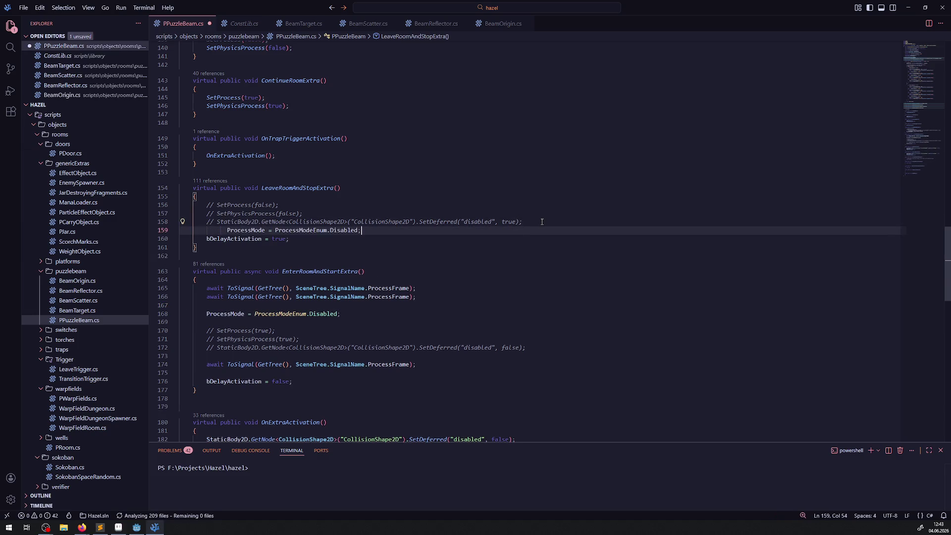
- Change EnterRoomAndStartExtra's ProcessMode value to ProcessModeEnum.Inherit and save
double_click(332, 314)
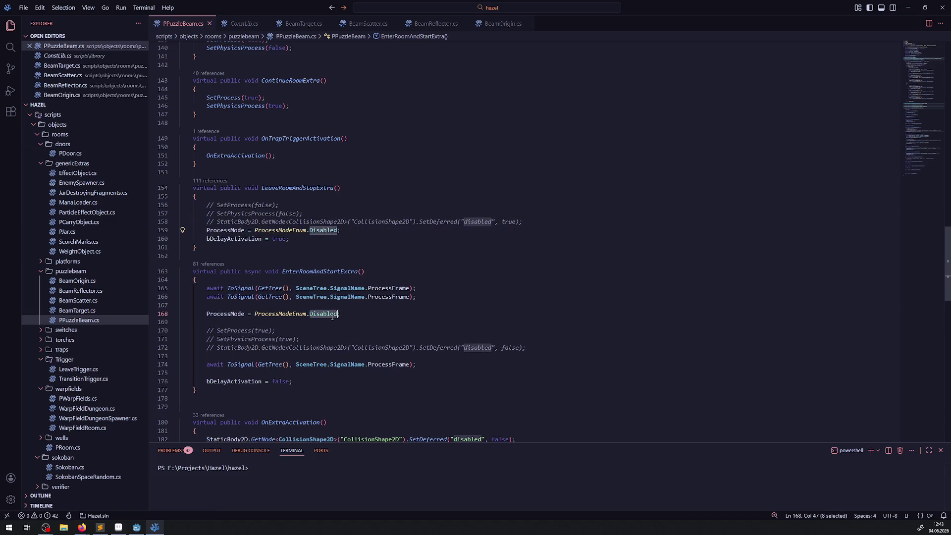
key("BackSpace")
type("In")
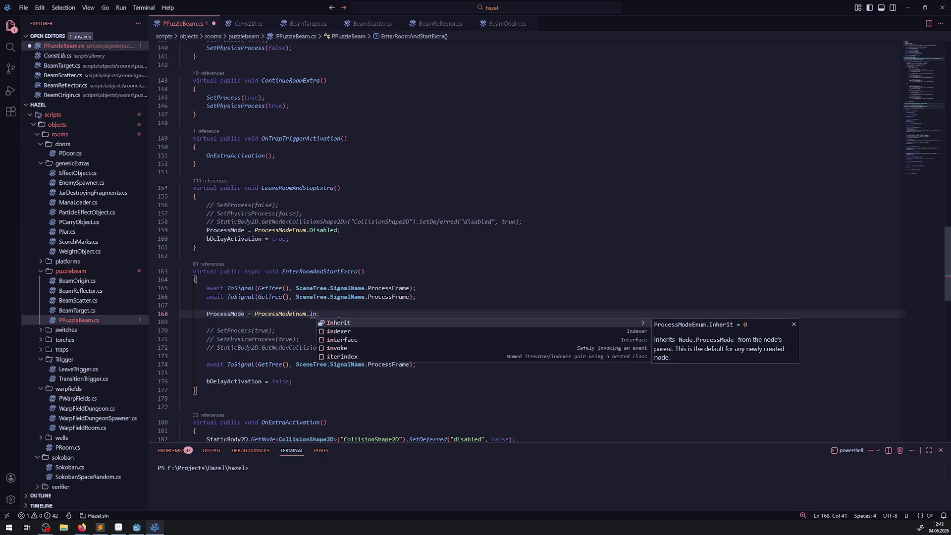
key("Return")
key("ctrl+s")
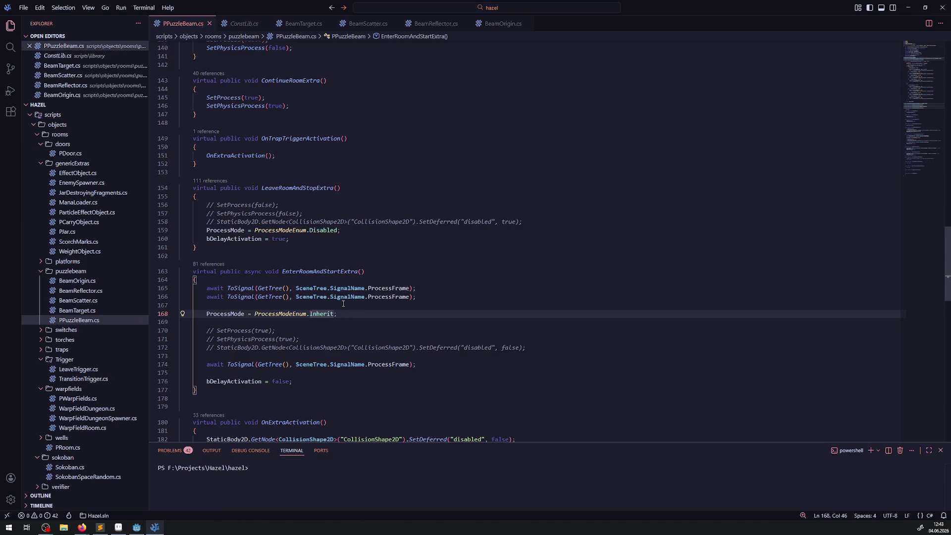
left_click(376, 247)
scroll(371, 258, "down", 5)
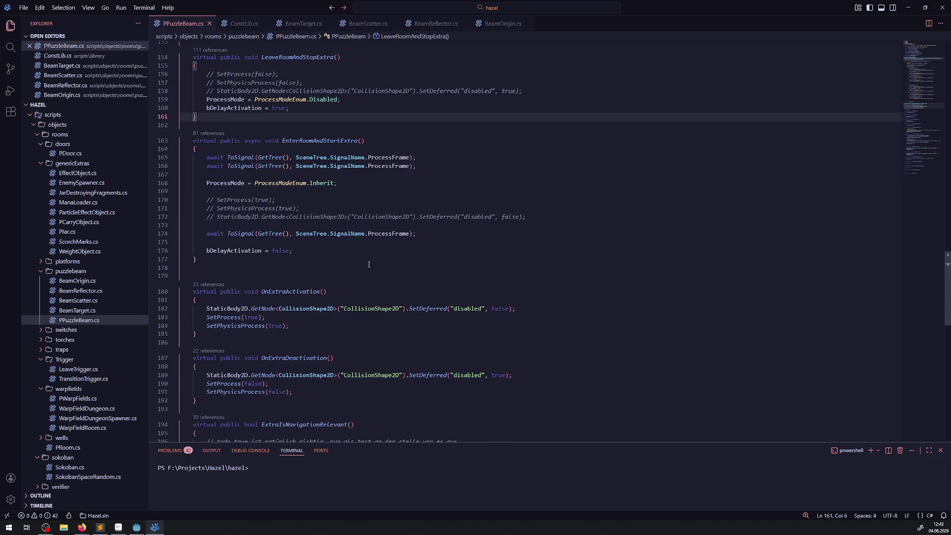
- Paste the ProcessMode Disabled line into both OnExtraActivation and OnExtraDeactivation
left_click_drag(348, 98, 184, 99)
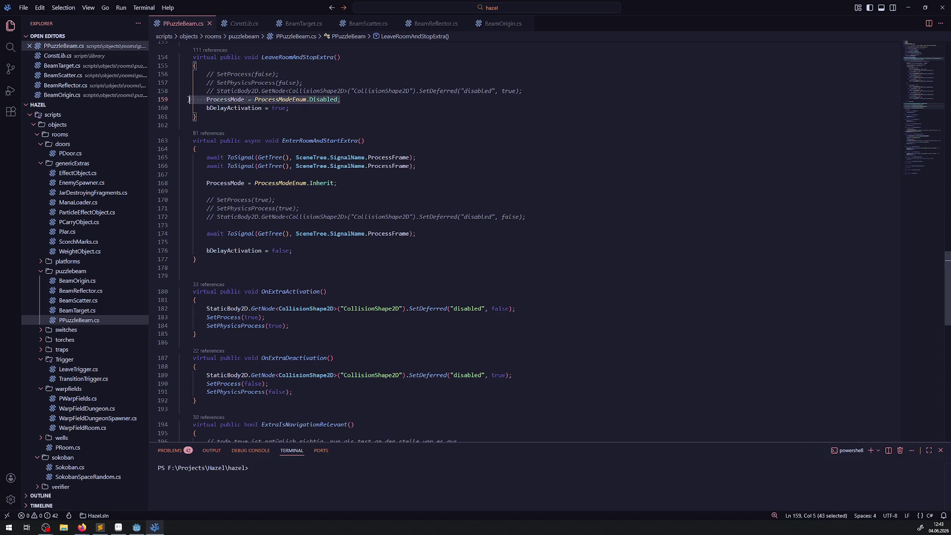
left_click(283, 303)
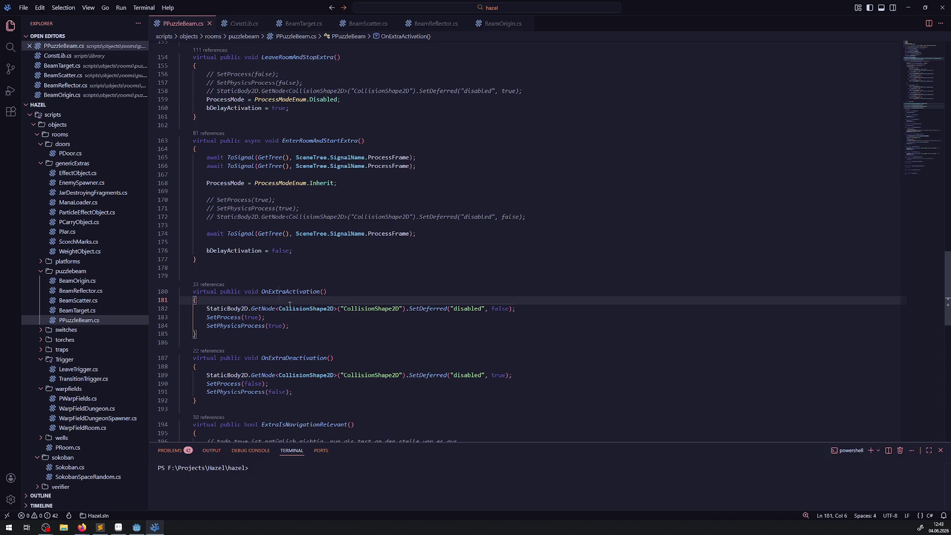
key("Return")
key("ctrl+v")
key("ctrl+s")
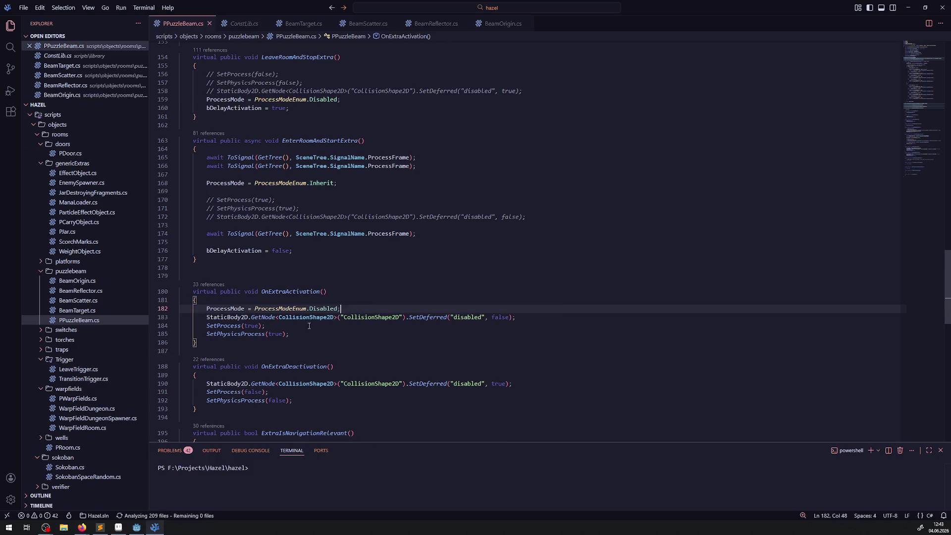
left_click(282, 375)
key("Return")
key("ctrl+v")
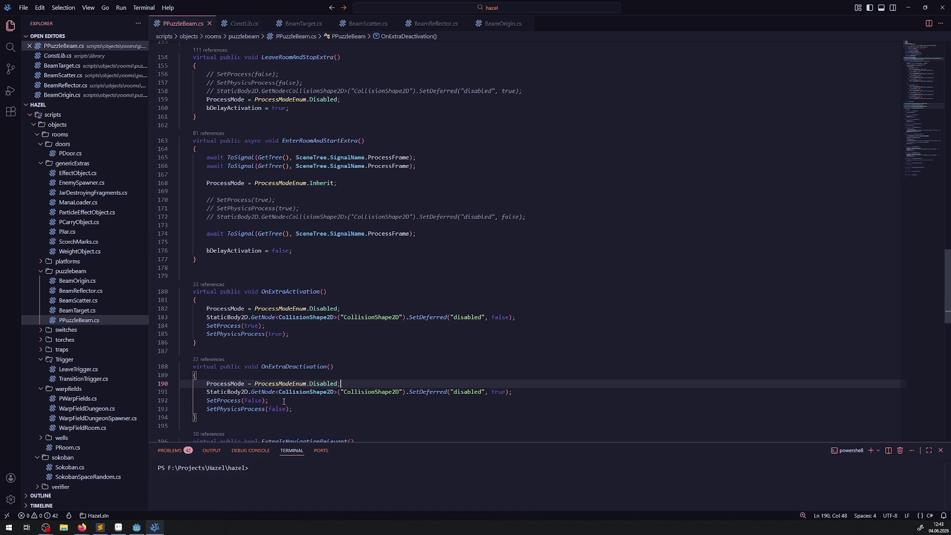
- Comment out lines 191–193 and 183–185 in those methods and save PPuzzleBeam.cs
left_click_drag(293, 408, 168, 392)
key("ctrl+slash")
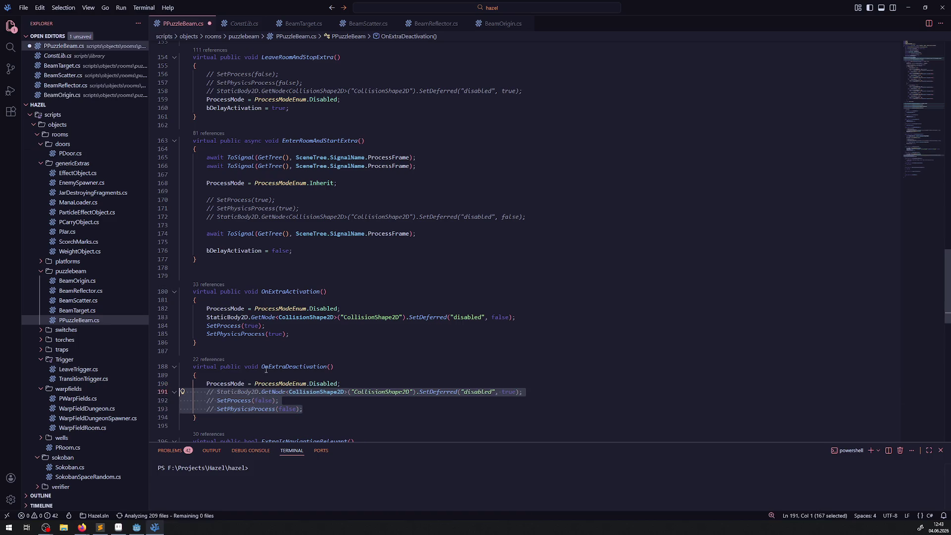
left_click_drag(289, 334, 118, 319)
key("ctrl+slash")
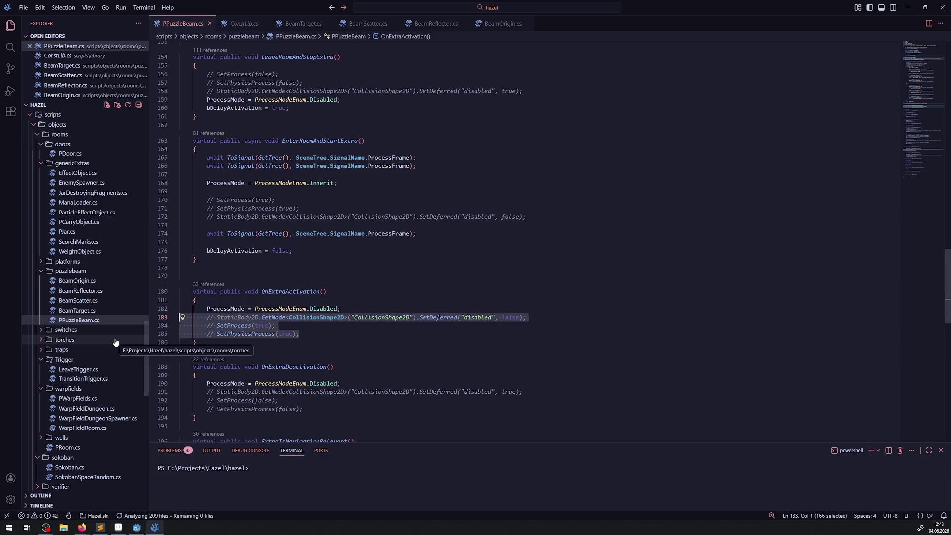
key("ctrl+s")
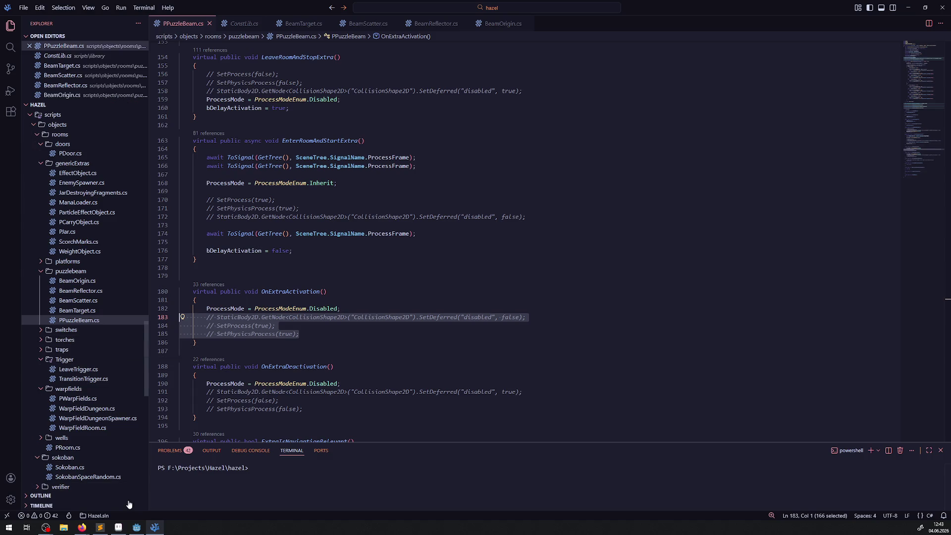
- Zoom and pan over the DebugRoom's laser beams and rotation laser trap, briefly rechecking PPuzzleBeam.cs
left_click(136, 531)
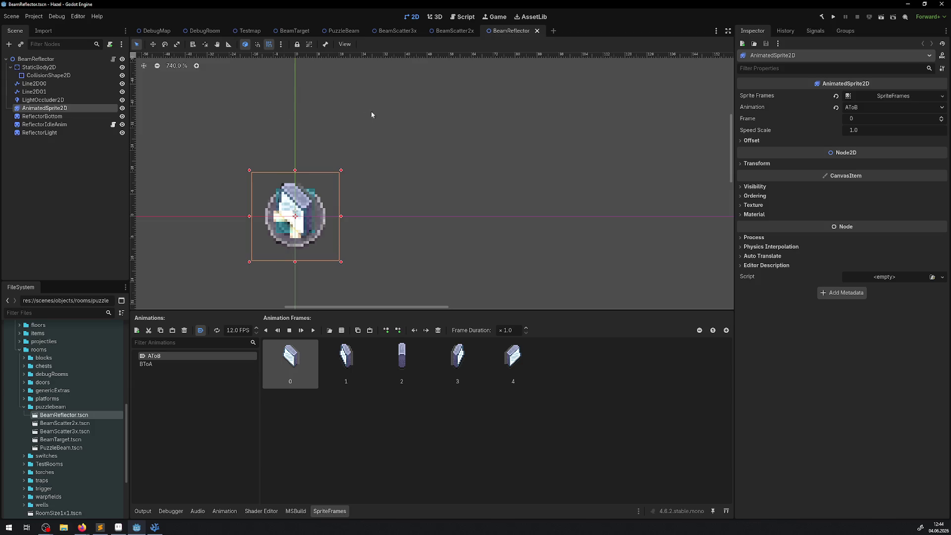
left_click(203, 31)
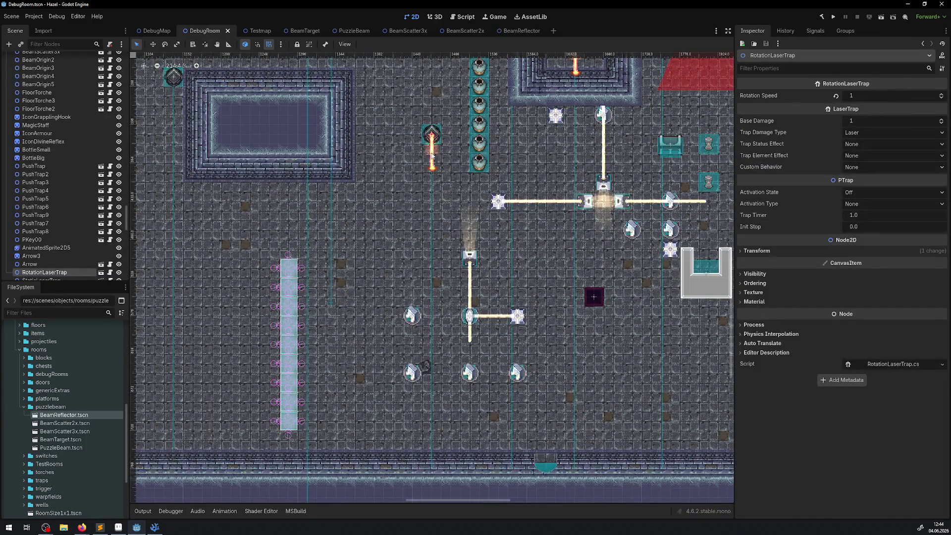
scroll(446, 222, "down", 2)
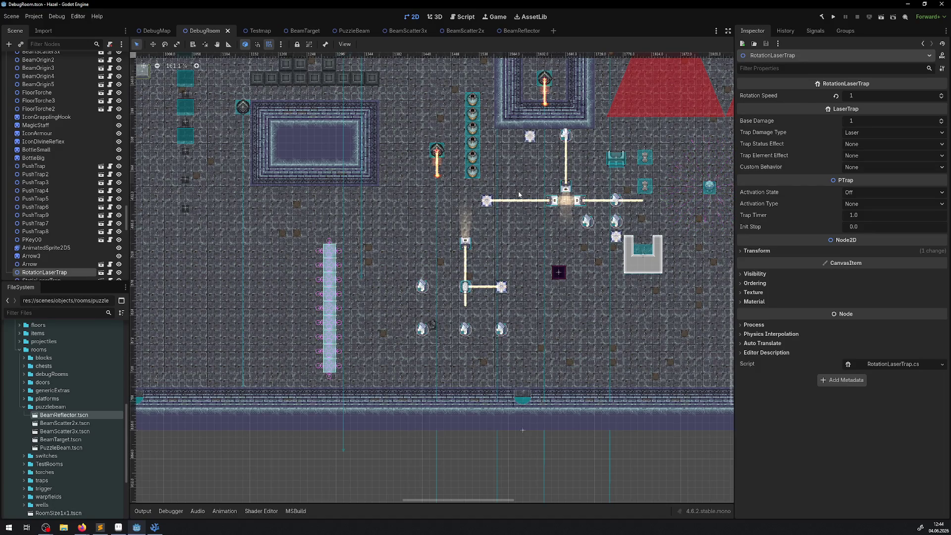
scroll(496, 199, "right", 5)
scroll(495, 198, "up", 2)
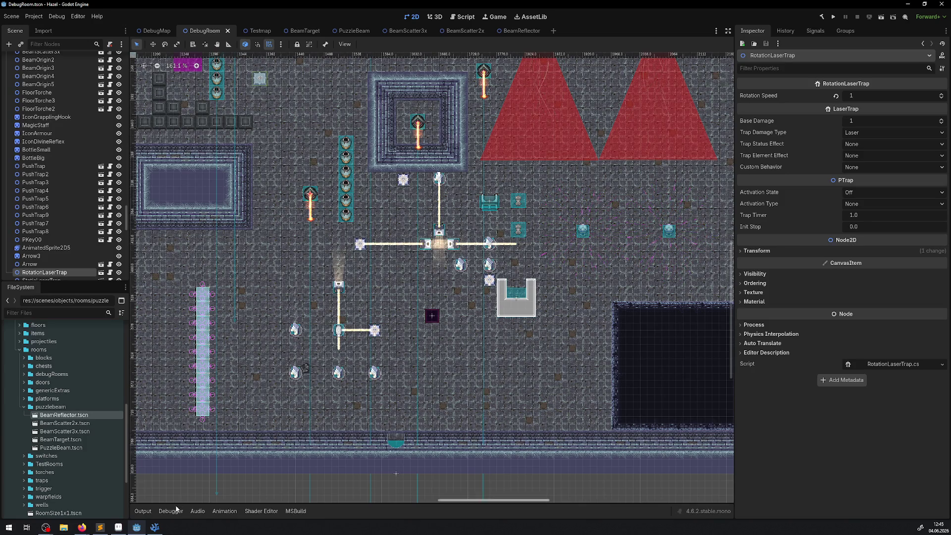
left_click(154, 527)
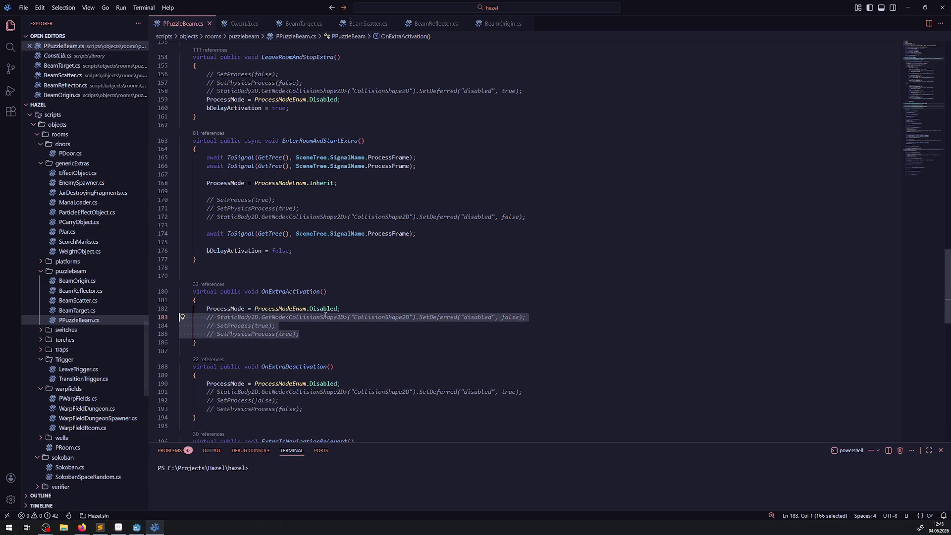
left_click(136, 528)
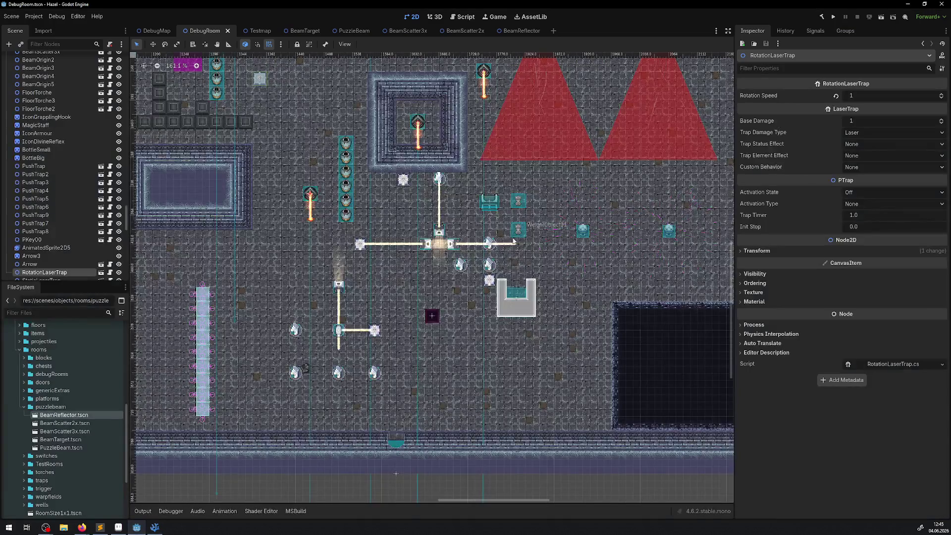
- Zoom out and pan the DebugRoom canvas to show the red laser cones and puzzle area
mouse_move(545, 225)
left_mouse_down()
mouse_move(569, 233)
mouse_move(327, 218)
mouse_move(501, 223)
left_mouse_up()
scroll(346, 332, "up", 6)
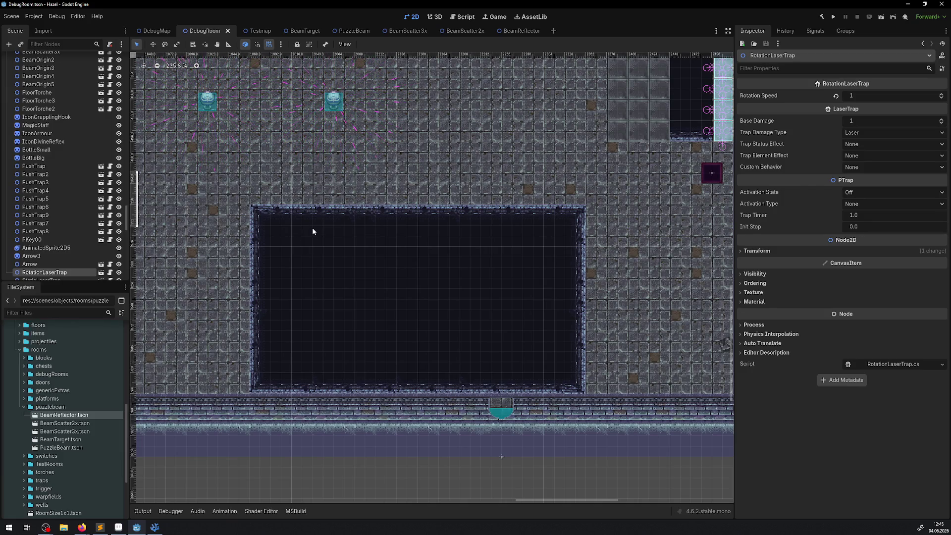
scroll(317, 156, "down", 3)
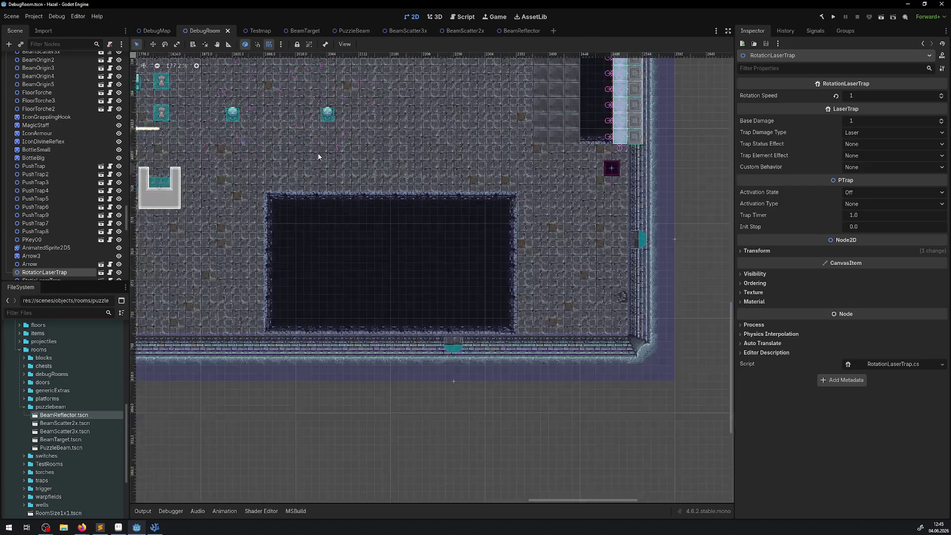
scroll(319, 213, "down", 1)
left_click_drag(328, 200, 527, 359)
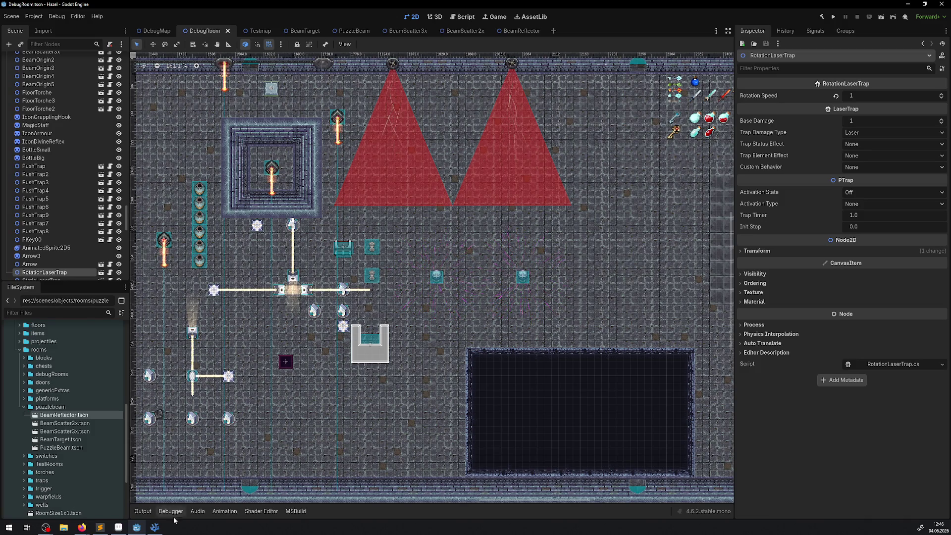
- Undo the ProcessMode edits to restore the original SetProcess calls and save PPuzzleBeam.cs
left_click(154, 527)
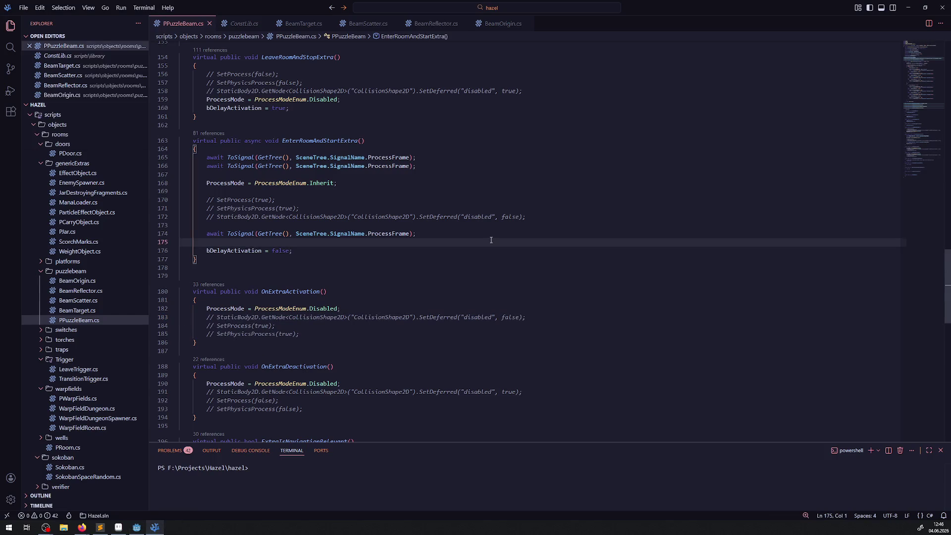
key("ctrl+z")
key("ctrl+z")
key("ctrl+z")
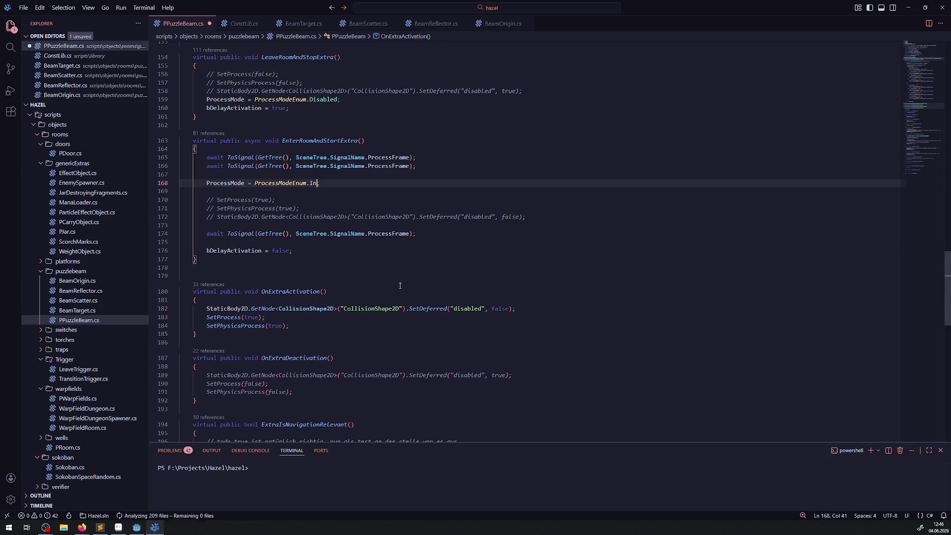
key("ctrl+z")
key("ctrl+z")
key("ctrl+z")
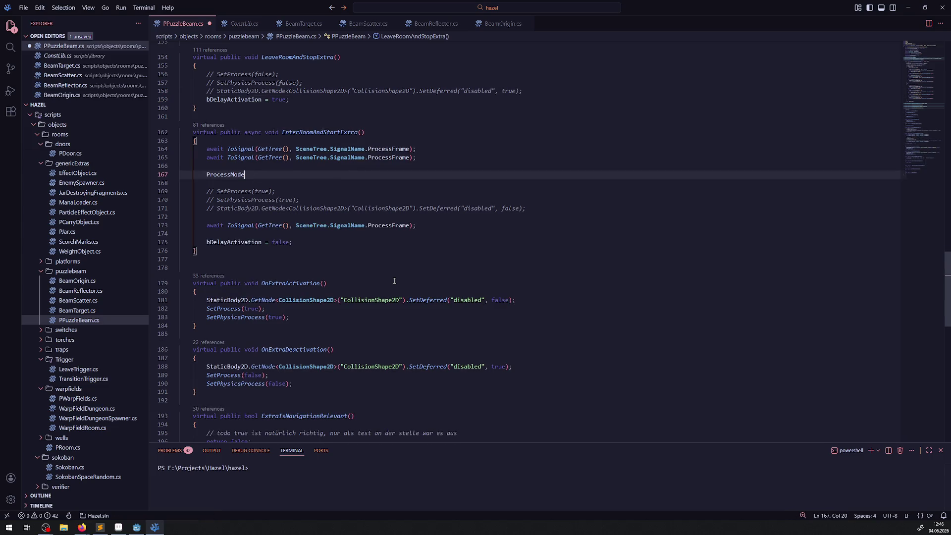
key("ctrl+z")
key("ctrl+z")
key("ctrl+z")
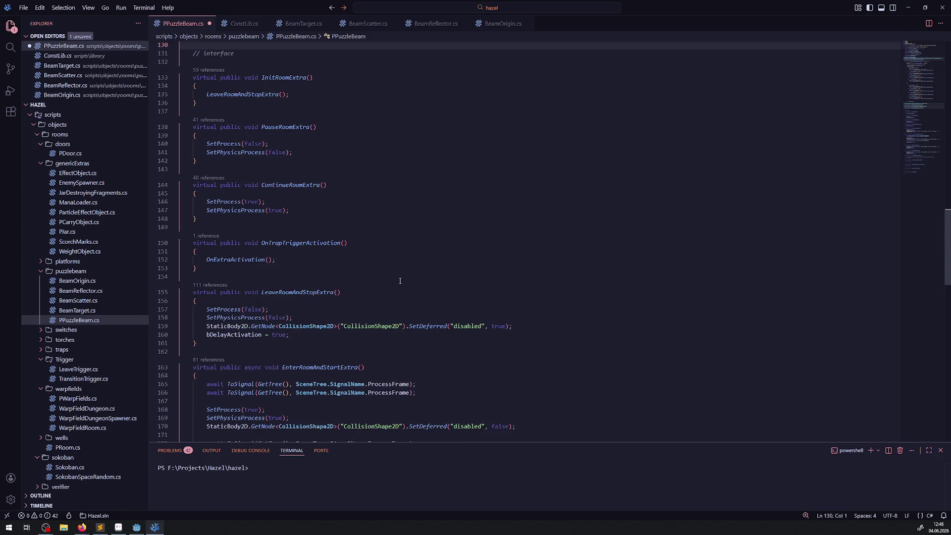
key("ctrl+z")
key("ctrl+z")
key("ctrl+s")
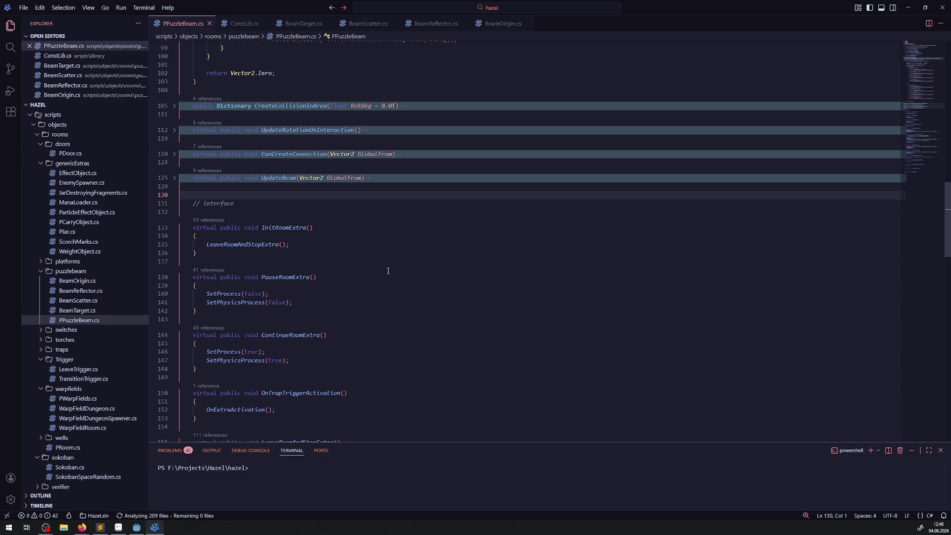
left_click(388, 271)
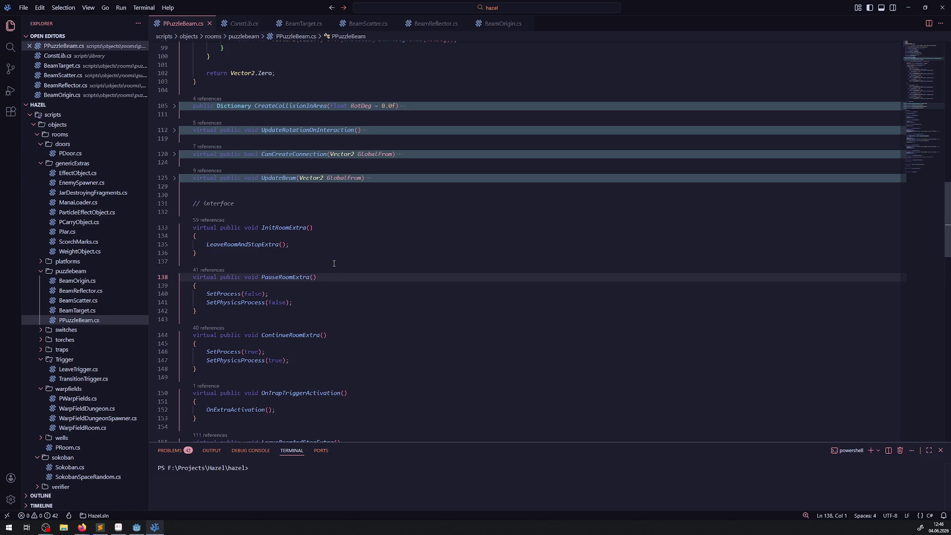
- Close PPuzzleBeam.cs, ConstLib.cs, BeamTarget.cs, BeamScatter.cs, BeamReflector.cs and BeamOrigin.cs
left_click(209, 23)
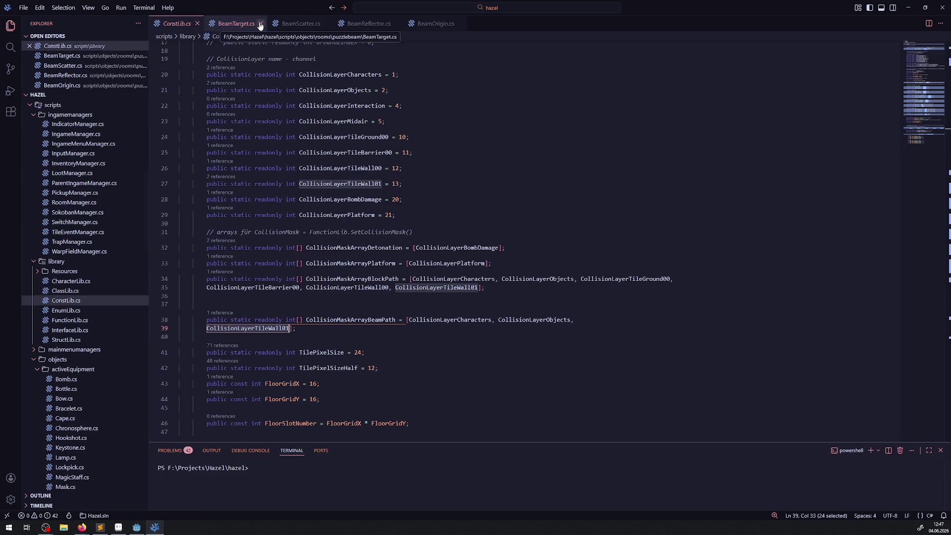
left_click(260, 24)
left_click(198, 24)
left_click(208, 23)
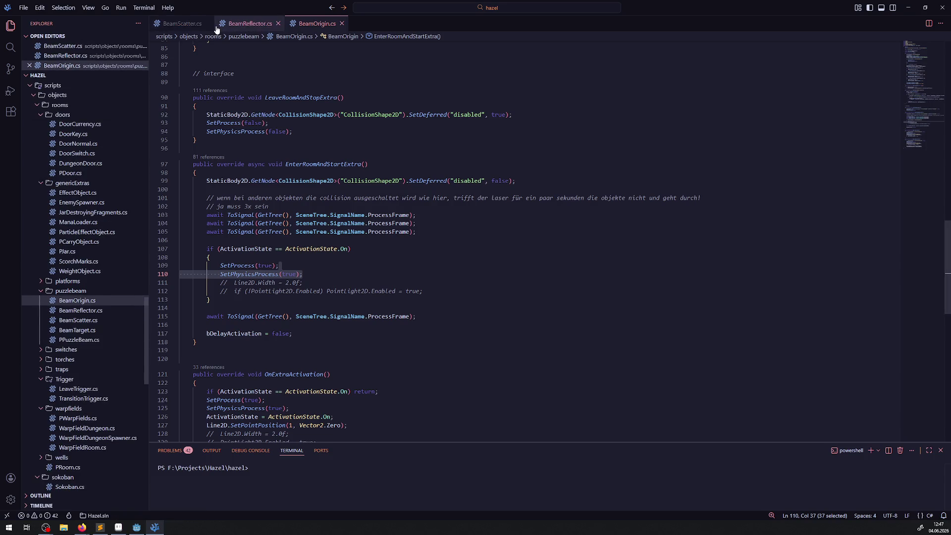
left_click(188, 24)
left_click(213, 23)
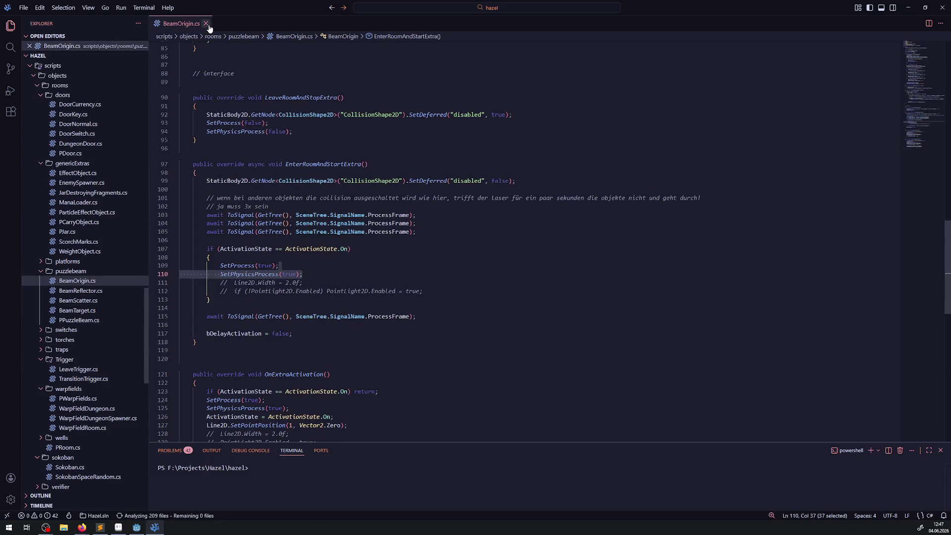
left_click(207, 23)
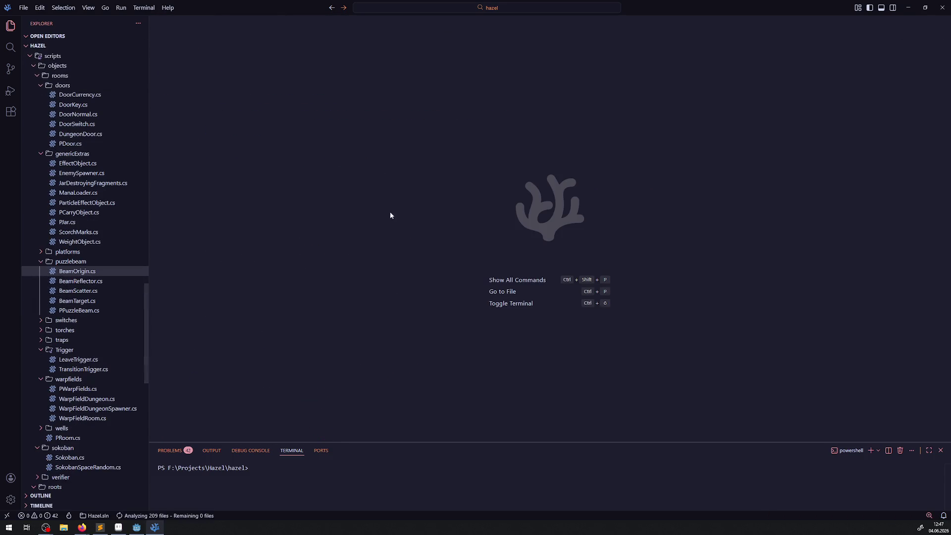
- Switch back to the Godot editor showing the DebugRoom scene
left_click(137, 527)
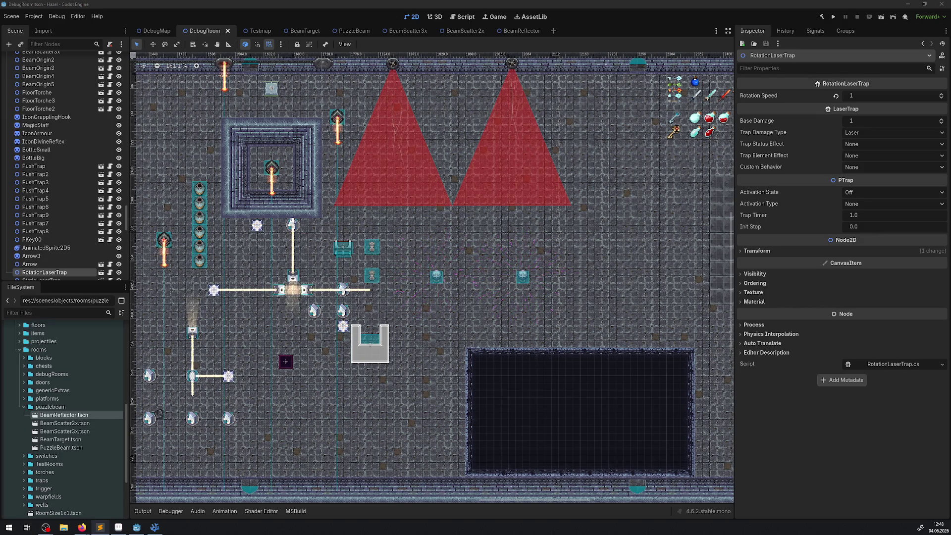
- Open the AxisLaserTrap scene in the editor from the DebugRoom's Scene dock
scroll(347, 119, "up", 6)
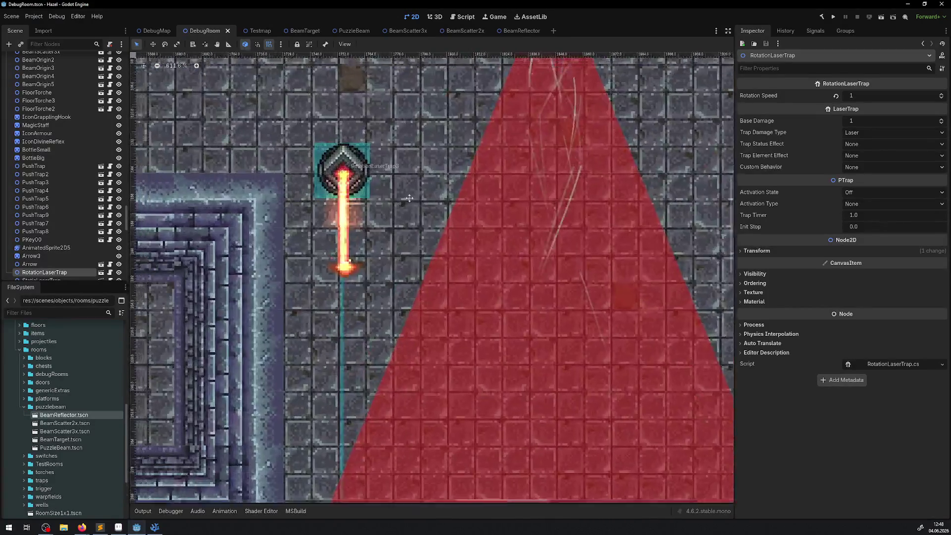
scroll(409, 198, "down", 1)
left_click(484, 208)
scroll(275, 111, "up", 3)
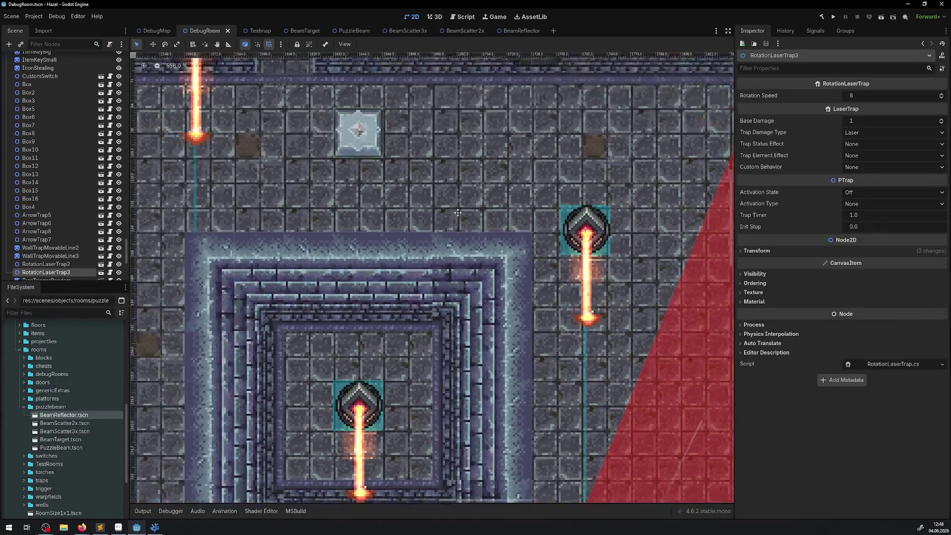
scroll(99, 238, "down", 3)
left_click(101, 272)
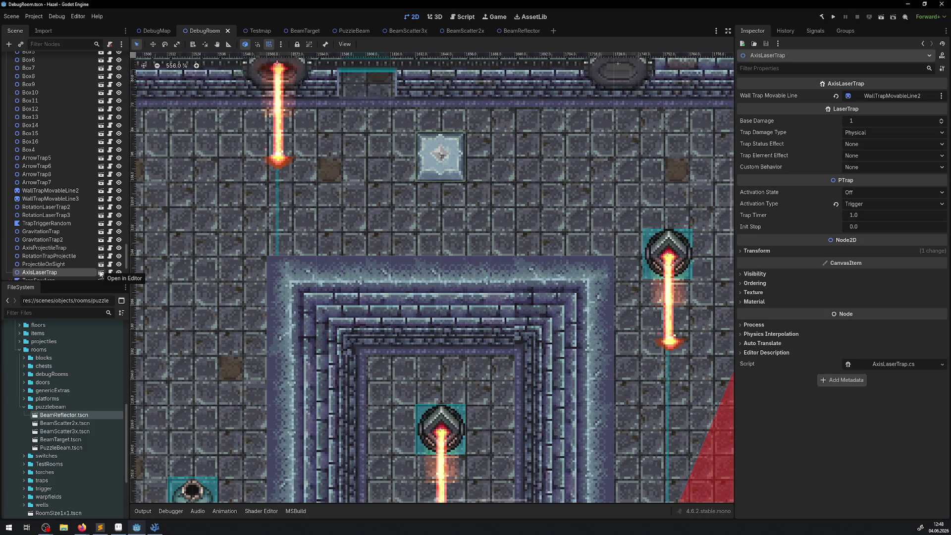
left_click(101, 273)
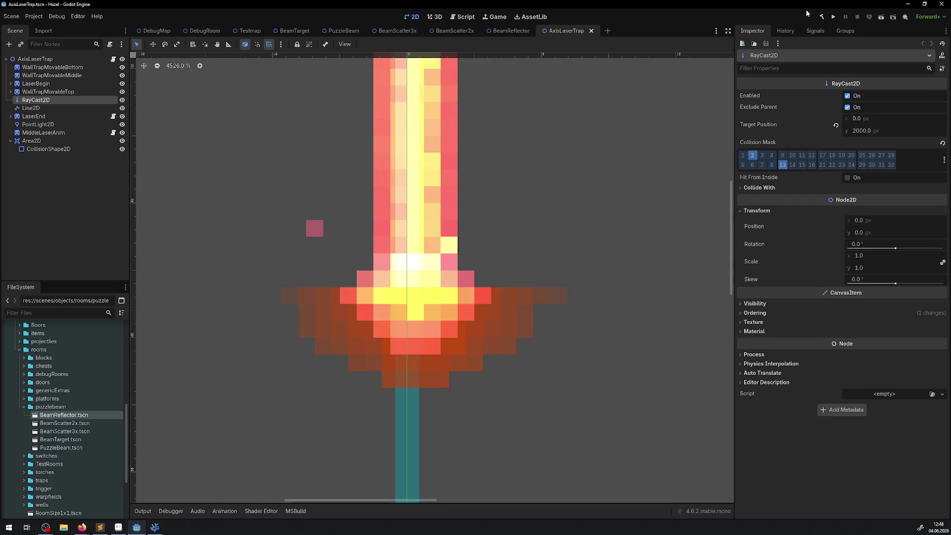
- Close the BeamReflector, BeamScatter2x, BeamScatter3x, PuzzleBeam and BeamTarget scene tabs
left_click(511, 31)
left_click(536, 31)
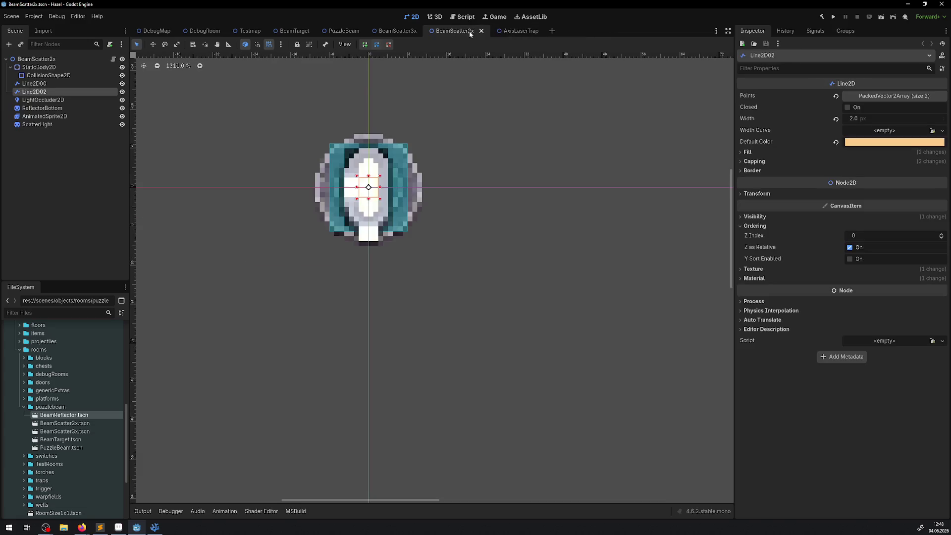
left_click(480, 31)
left_click(424, 31)
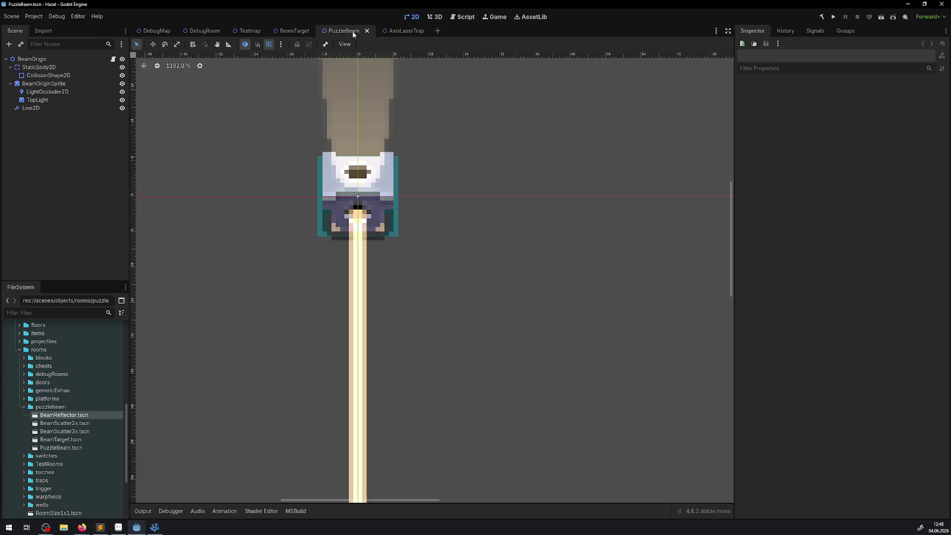
left_click(367, 31)
left_click(316, 31)
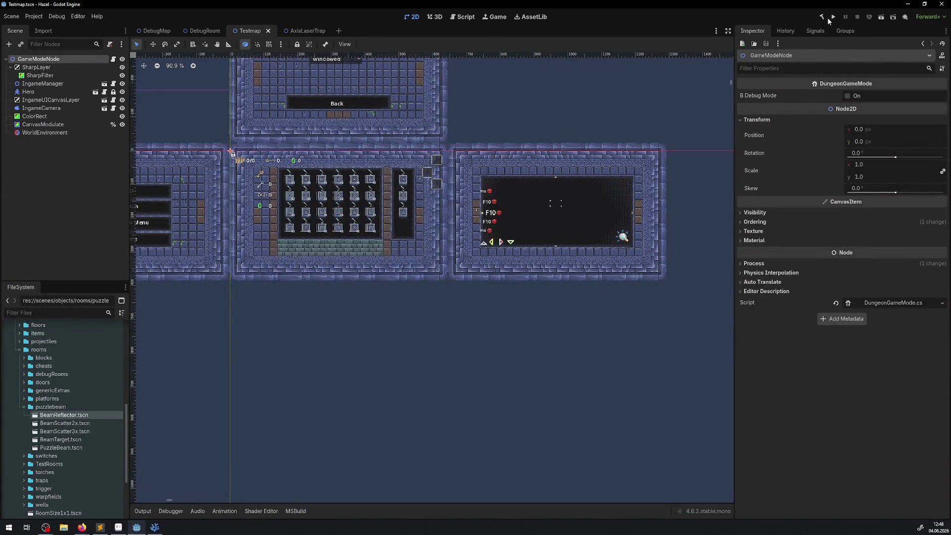
- Collapse the unneeded explorer folders and open LaserTrap.cs from the traps folder
left_click(113, 59)
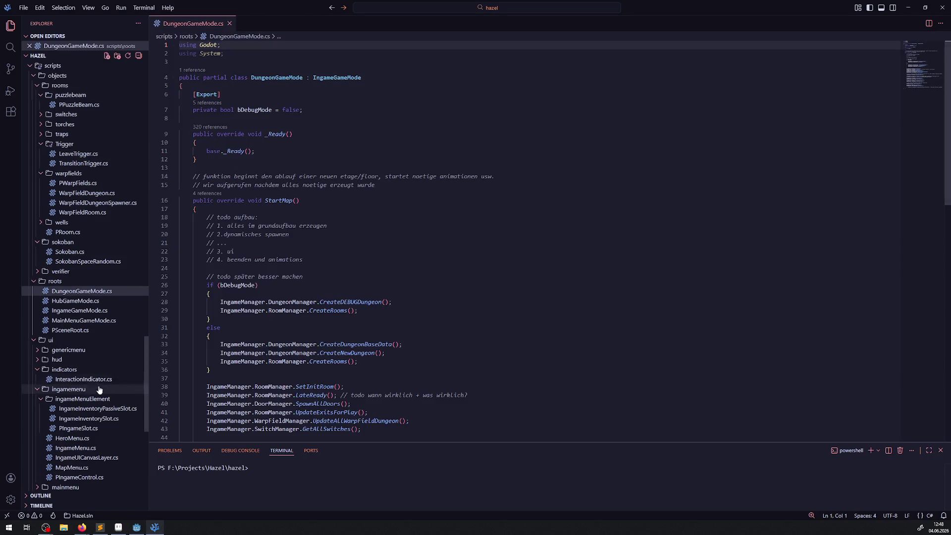
scroll(95, 376, "up", 6)
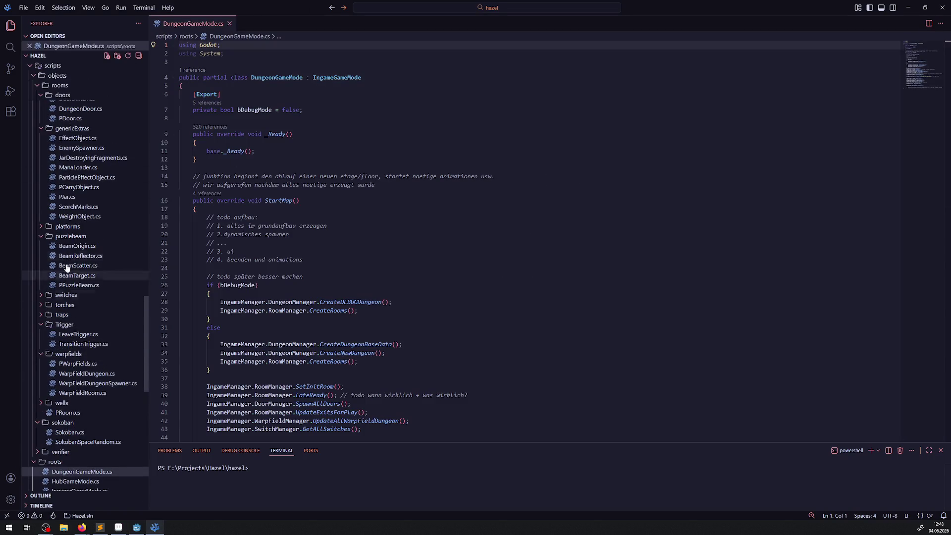
left_click(39, 237)
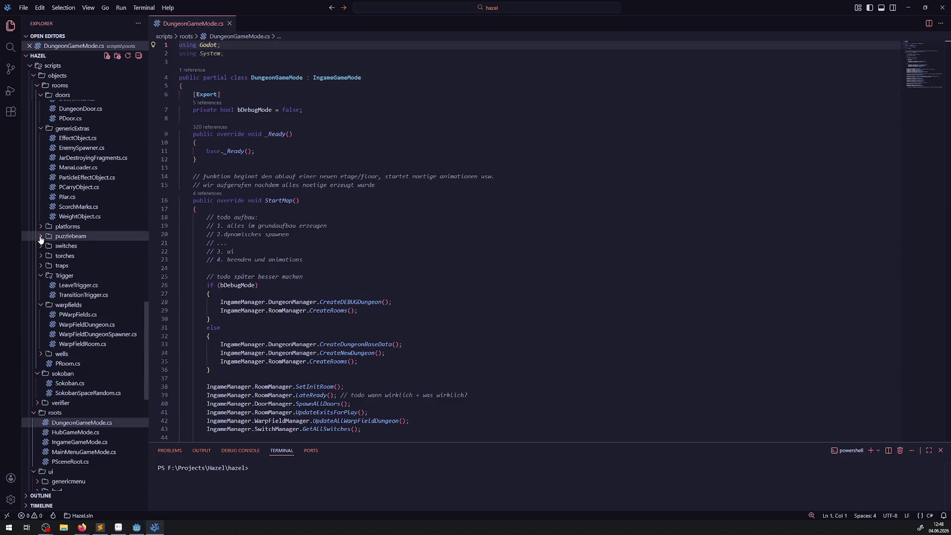
left_click(41, 276)
left_click(41, 286)
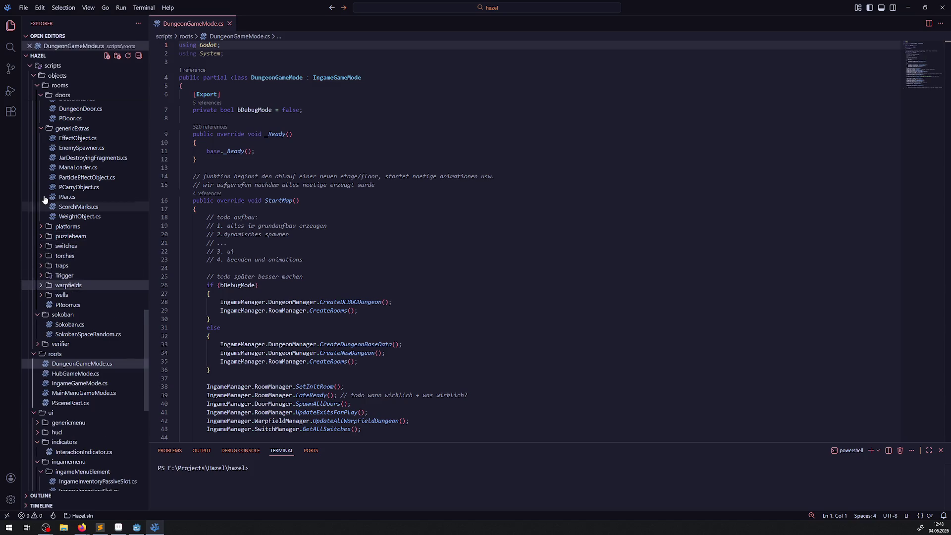
left_click(41, 128)
scroll(42, 133, "up", 3)
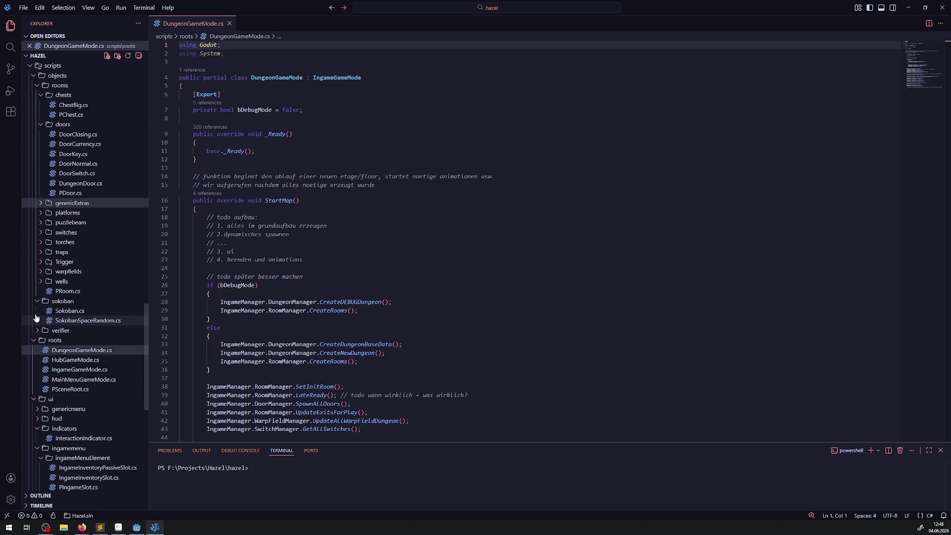
left_click(41, 126)
left_click(41, 184)
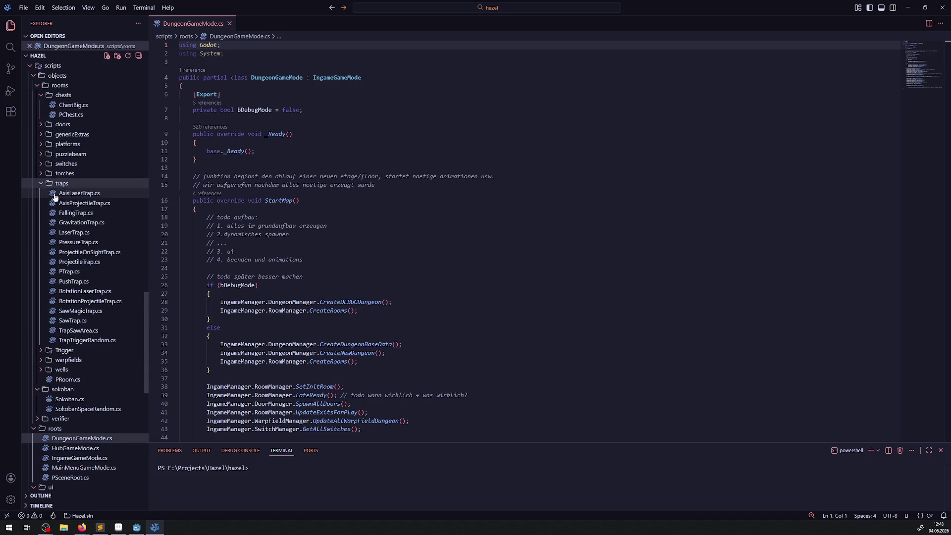
left_click(82, 233)
- Check what ProcessModeEnum.Disabled does on PauseRoomExtra's ProcessMode line
scroll(296, 237, "down", 5)
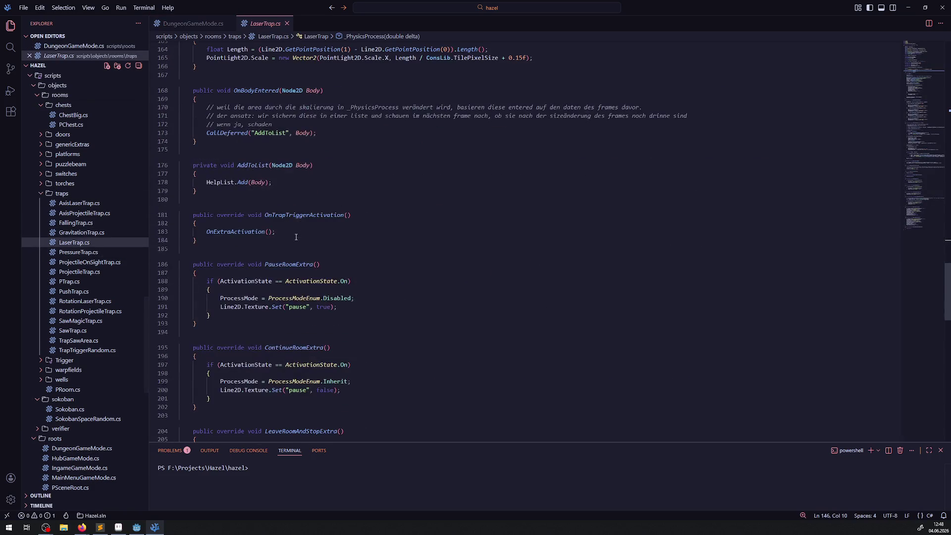
scroll(298, 237, "down", 2)
left_click(307, 241)
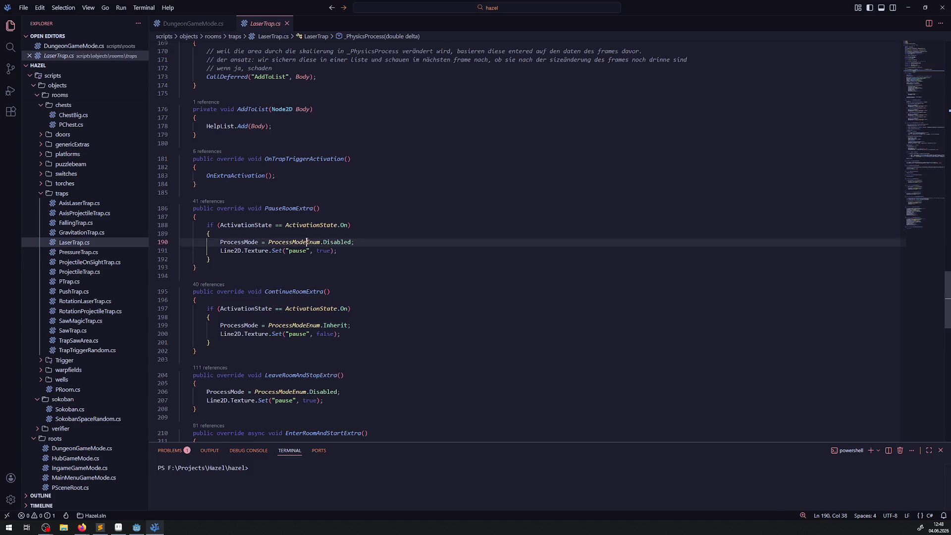
left_click_drag(307, 242, 327, 242)
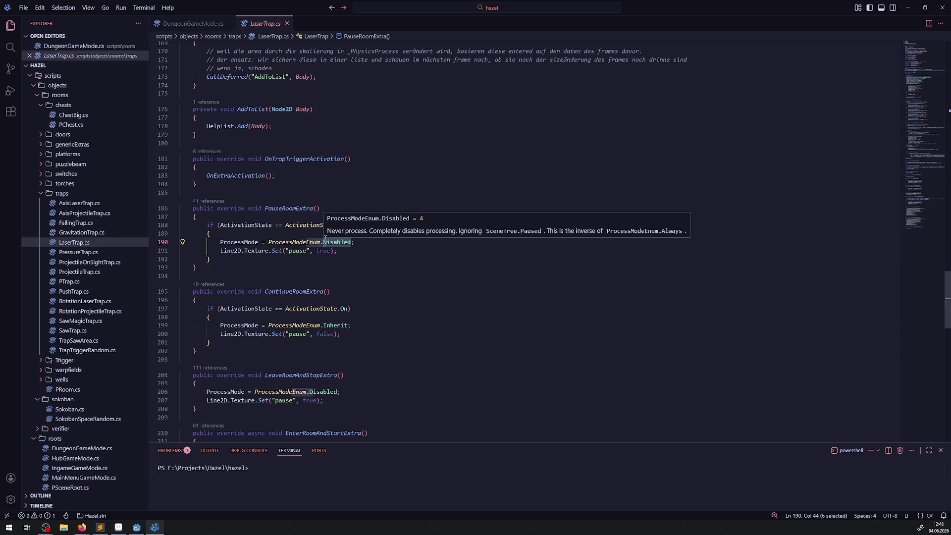
scroll(327, 238, "up", 10)
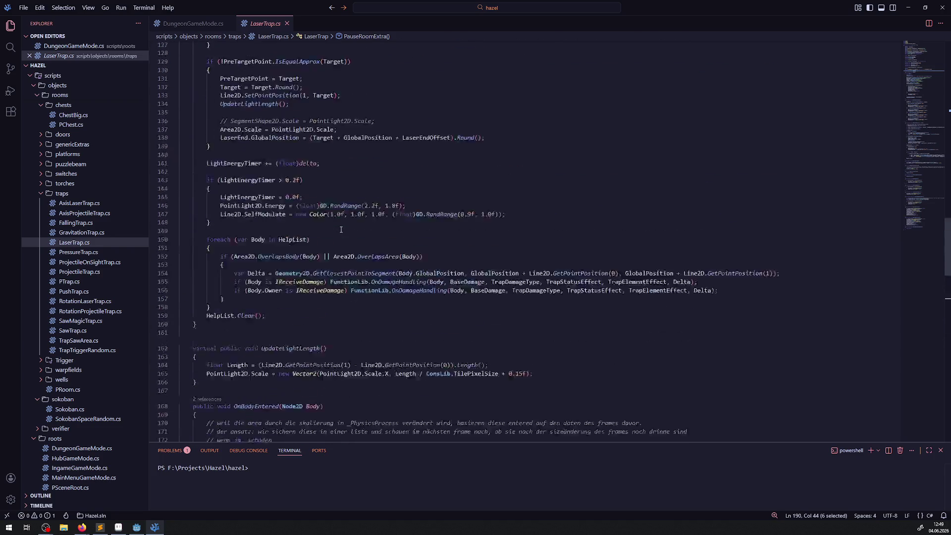
scroll(347, 218, "down", 18)
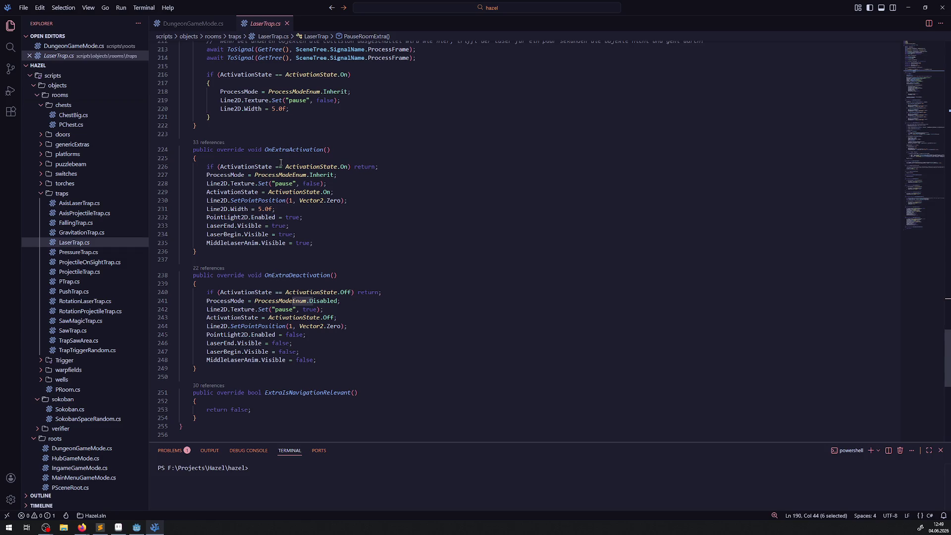
- Comment out line 228's Line2D.Texture.Set("pause", false) call and save LaserTrap.cs
left_click(213, 177)
double_click(244, 183)
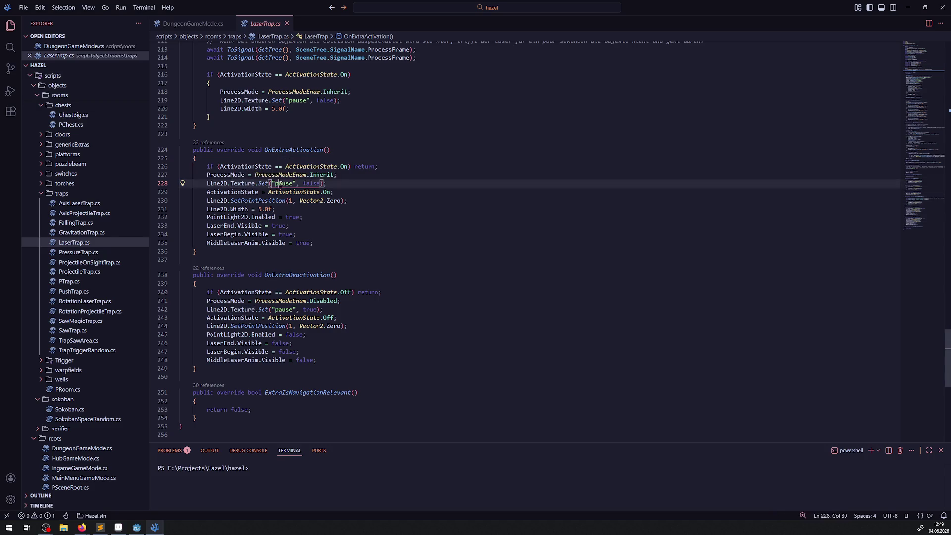
double_click(312, 184)
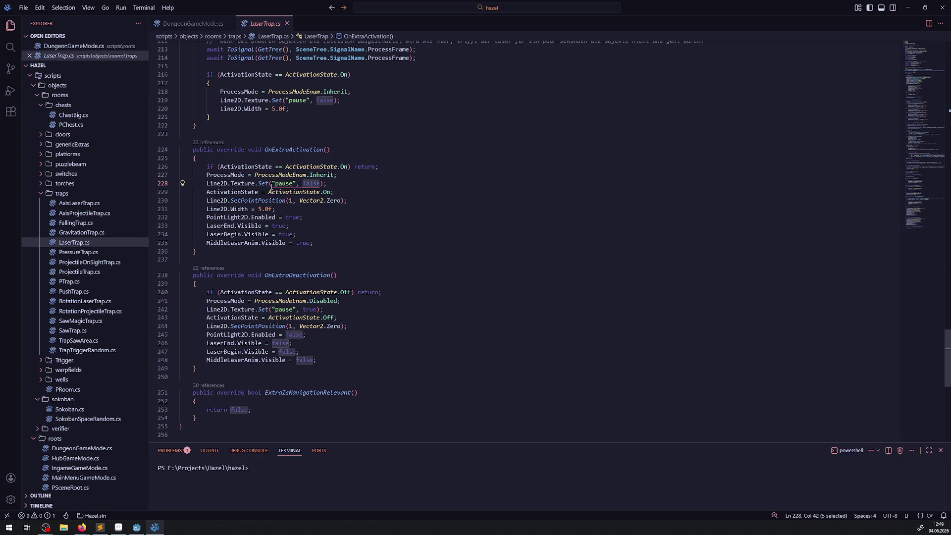
mouse_move(252, 185)
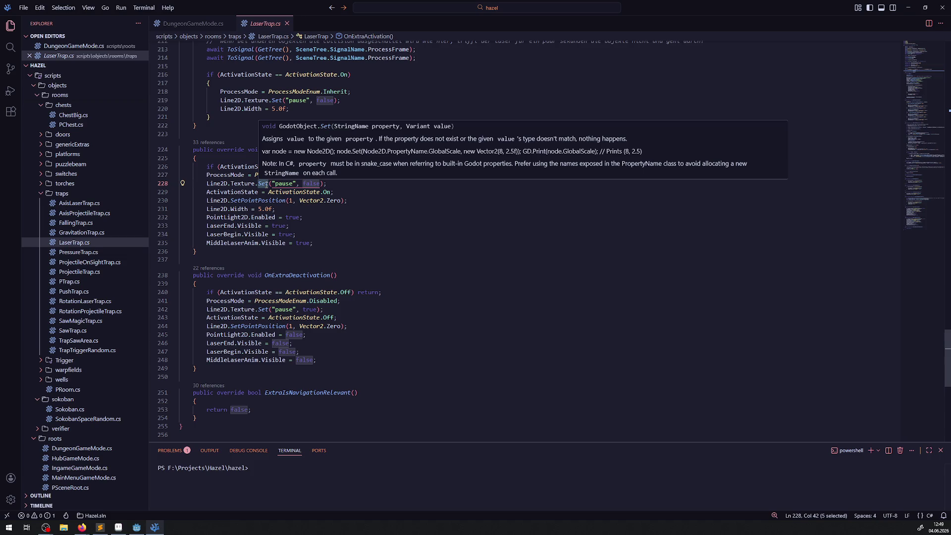
left_click(264, 183)
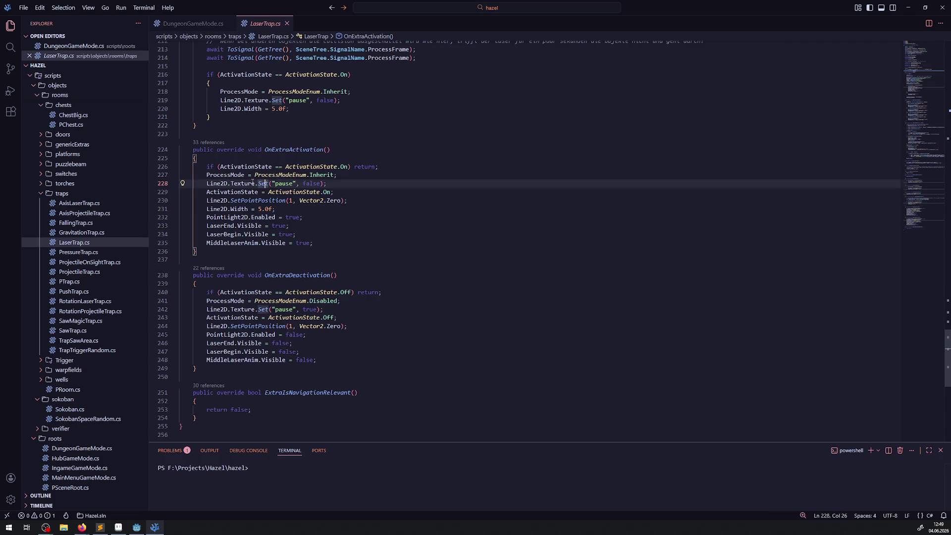
left_click(203, 184)
key("ctrl+slash")
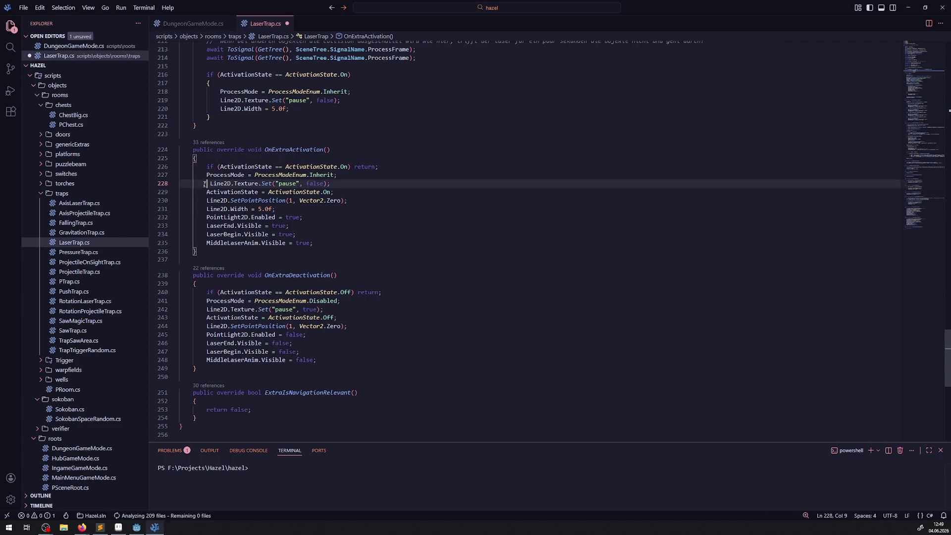
key("ctrl+s")
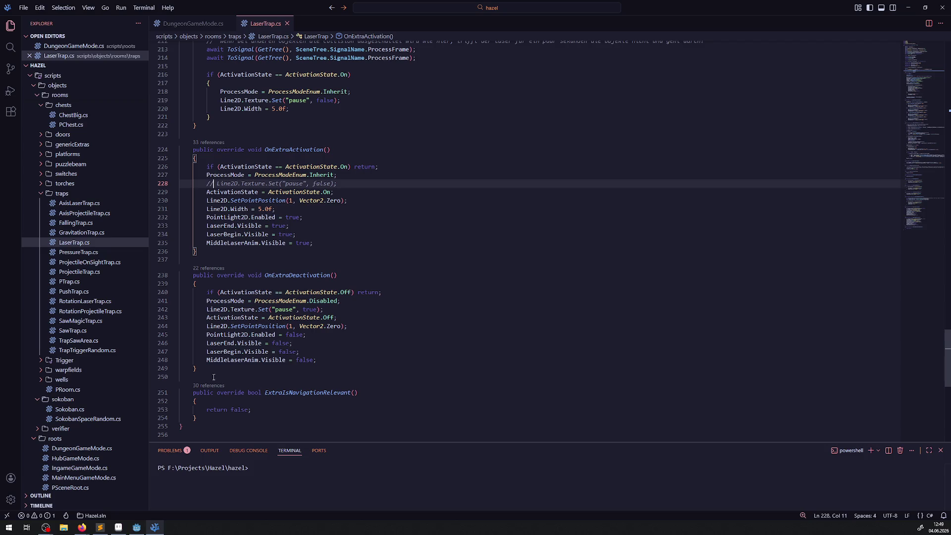
key("alt+Tab")
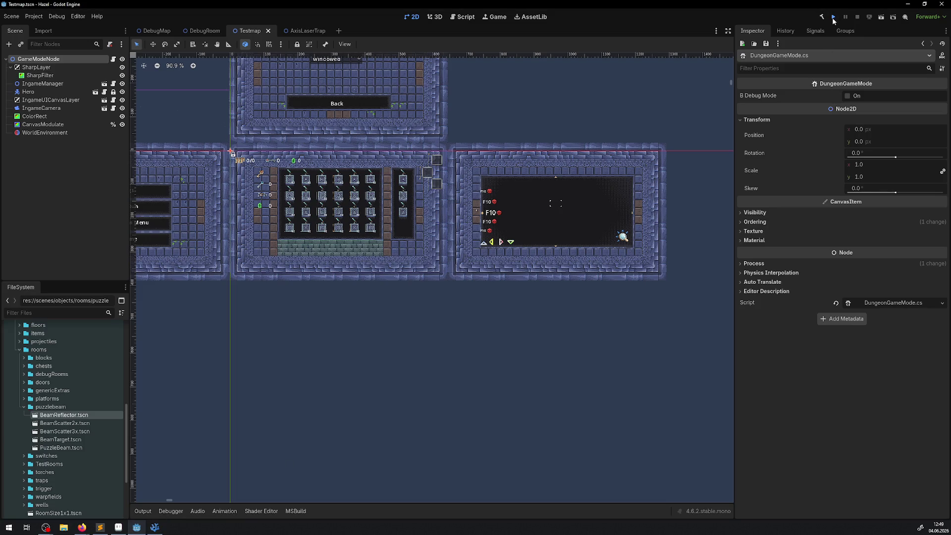
- Run the game and walk the hero right along the top, collecting rupees, to the laser beams
left_click(834, 19)
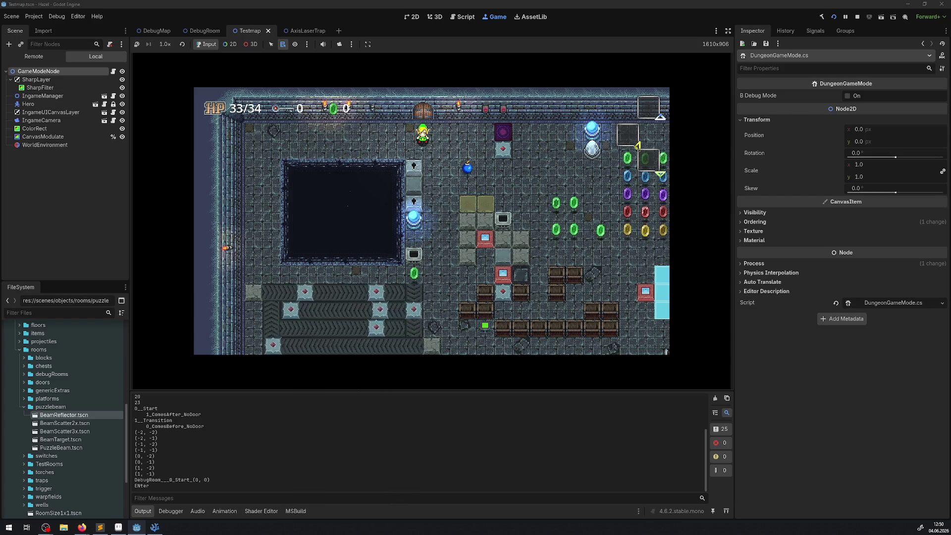
key("Right")
key("Down")
key("Right")
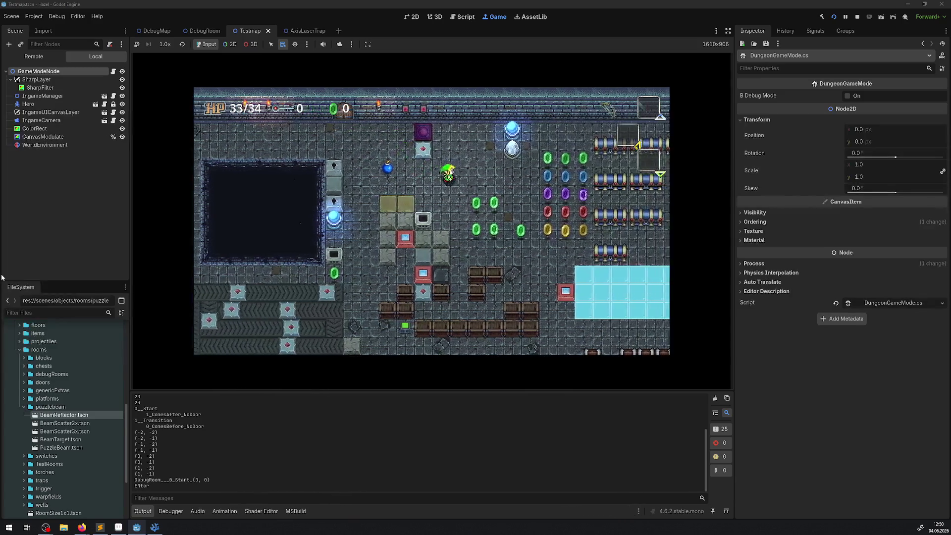
key("Right")
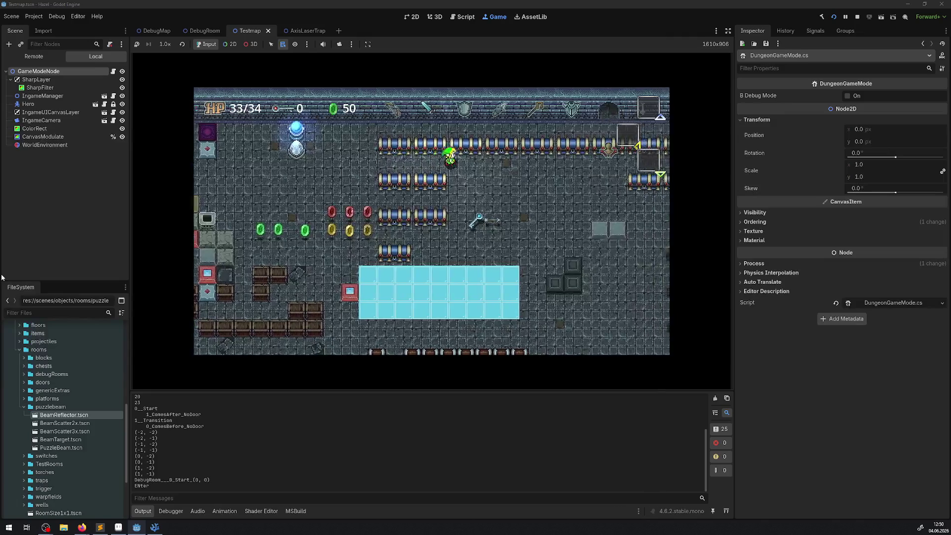
key("Right")
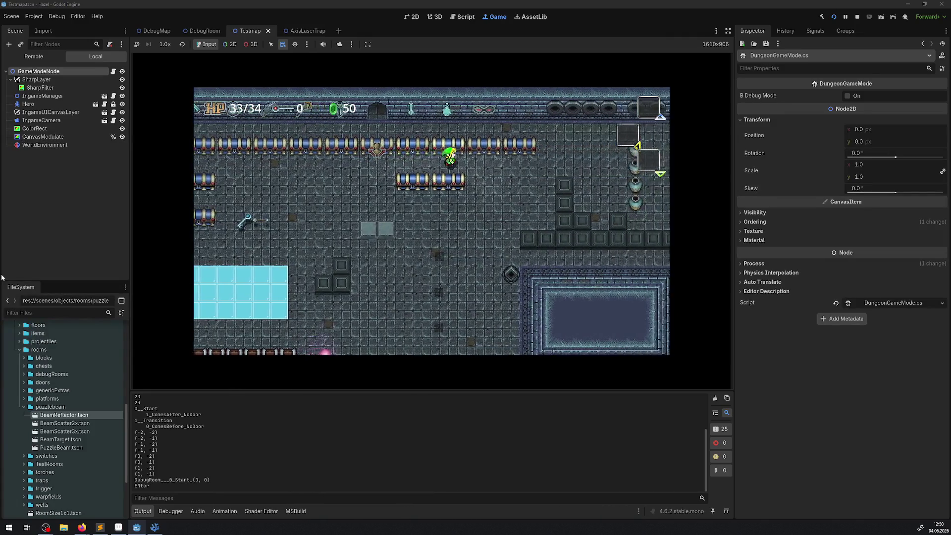
key("Right")
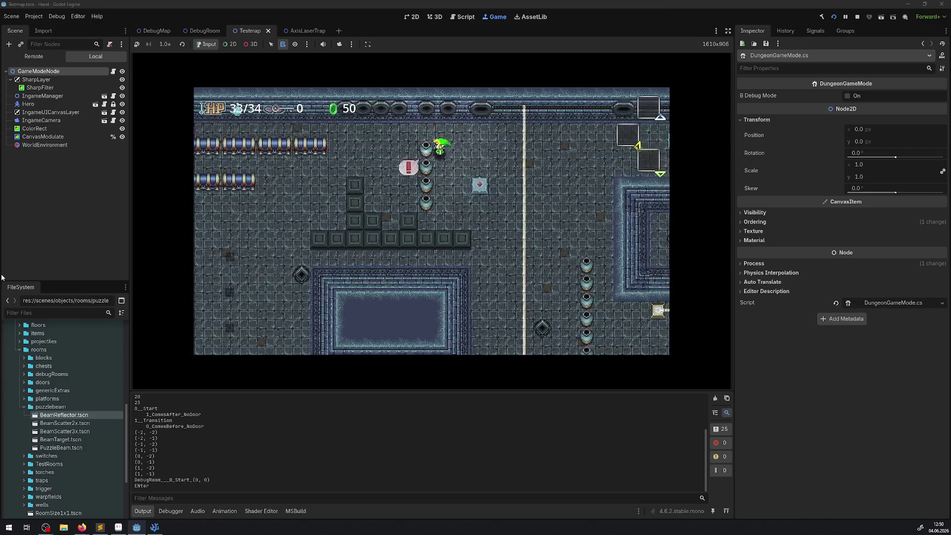
key("Right")
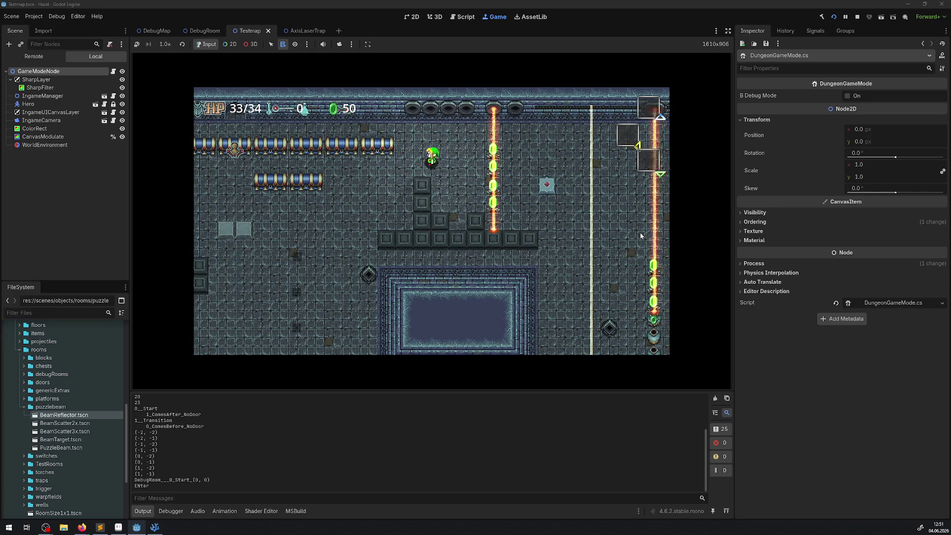
- Move the hero around beside the lasers to check them, then stop the game
key("Right")
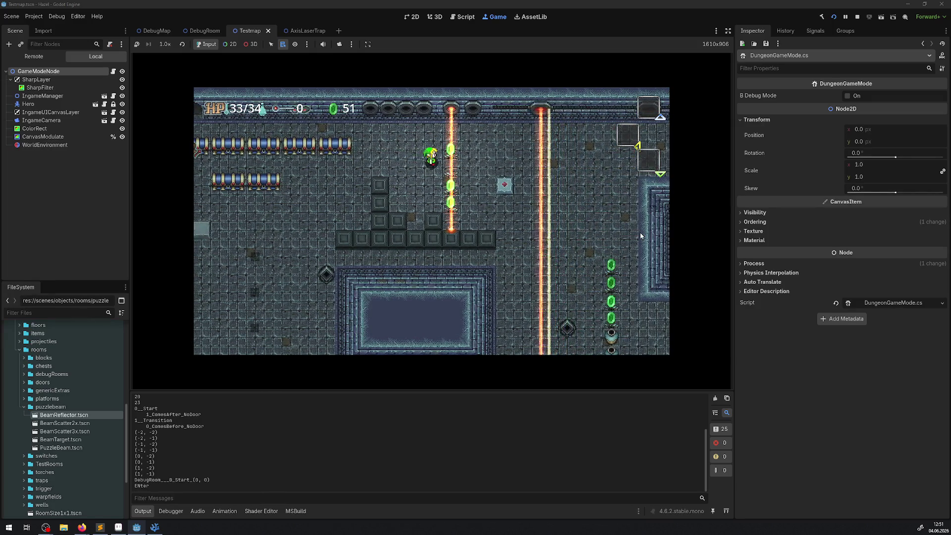
key("Up")
key("Left")
key("Down")
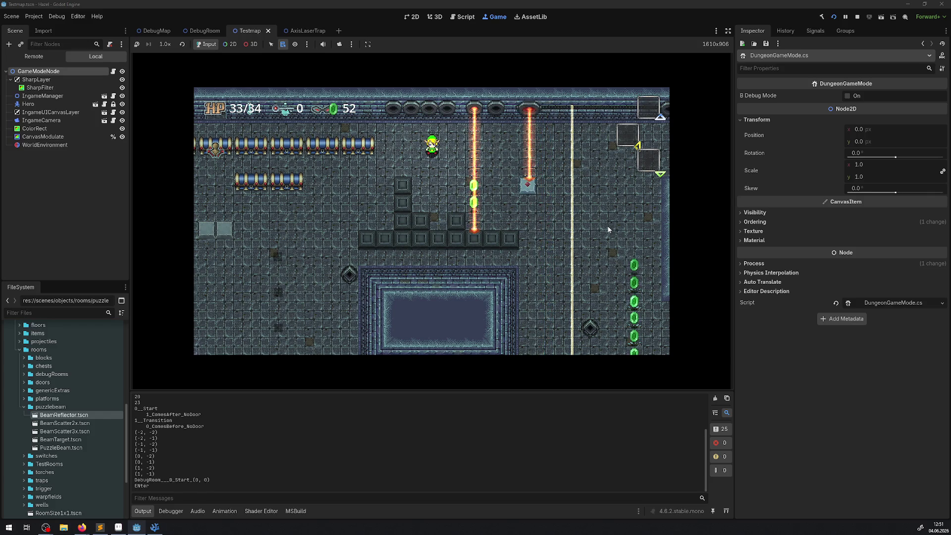
left_click(862, 17)
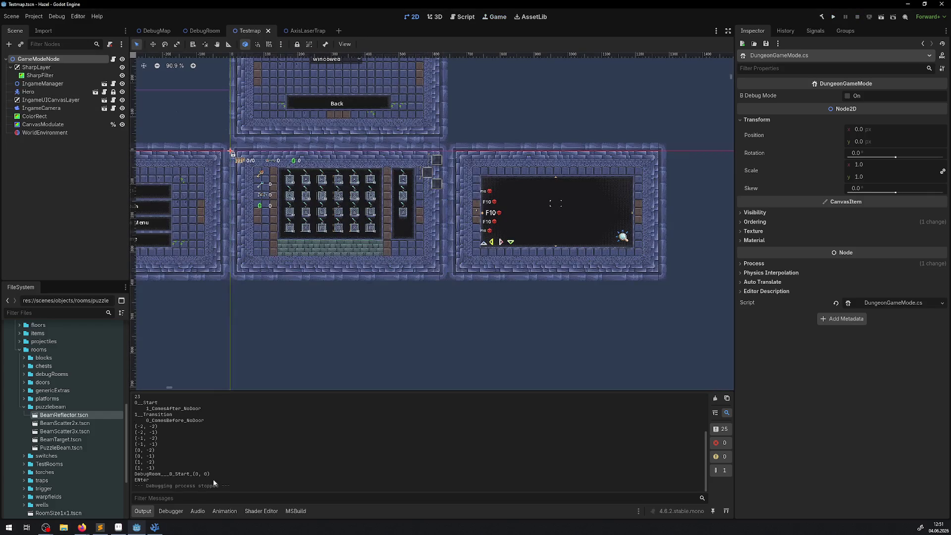
- Remove the // from line 228 so Line2D.Texture.Set("pause", false) runs again
left_click(153, 528)
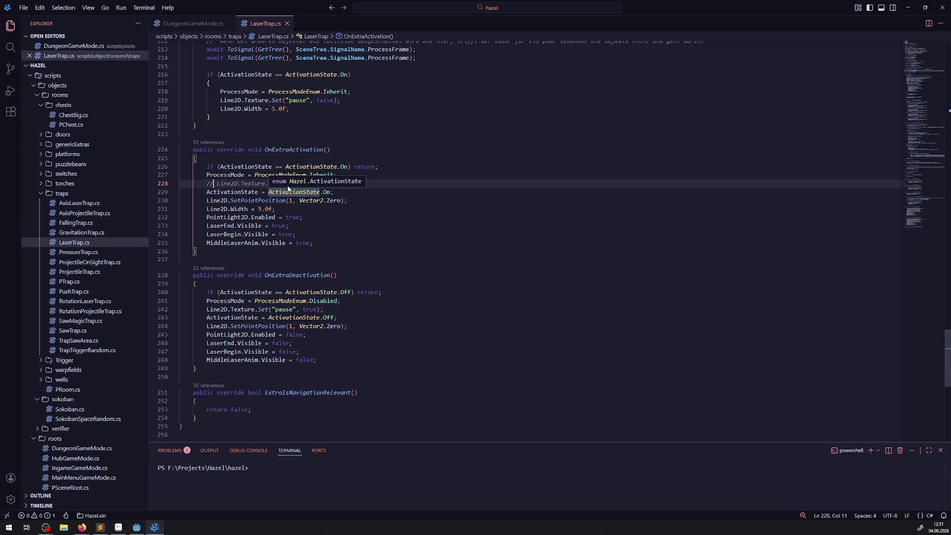
left_click(310, 217)
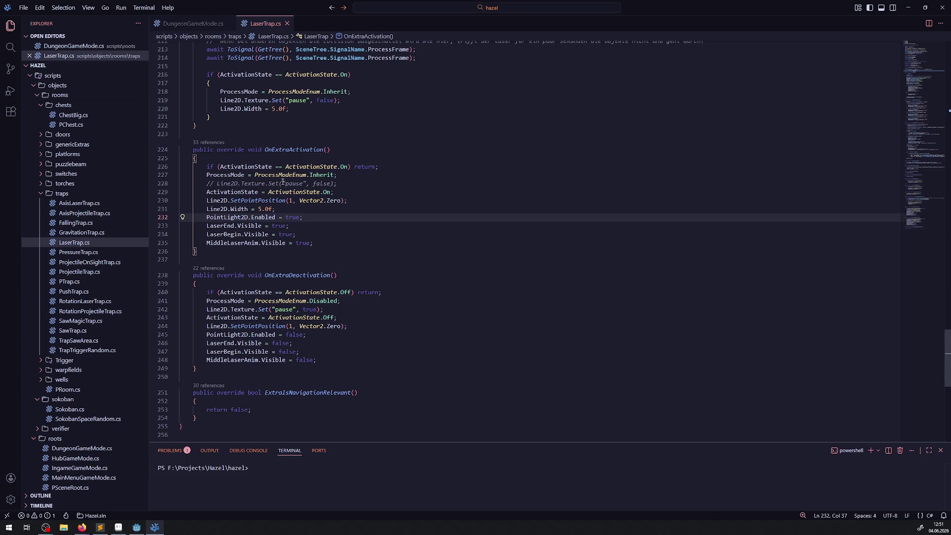
left_click_drag(207, 183, 214, 183)
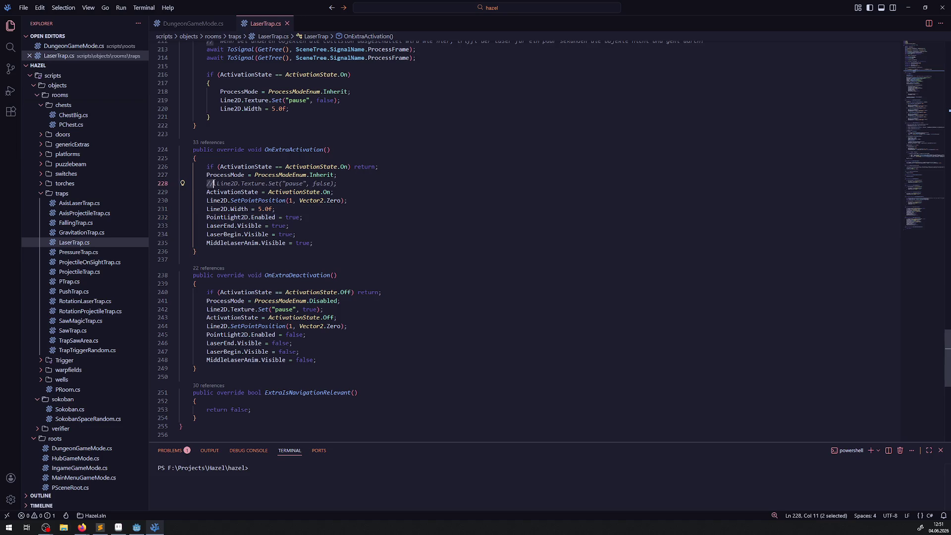
key("ctrl+slash")
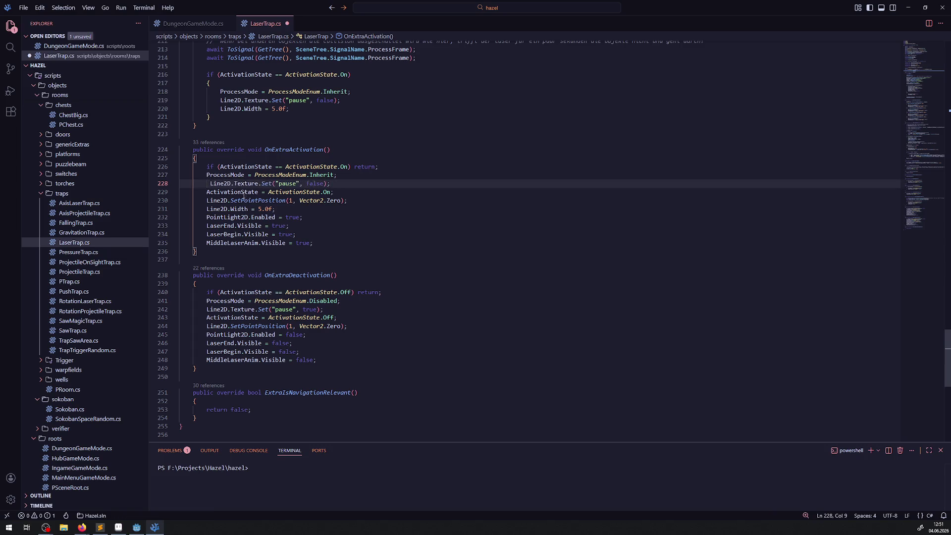
- In the AxisLaserTrap scene, switch the Line2D AnimatedTexture's Pause on and back off
left_click(137, 527)
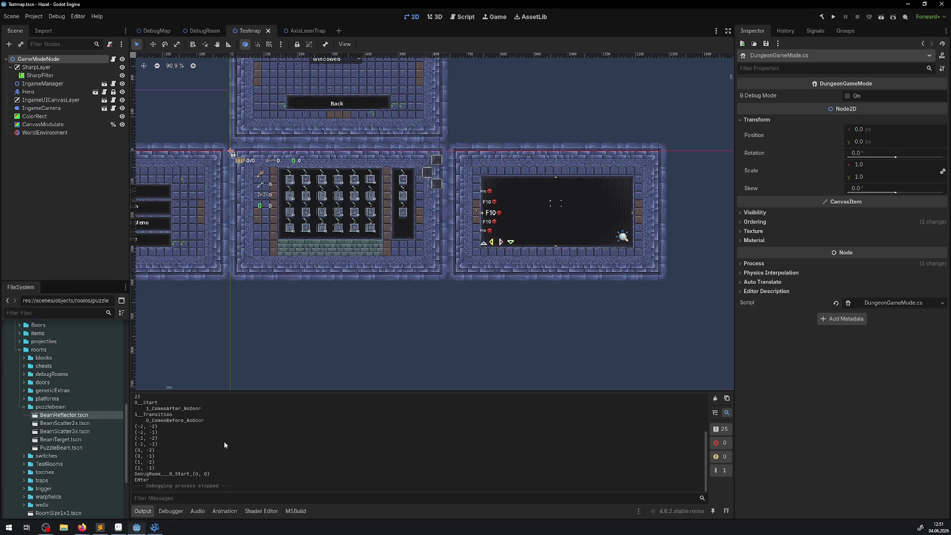
left_click(305, 31)
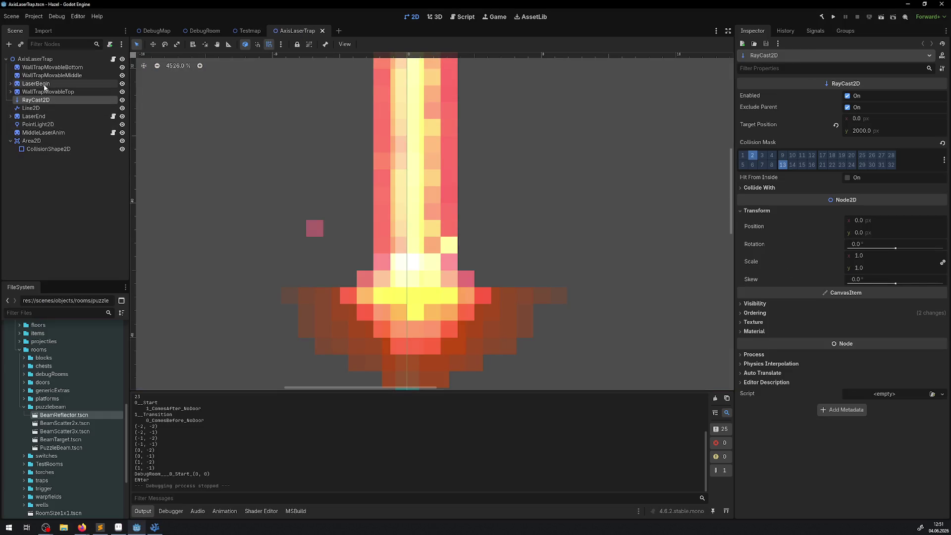
left_click(31, 109)
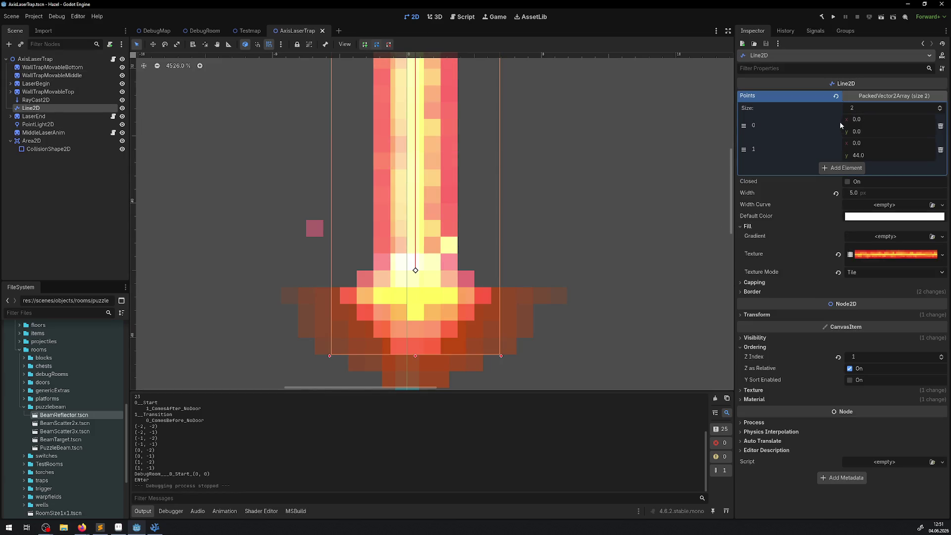
scroll(503, 203, "down", 8)
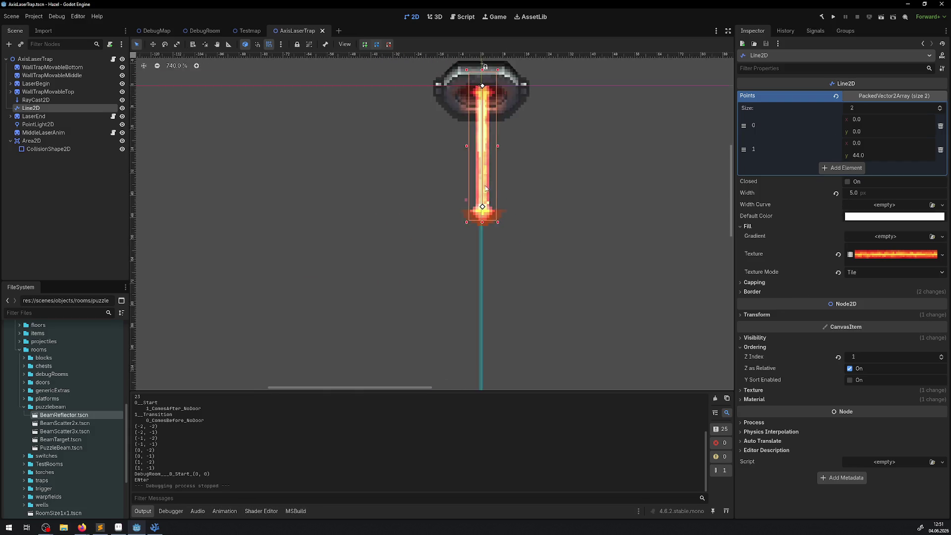
scroll(597, 225, "up", 3)
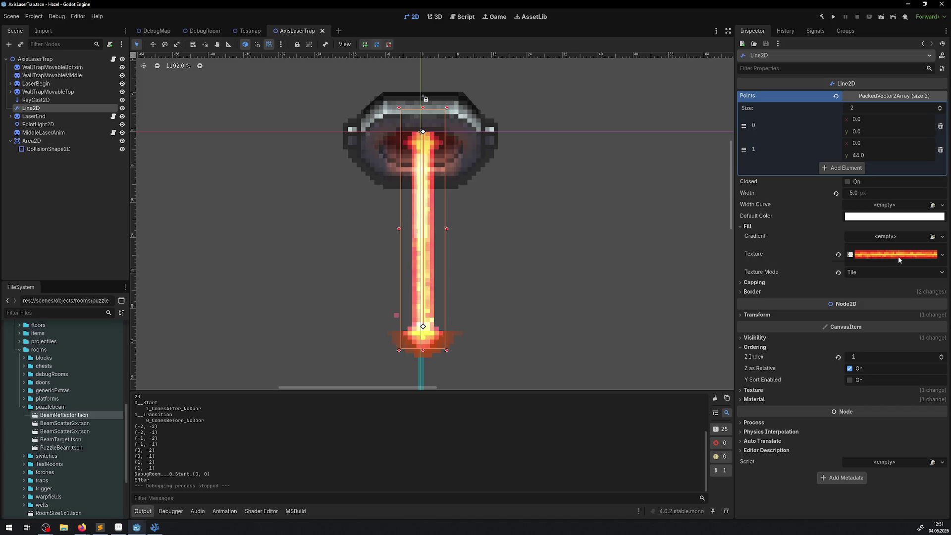
left_click(898, 257)
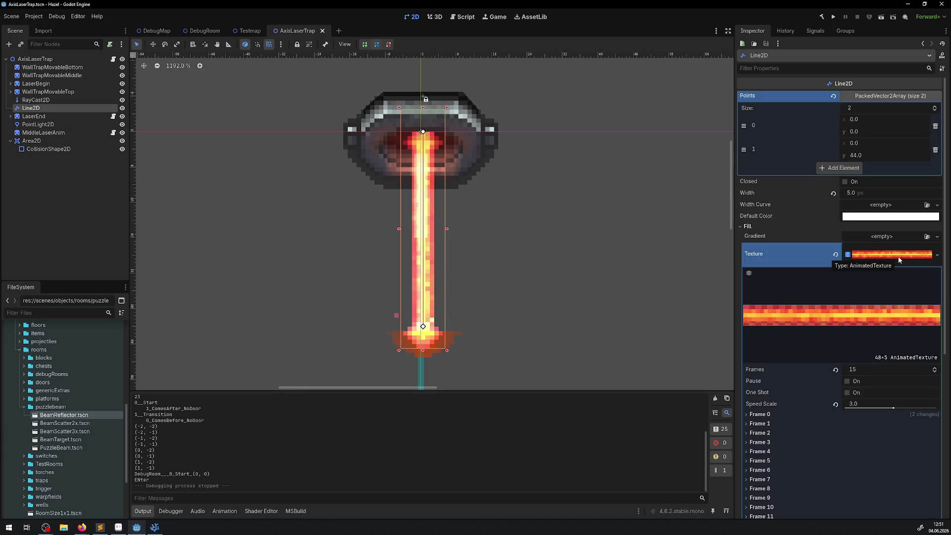
left_click(852, 383)
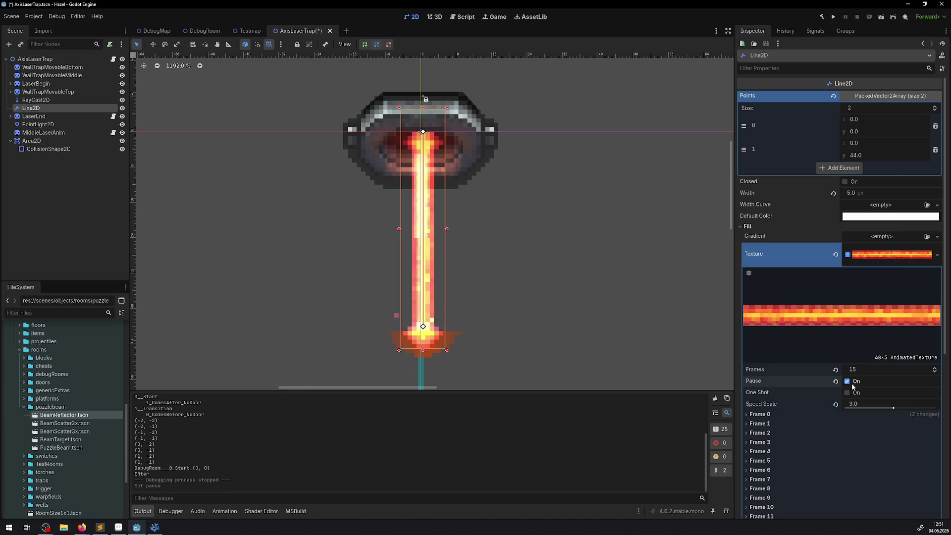
left_click(852, 382)
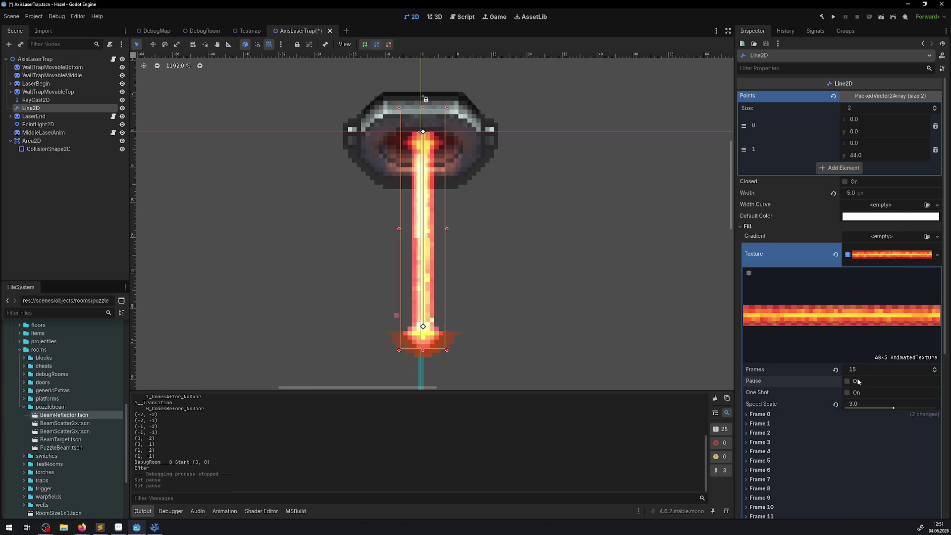
left_click(155, 528)
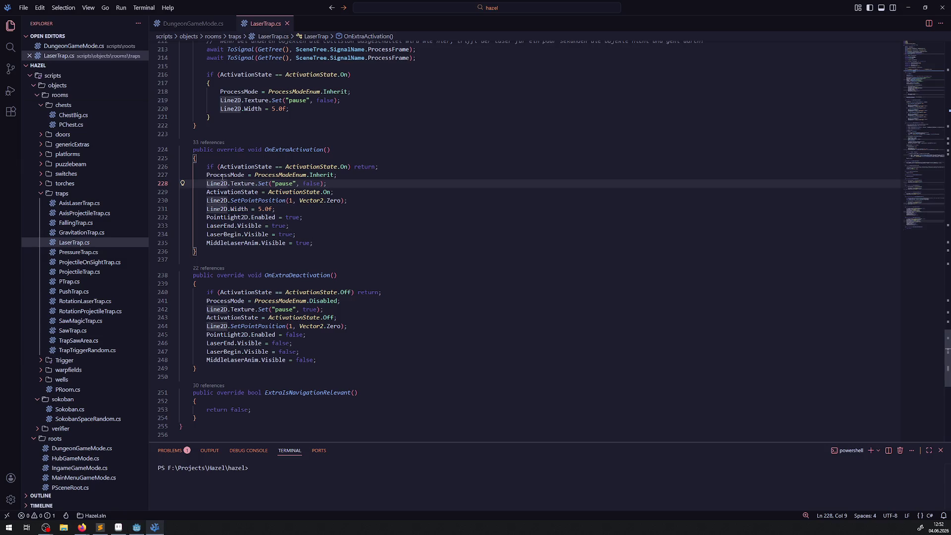
- Recheck the texture pause line in LaserTrap.cs, then view the Line2D AnimatedTexture settings in Godot
mouse_move(244, 183)
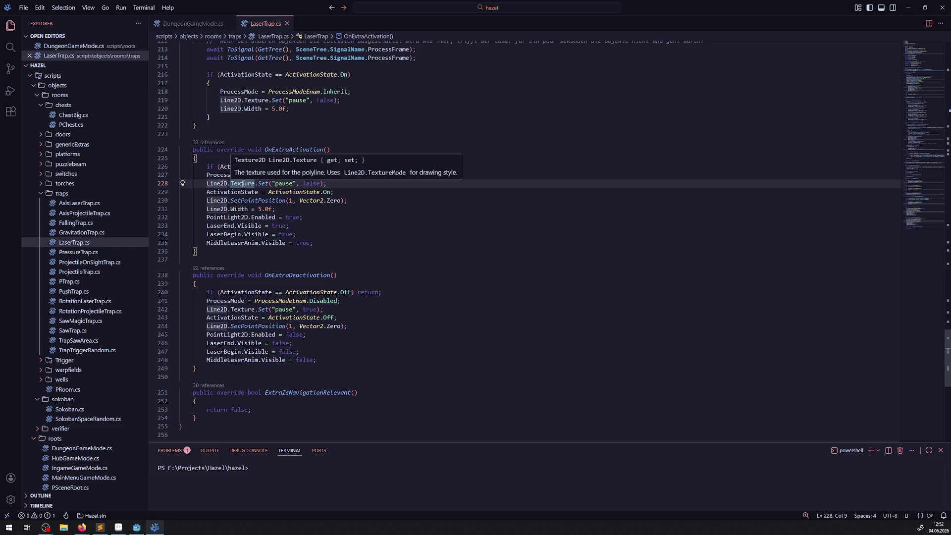
left_click(136, 527)
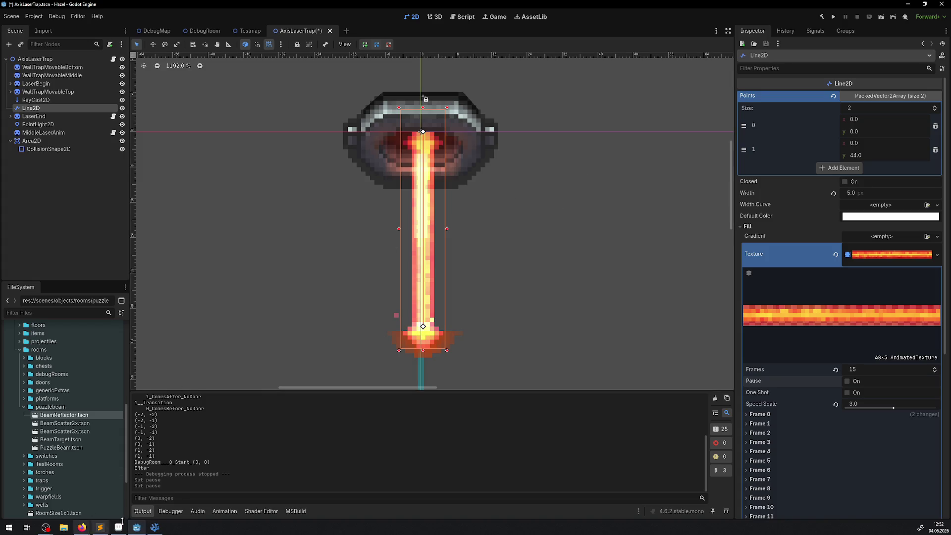
left_click(155, 528)
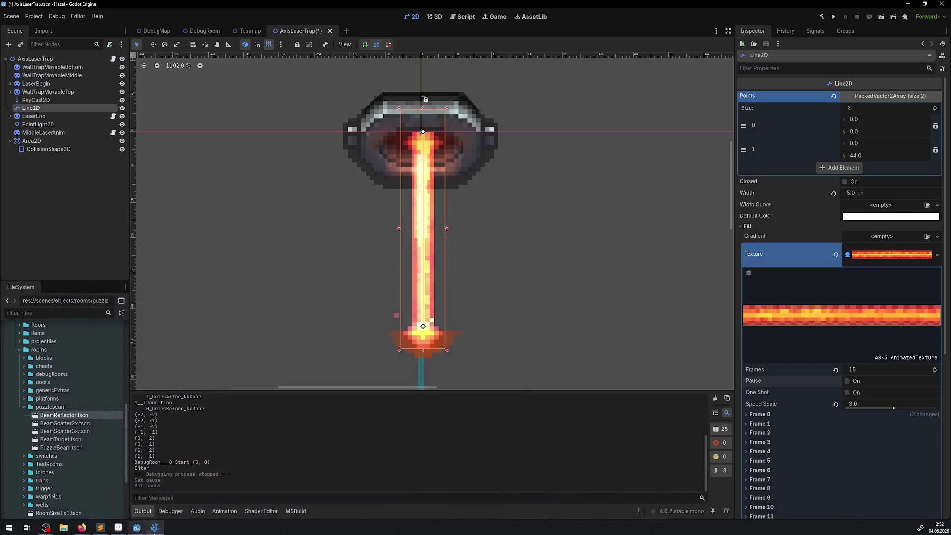
left_click(154, 528)
scroll(857, 442, "down", 5)
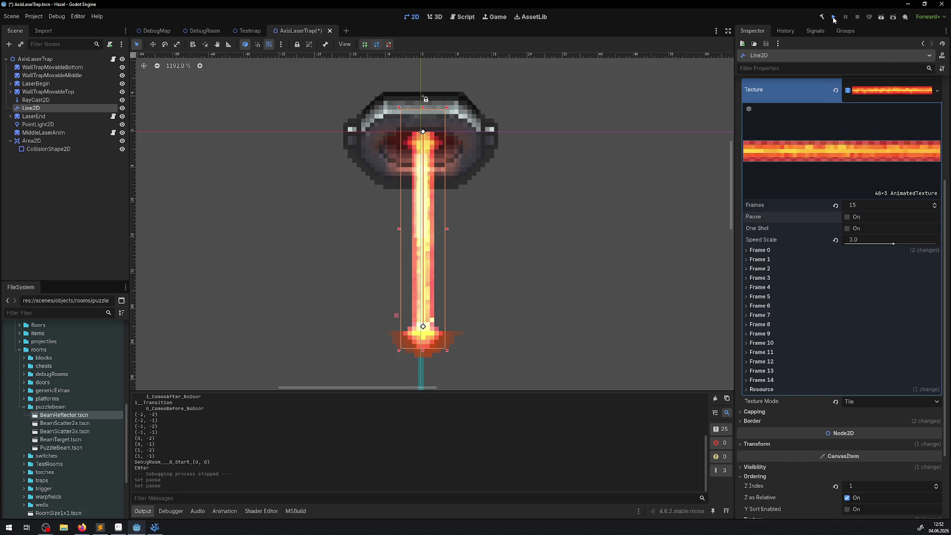
- Save and run the game, walking the player through the gems toward the lasers
key("F5")
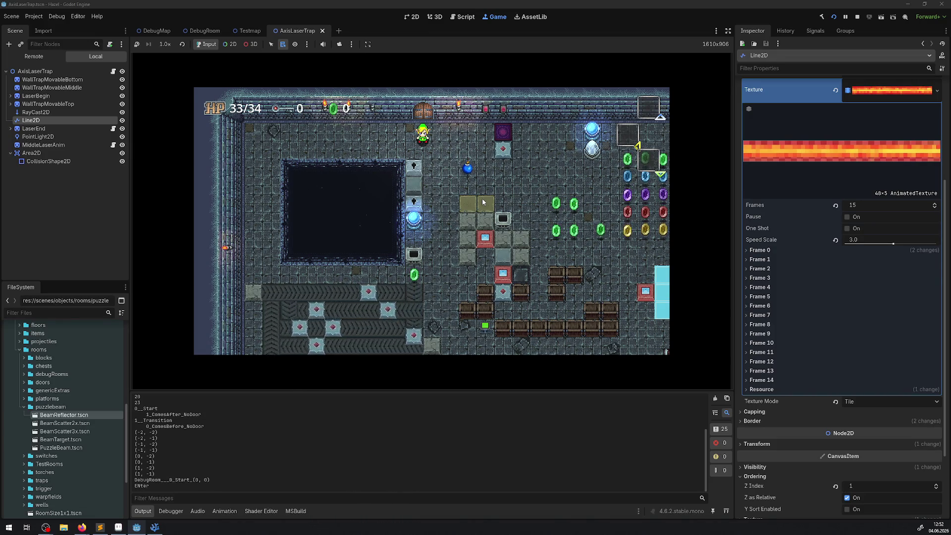
key("Right")
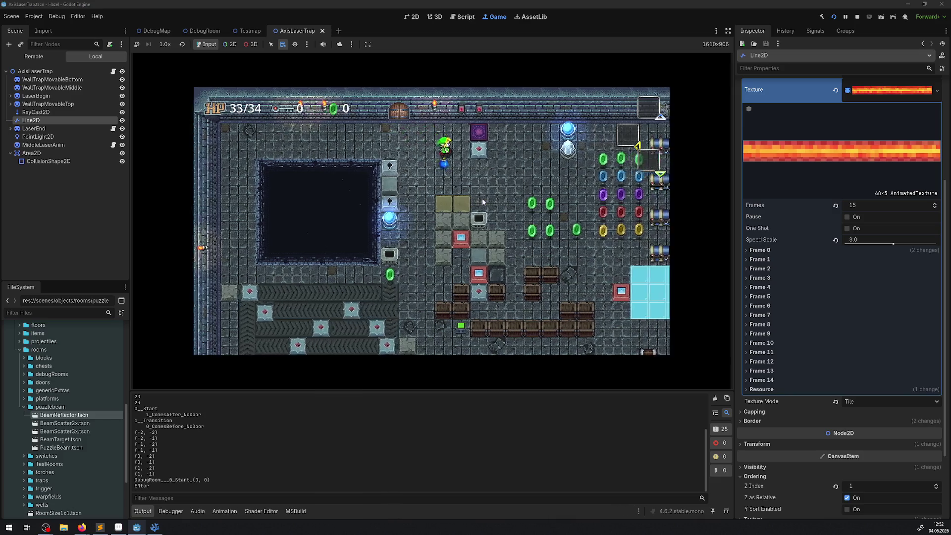
key("Down")
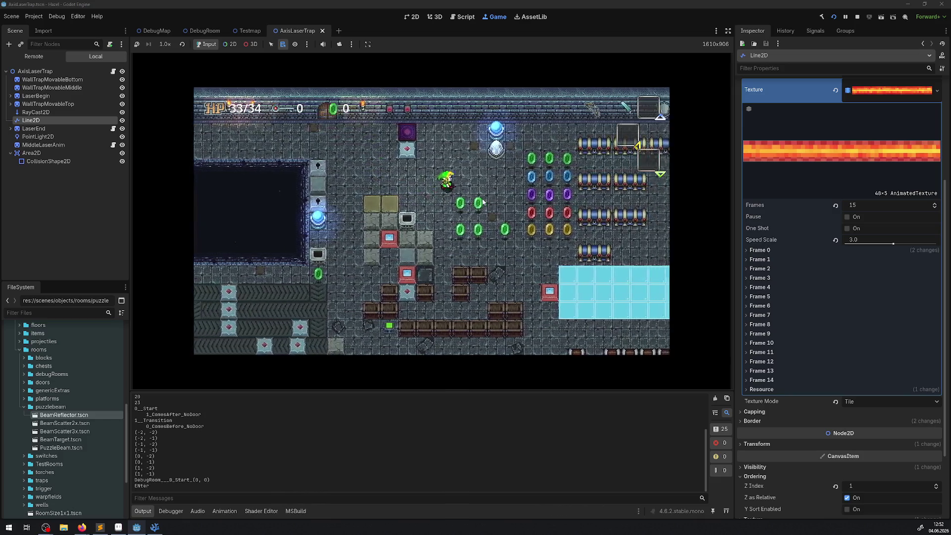
key("Up")
key("Right")
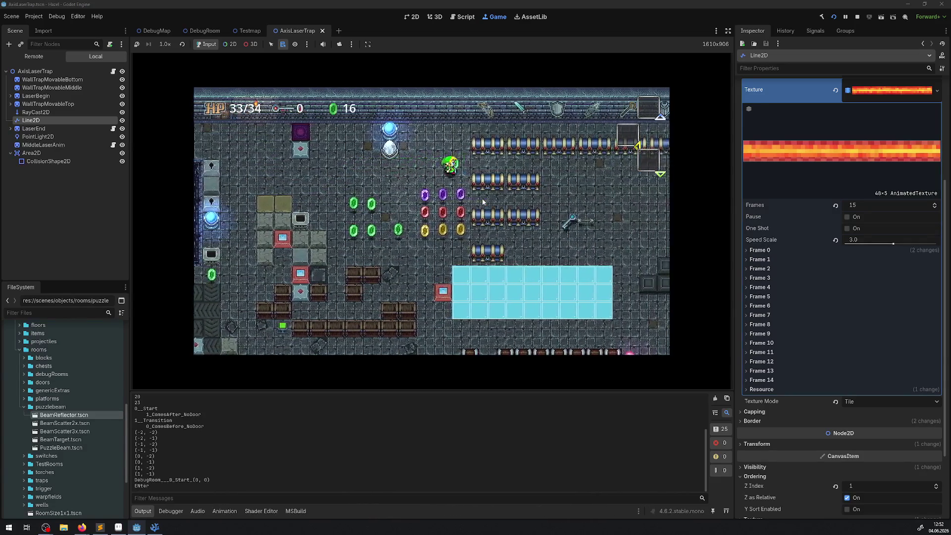
key("Left")
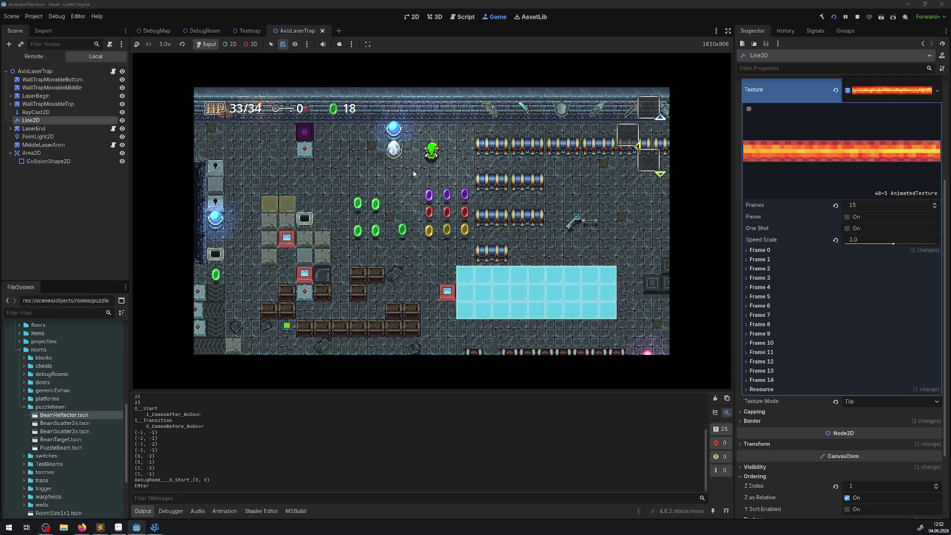
key("Right")
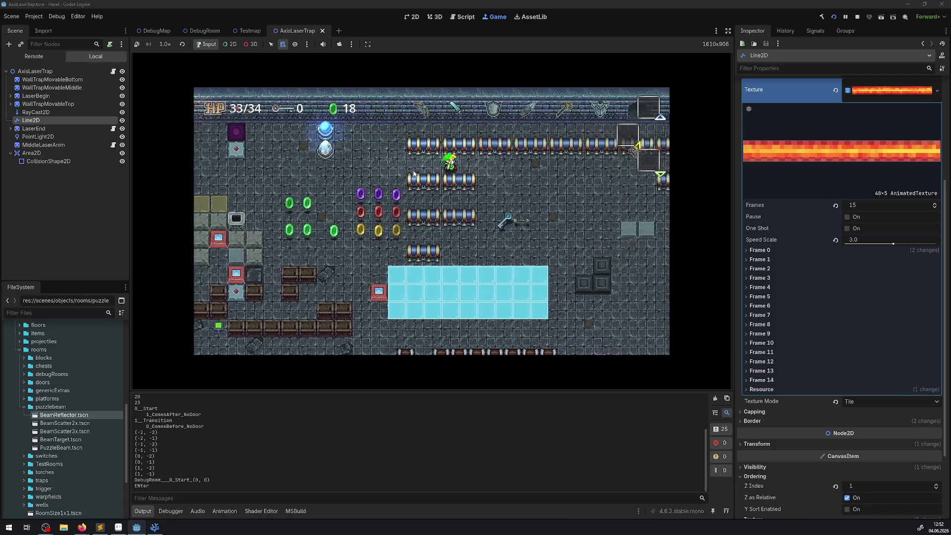
key("Right")
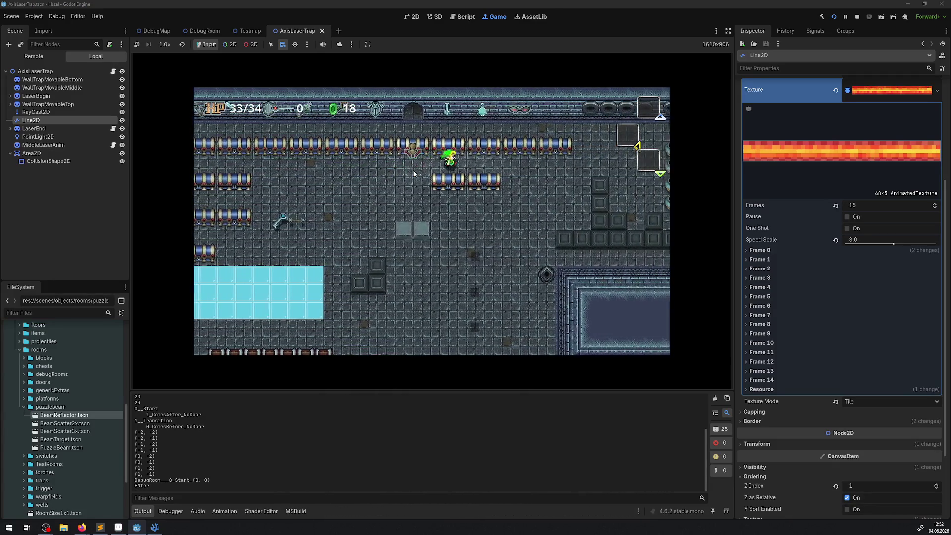
key("Right")
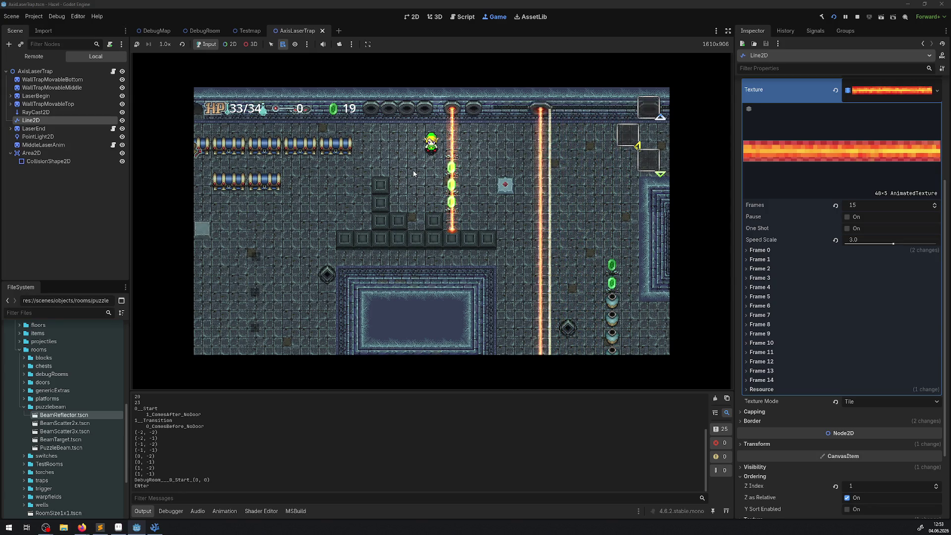
- Stop the game and highlight the Line2D uses in LaserTrap.cs
left_click(858, 17)
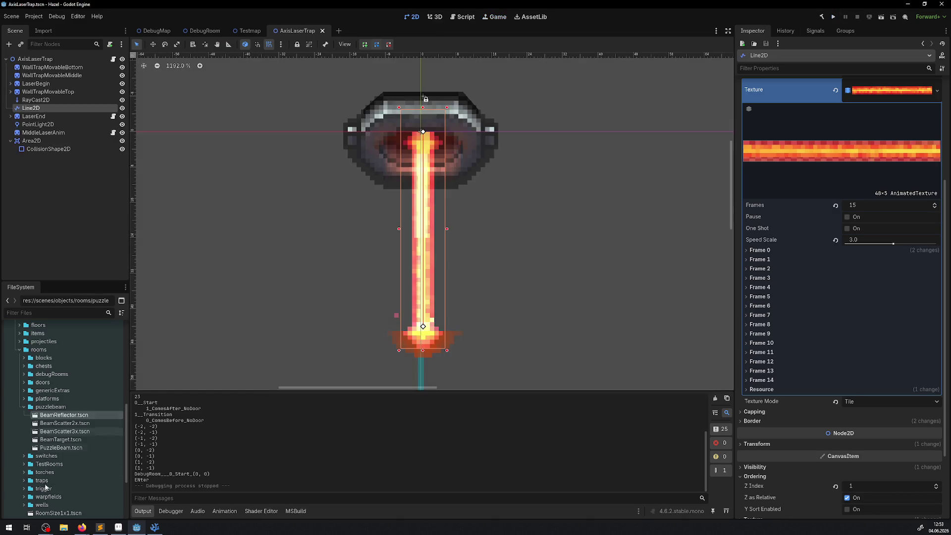
left_click(155, 526)
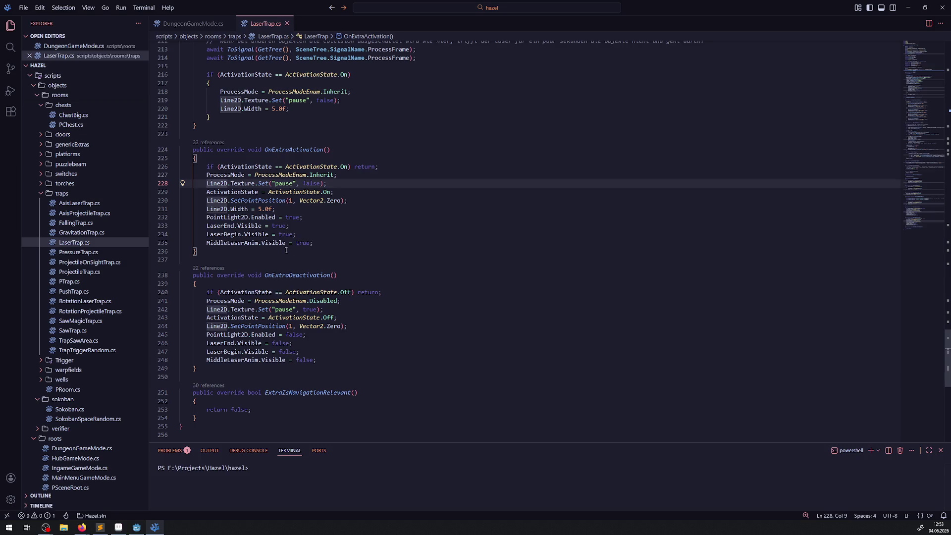
left_click(349, 261)
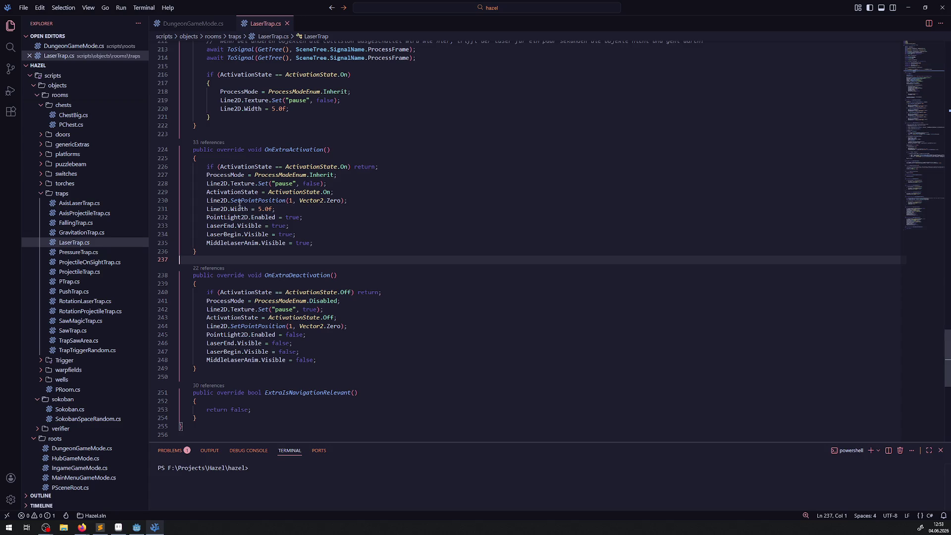
double_click(224, 209)
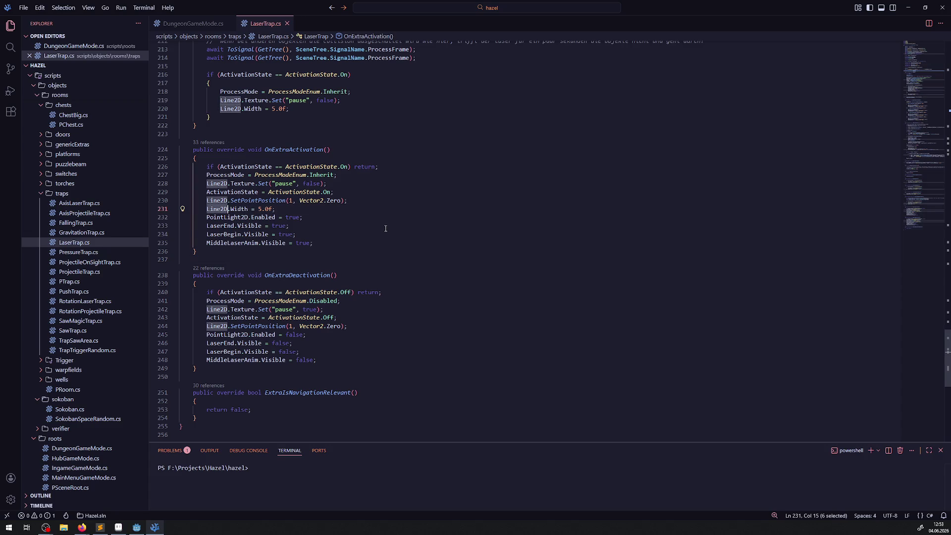
left_click(409, 224)
scroll(347, 341, "up", 3)
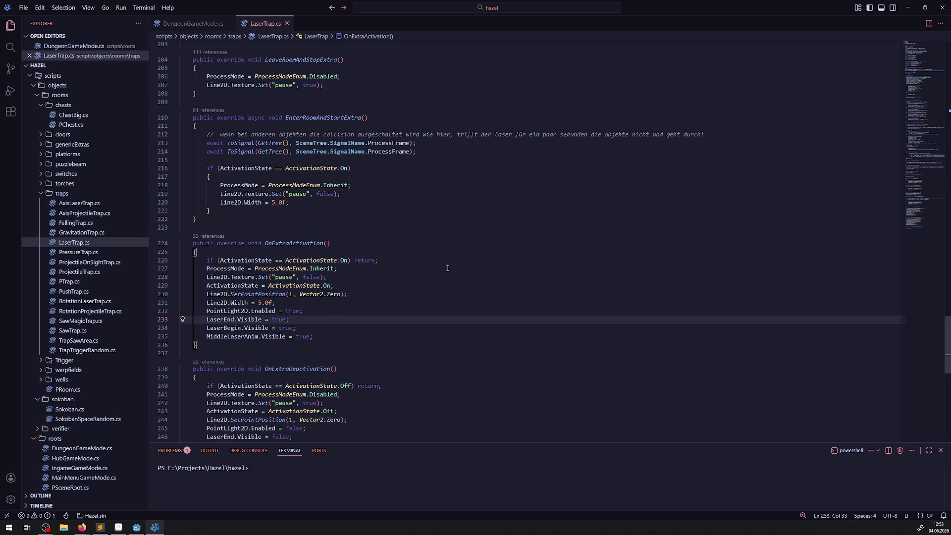
- Search LaserTrap.cs for Line2D, stepping through matches to the pause calls on lines 191, 207 and 219
key("ctrl+f")
key("Return")
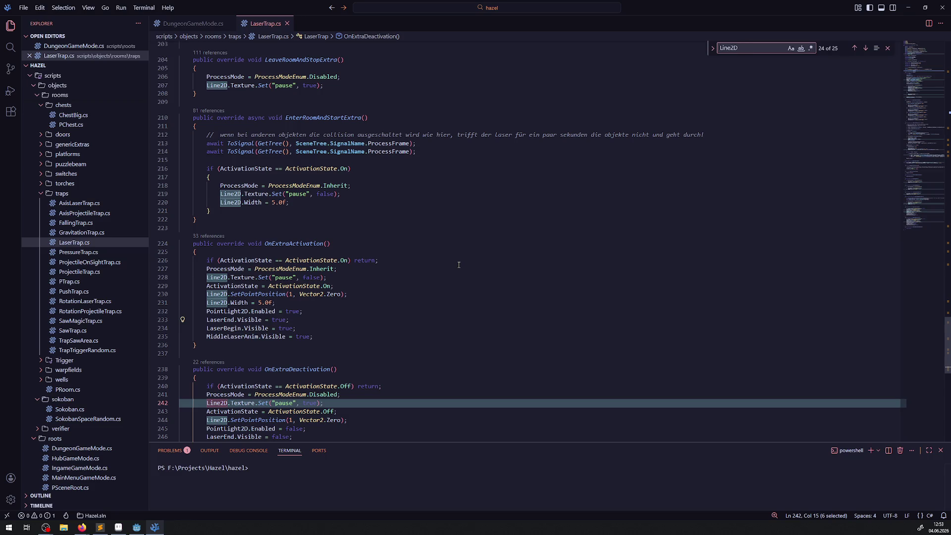
key("Return")
key("Return")
key("Return")
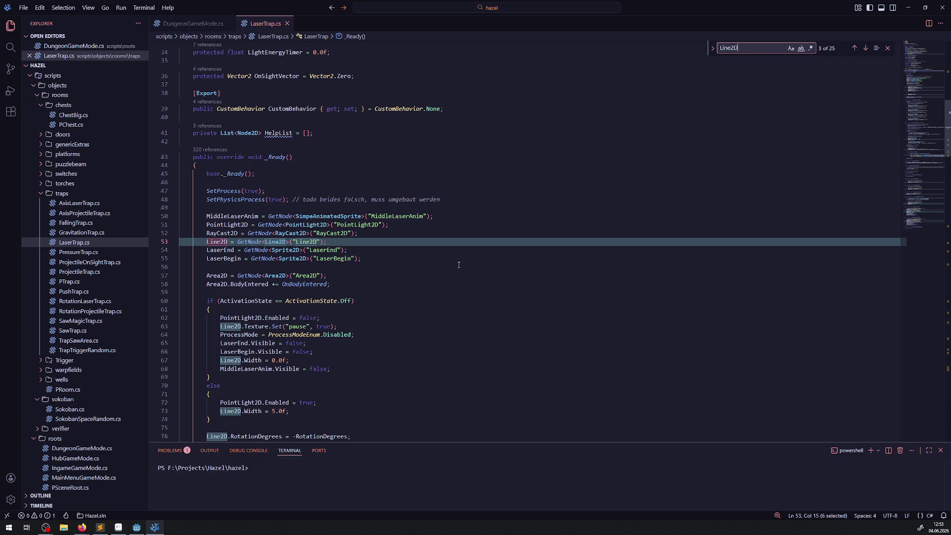
key("Return")
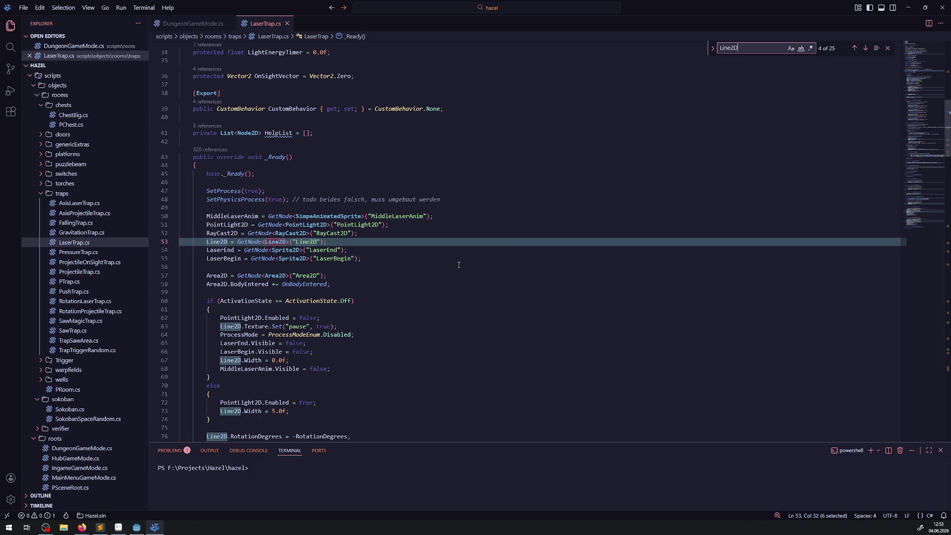
key("Return")
key("Return")
key("Return")
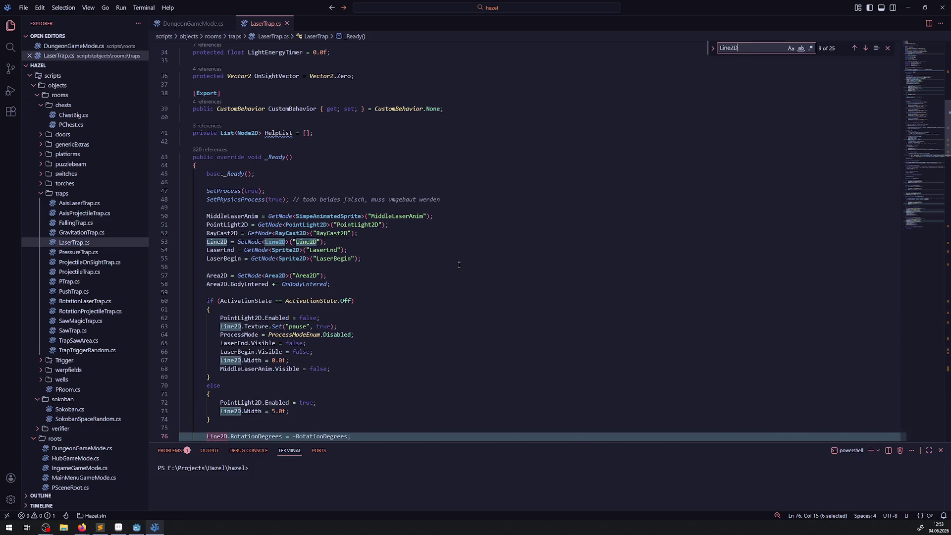
key("Return")
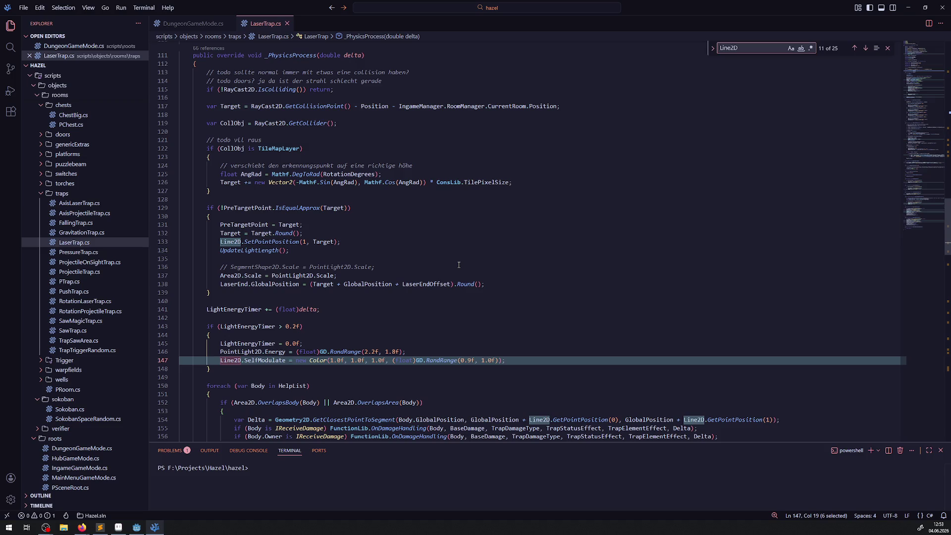
key("Return")
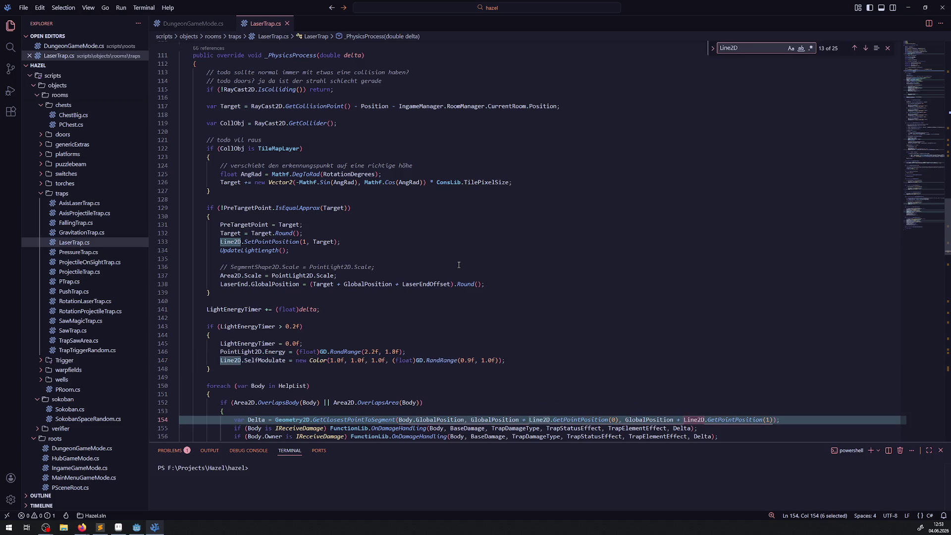
key("Return")
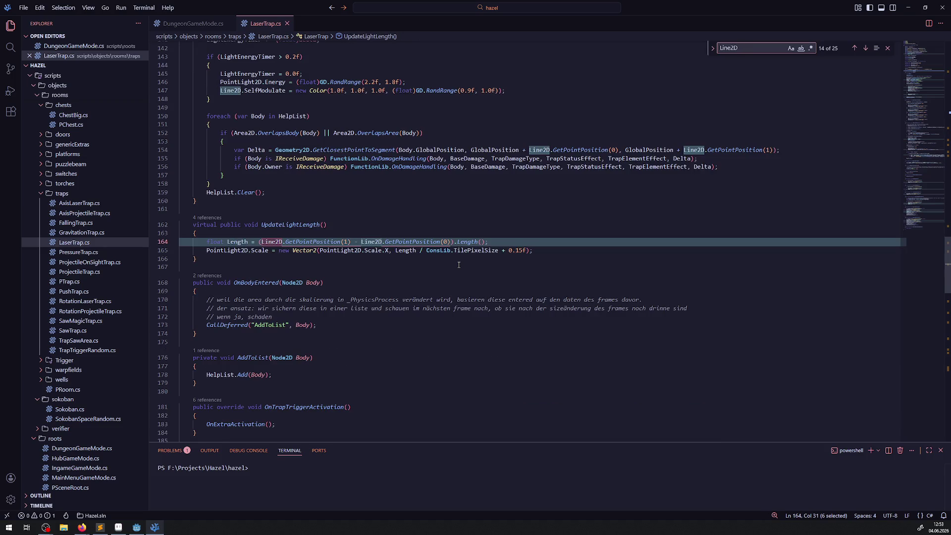
key("Return")
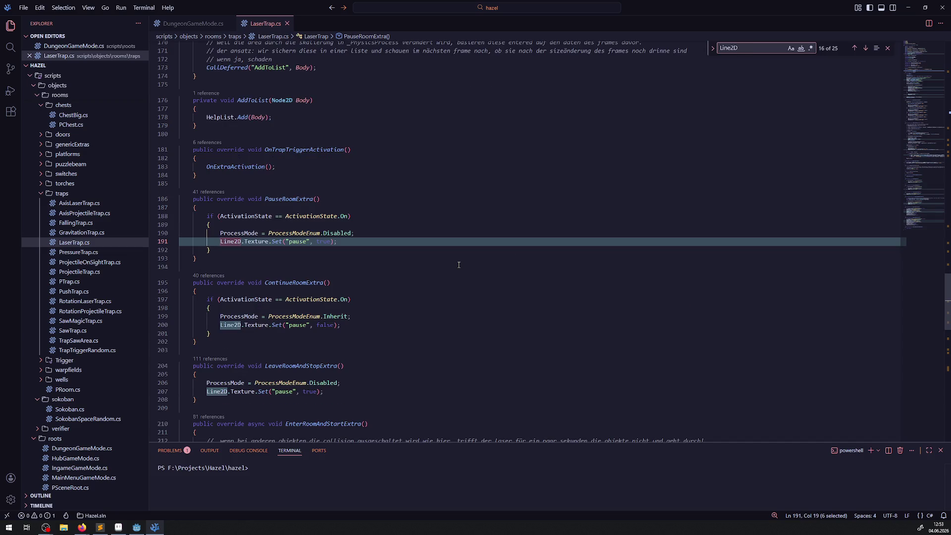
key("Return")
key("Return")
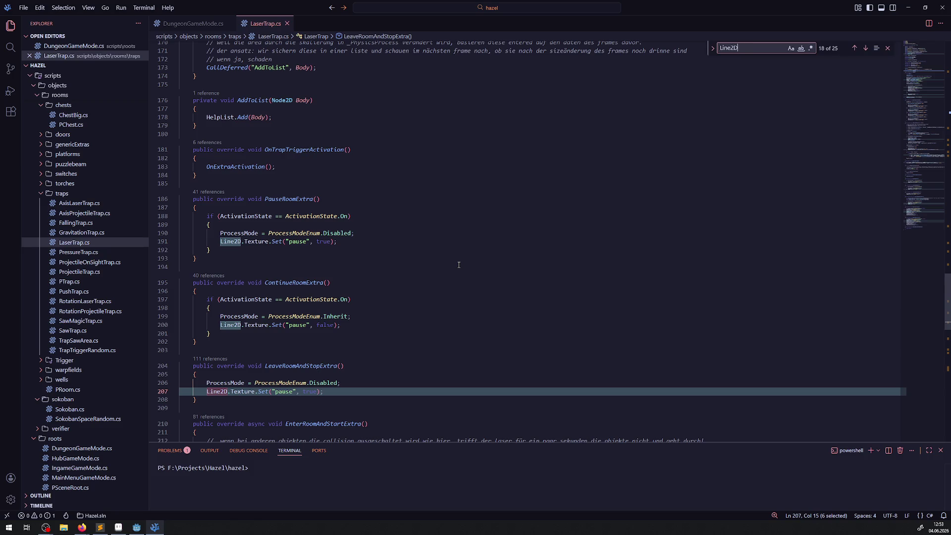
key("Return")
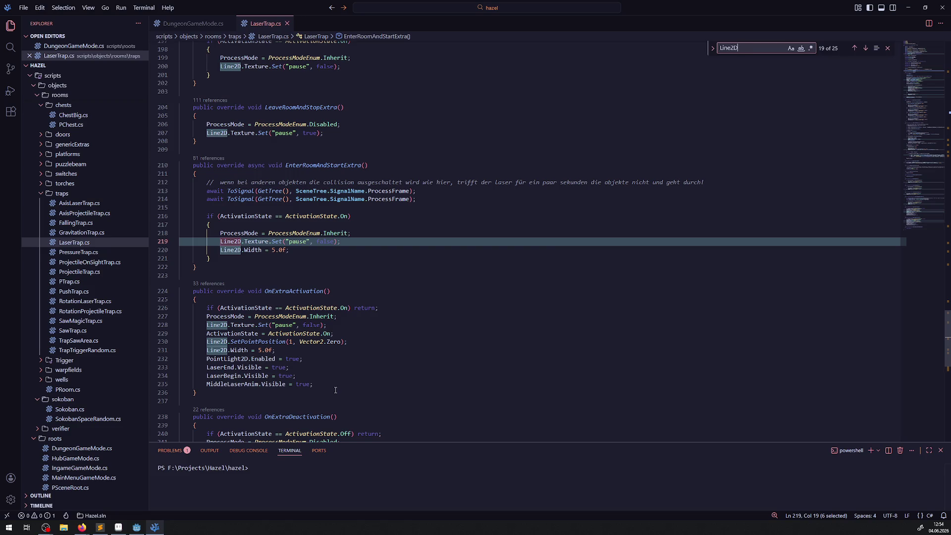
- Review the OnExtraActivation body, then rerun the game in Godot
left_click_drag(336, 390, 305, 316)
left_click(394, 353)
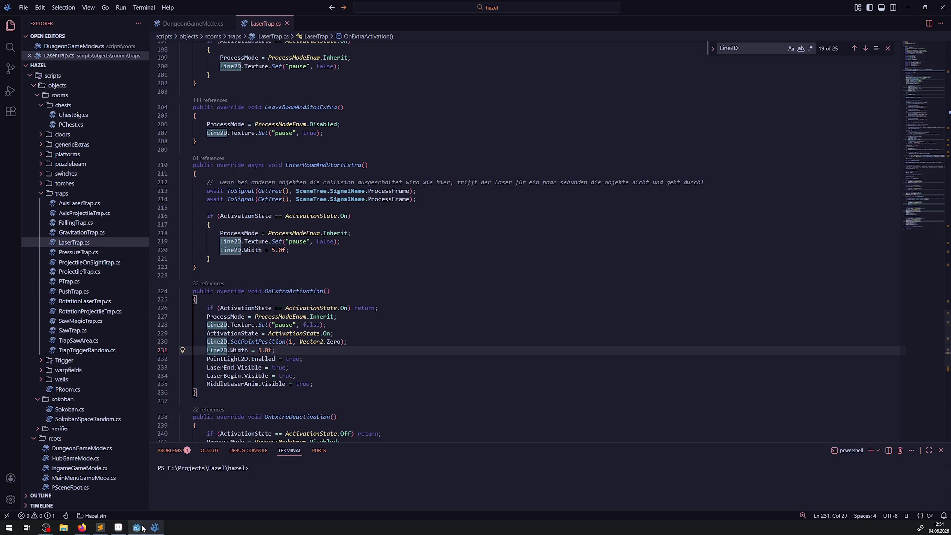
key("alt+Tab")
left_click(833, 17)
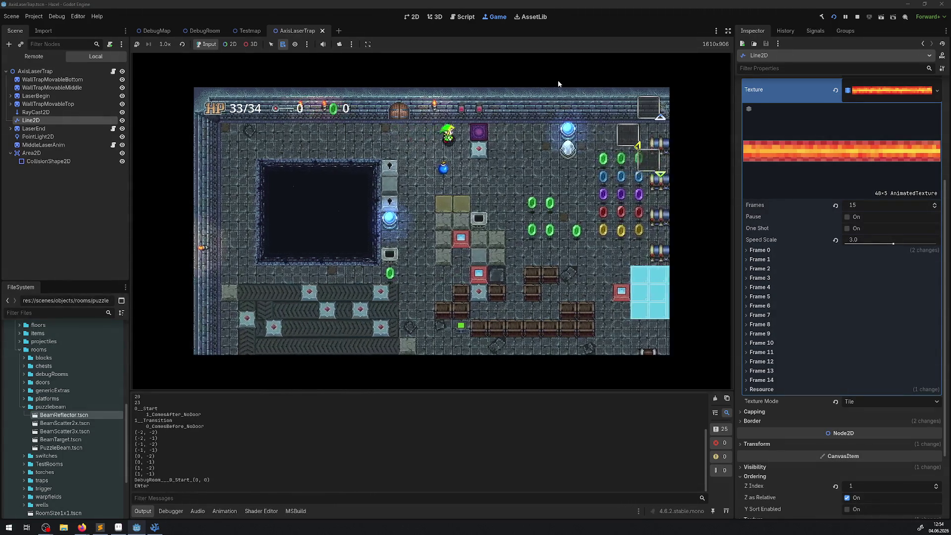
- Walk the player up-left to the top wall and down beside the laser beams, then stop the game
key("Up")
key("Left")
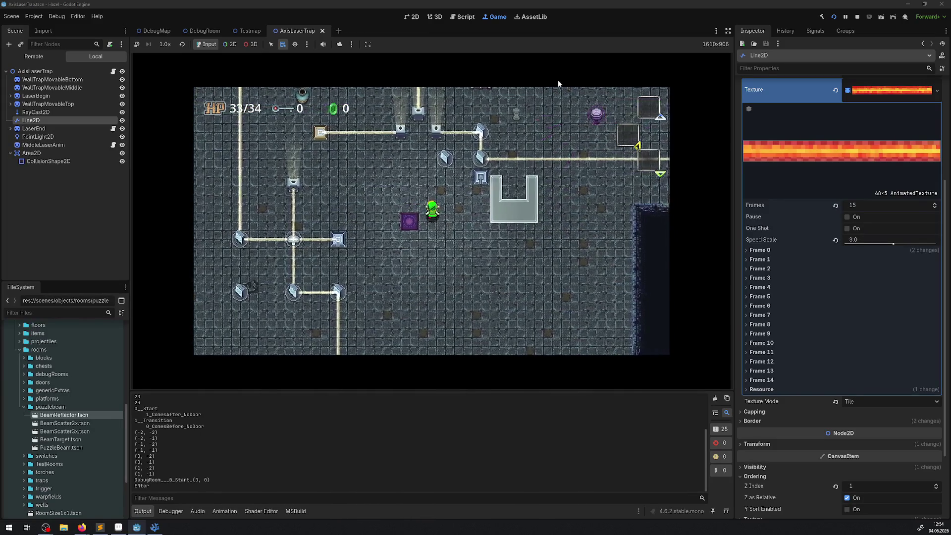
key("Up")
key("Left")
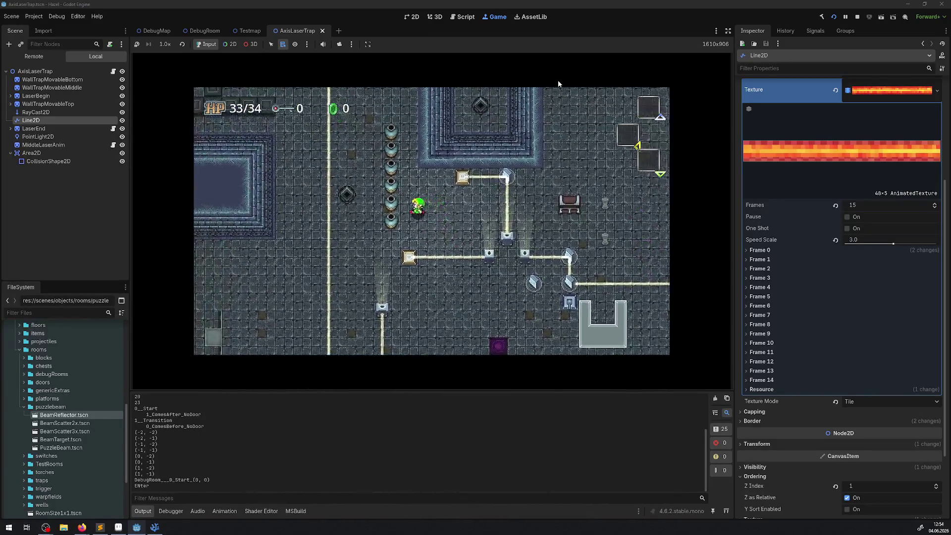
key("Up")
key("Left")
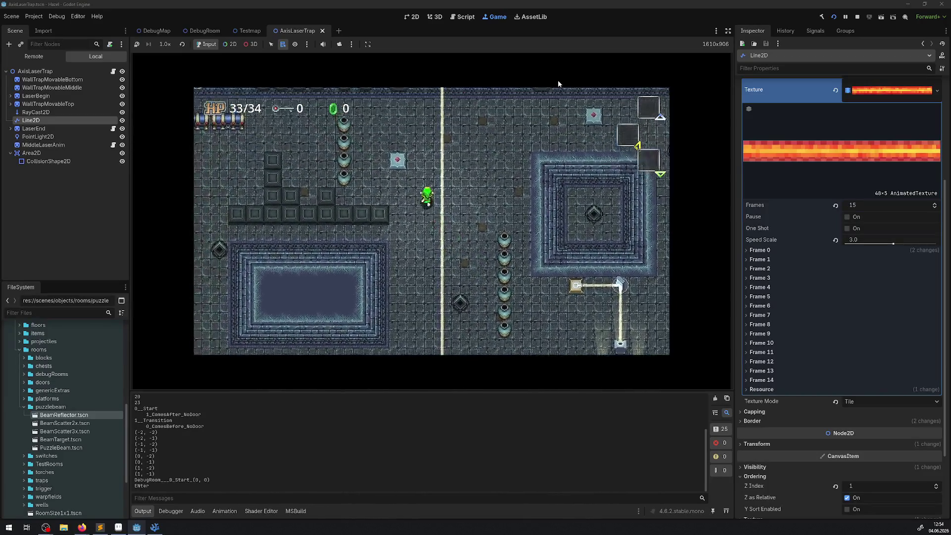
key("Left")
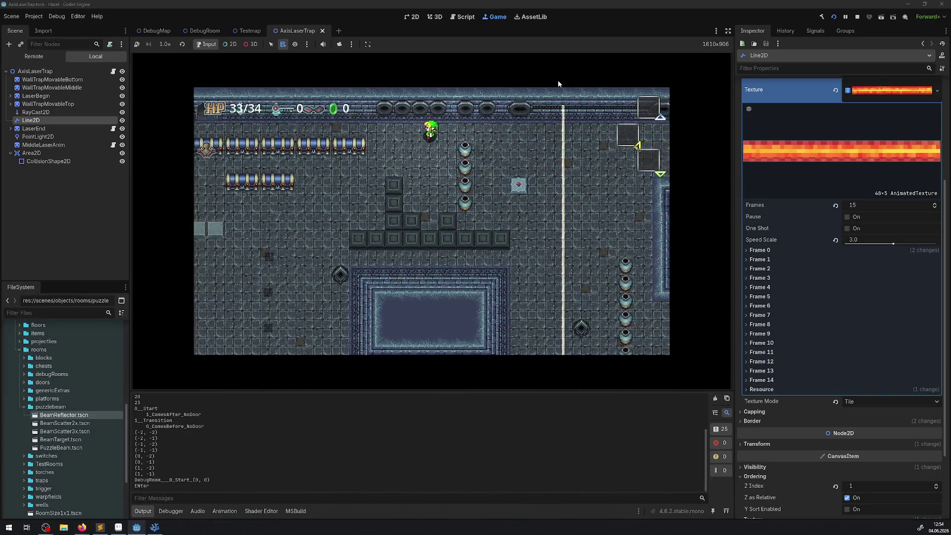
key("Down")
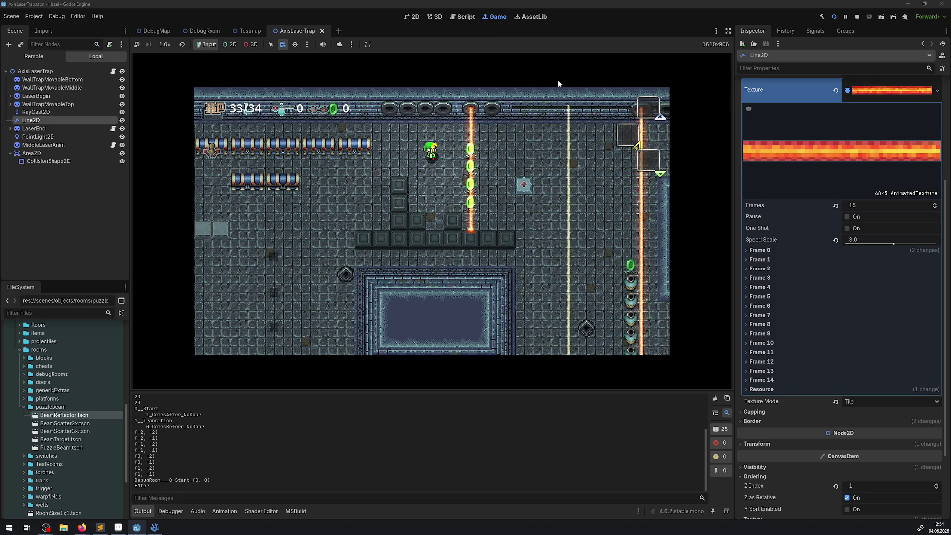
left_click(856, 18)
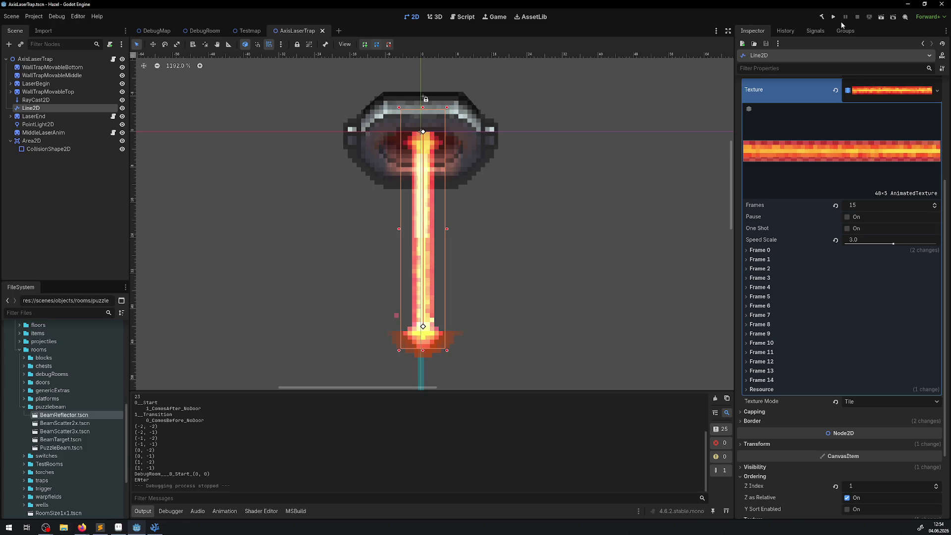
- Run the game full-size, walk right through the rupees and down to trigger the laser trap, then stop
left_click(835, 17)
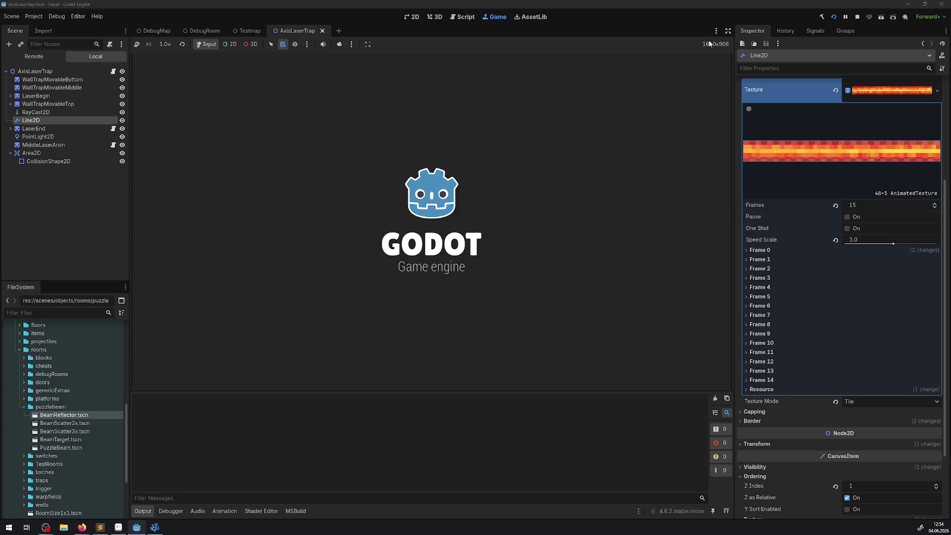
left_click(728, 32)
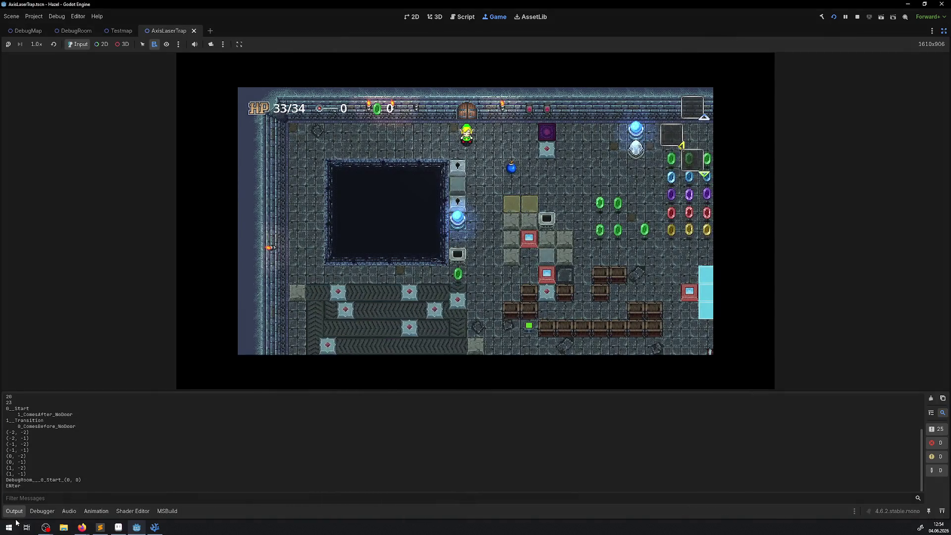
key("Right")
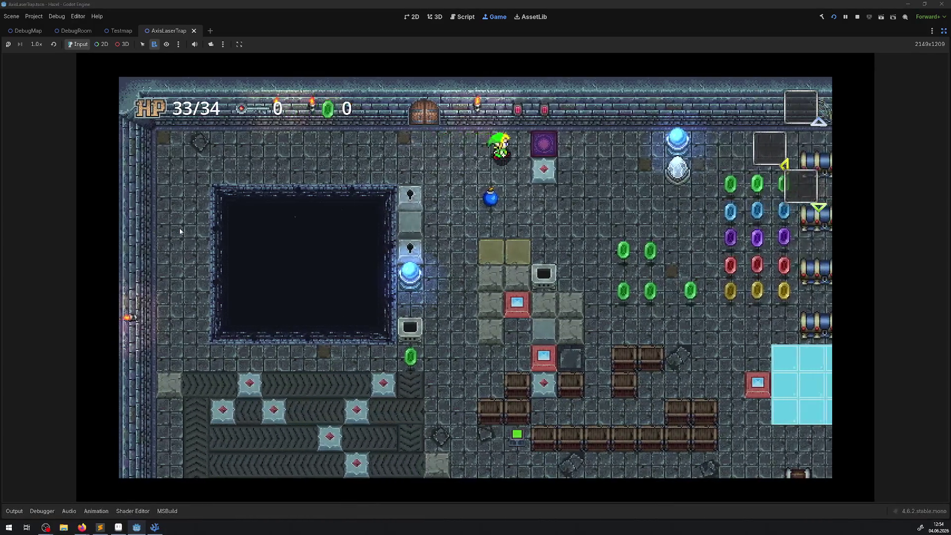
key("Down")
key("Right")
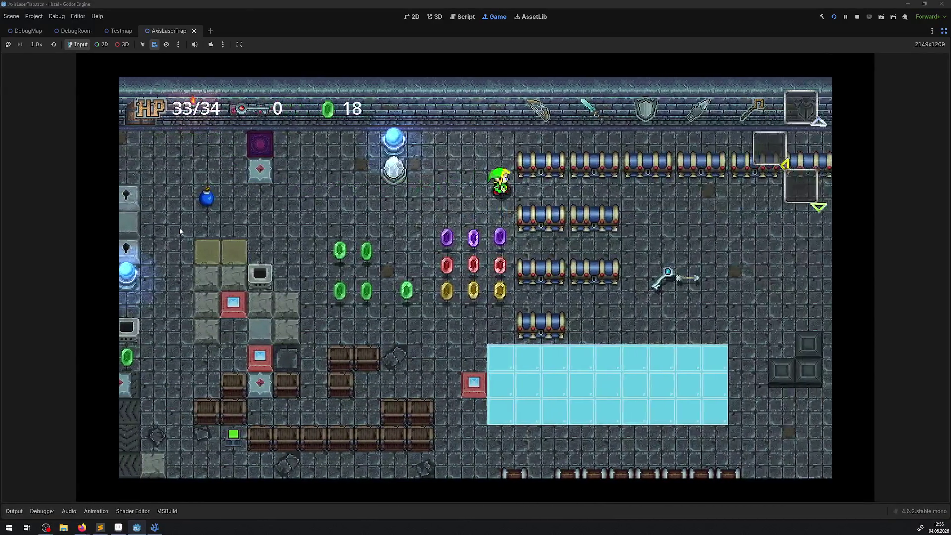
key("Right")
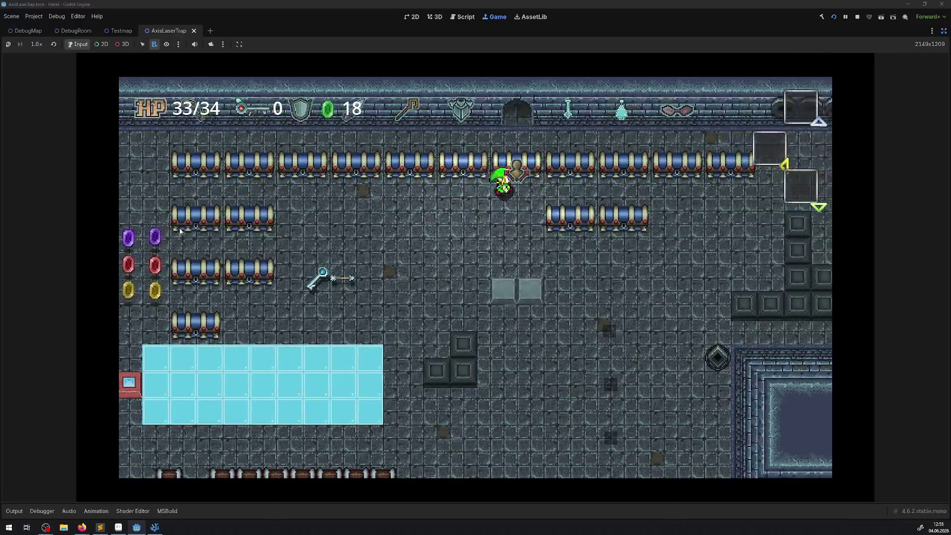
key("Up")
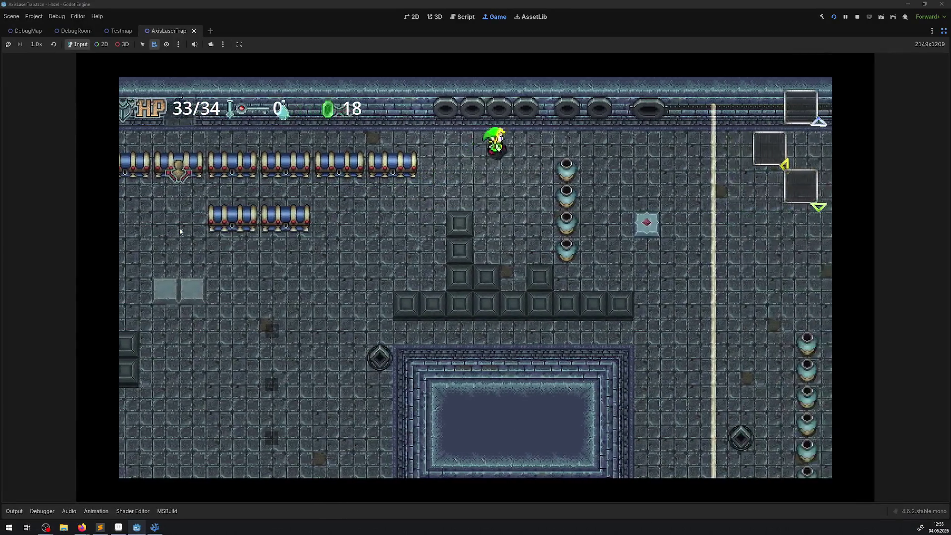
key("Down")
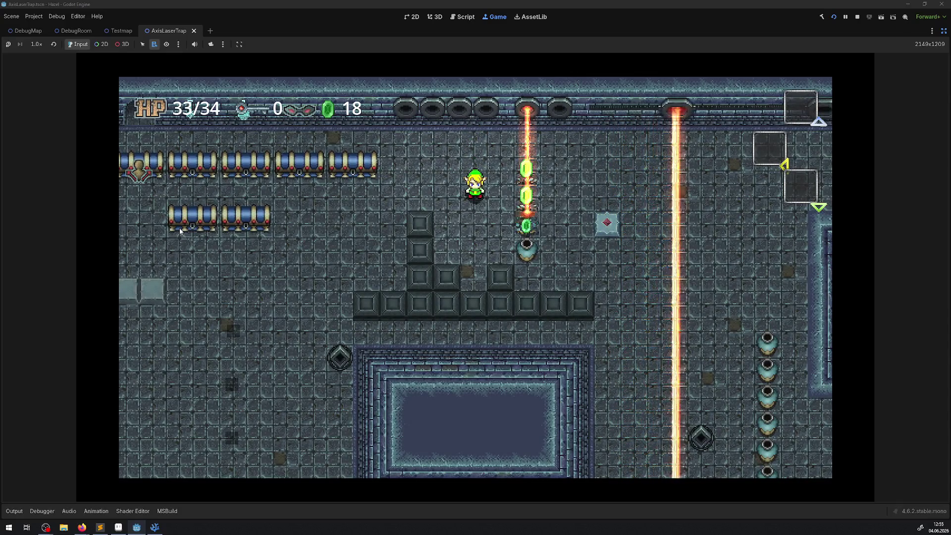
left_click(859, 18)
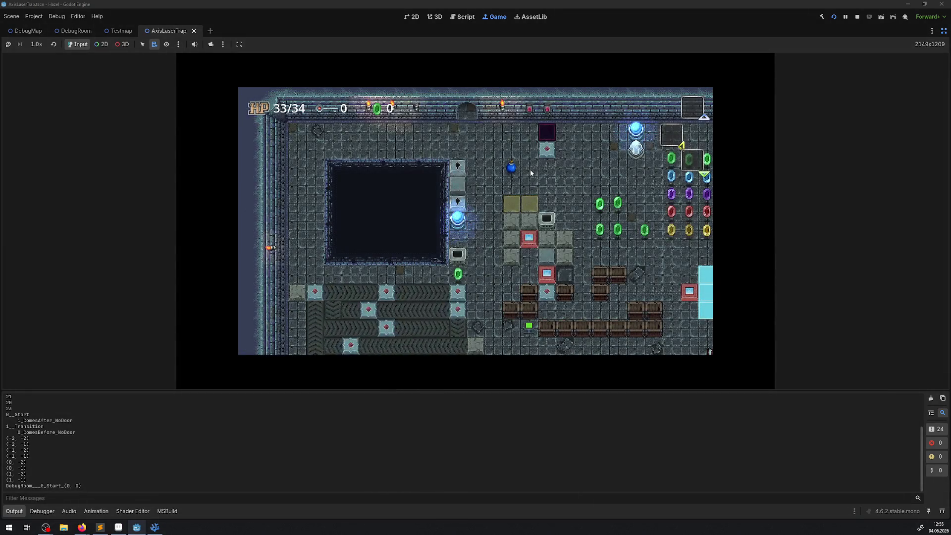
- With the game view enlarged, walk right along the spike row and down to trigger the lasers, then stop
left_click(15, 511)
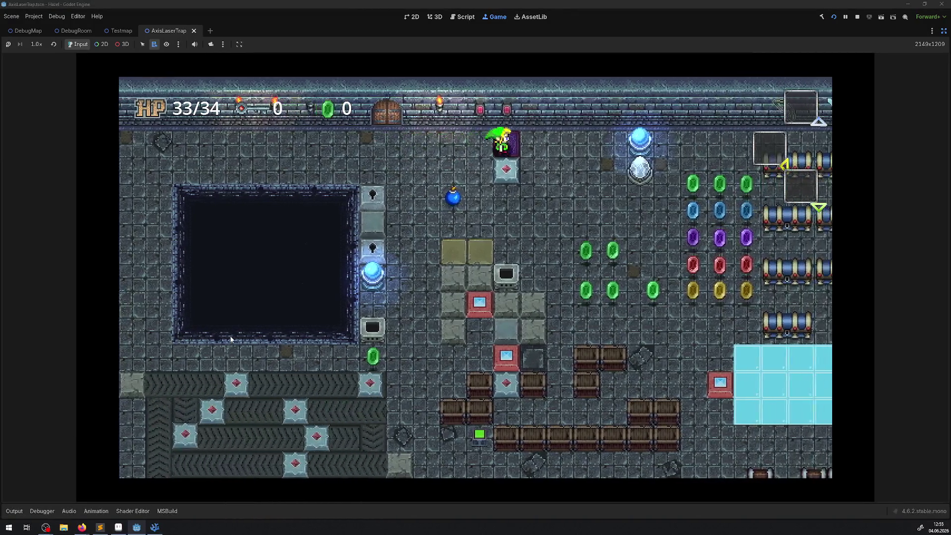
key("Right")
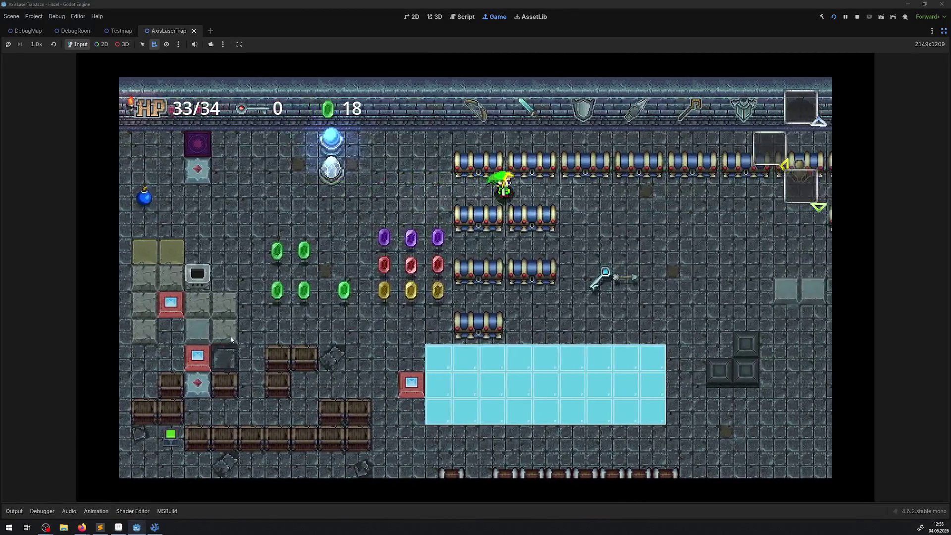
key("Right")
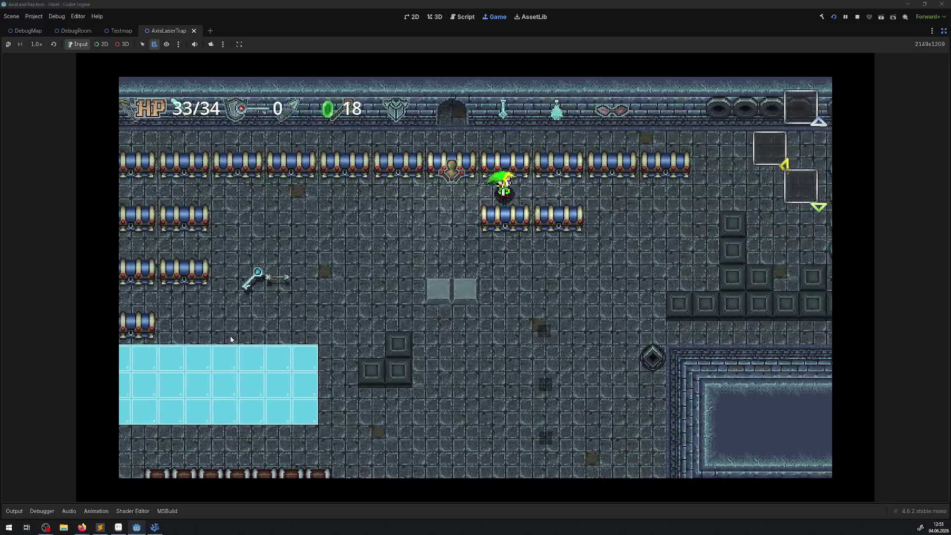
key("Right")
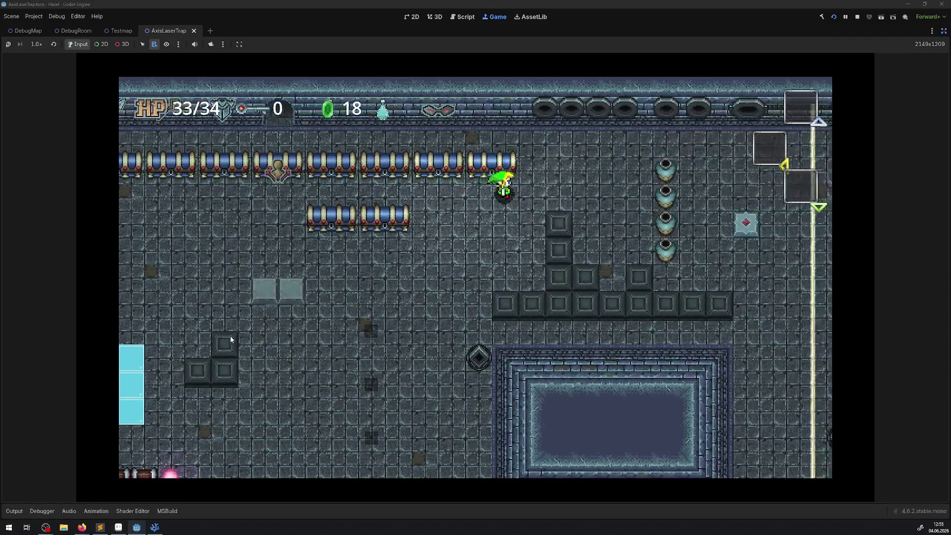
key("Up")
key("Down")
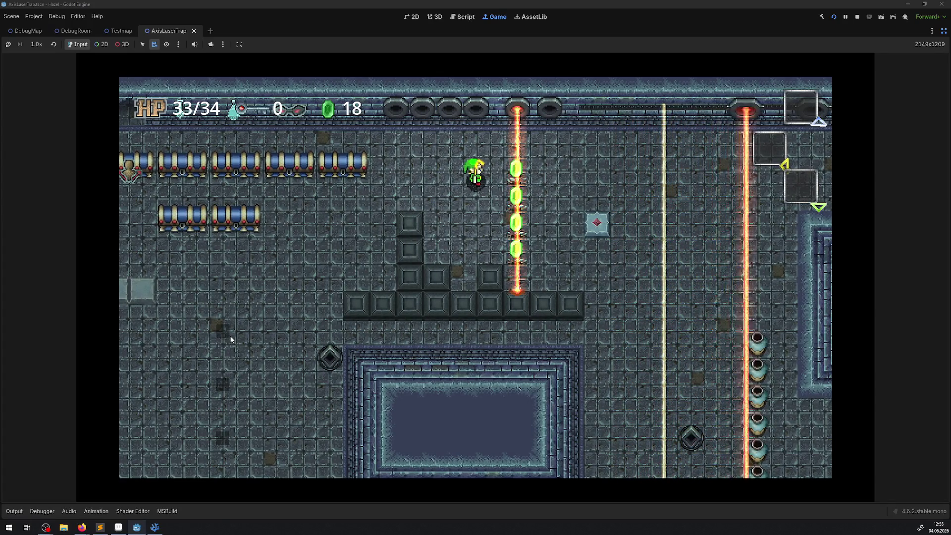
left_click(857, 16)
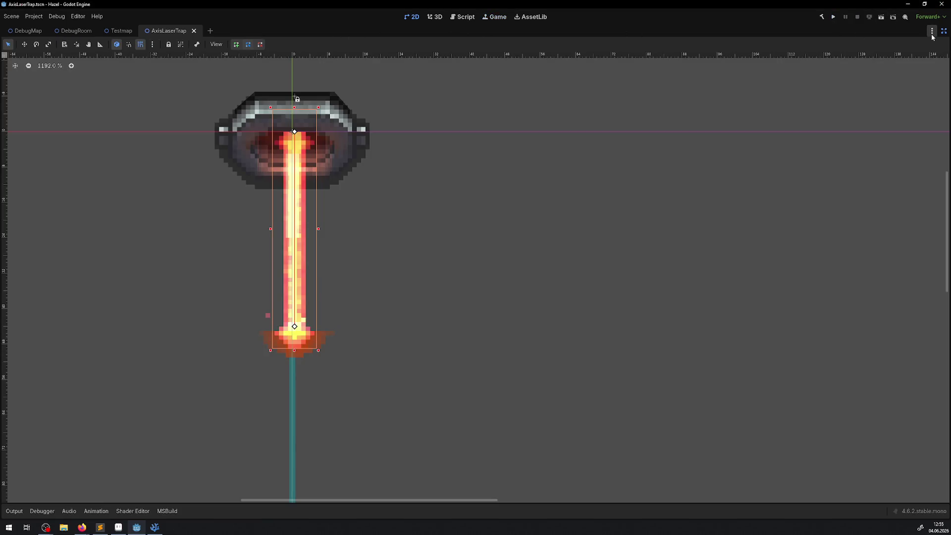
- Relaunch the game and walk right toward the laser room with the view enlarged
left_click(834, 17)
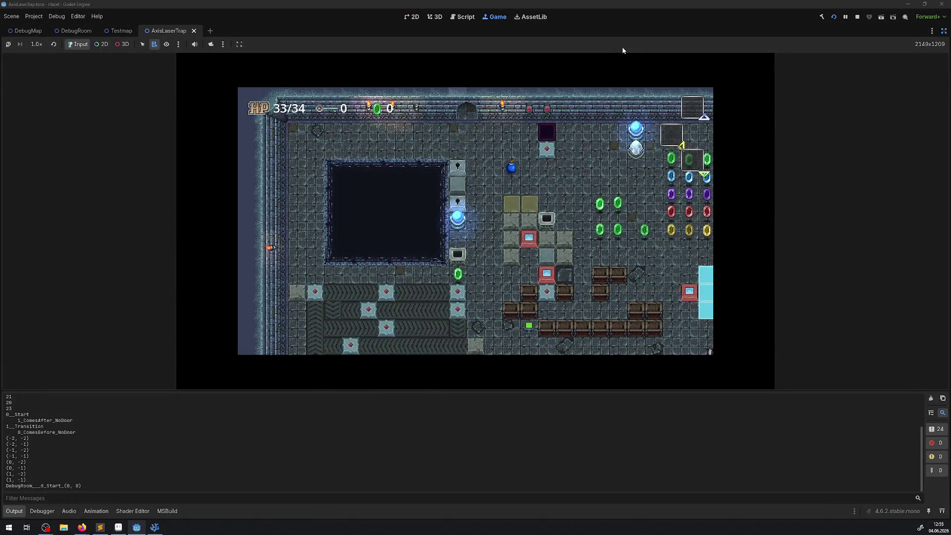
key("Right")
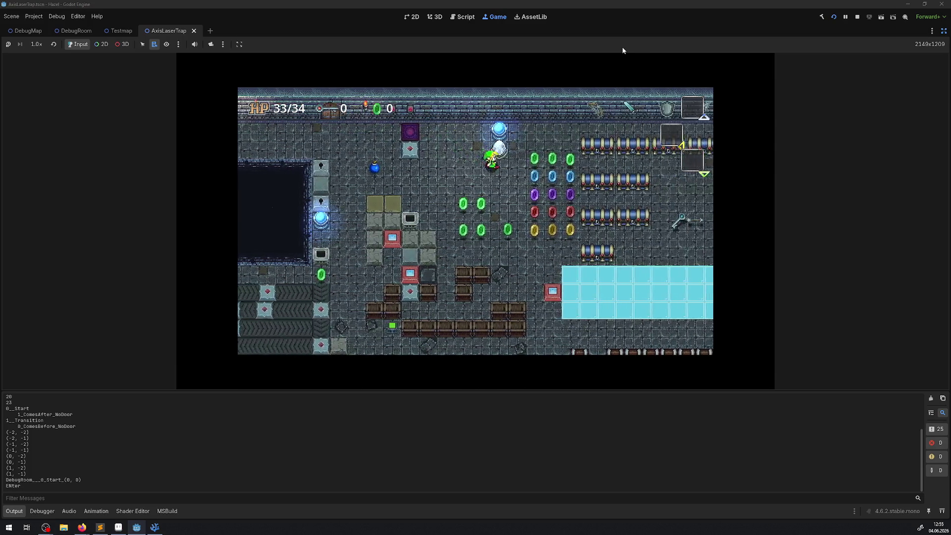
key("Right")
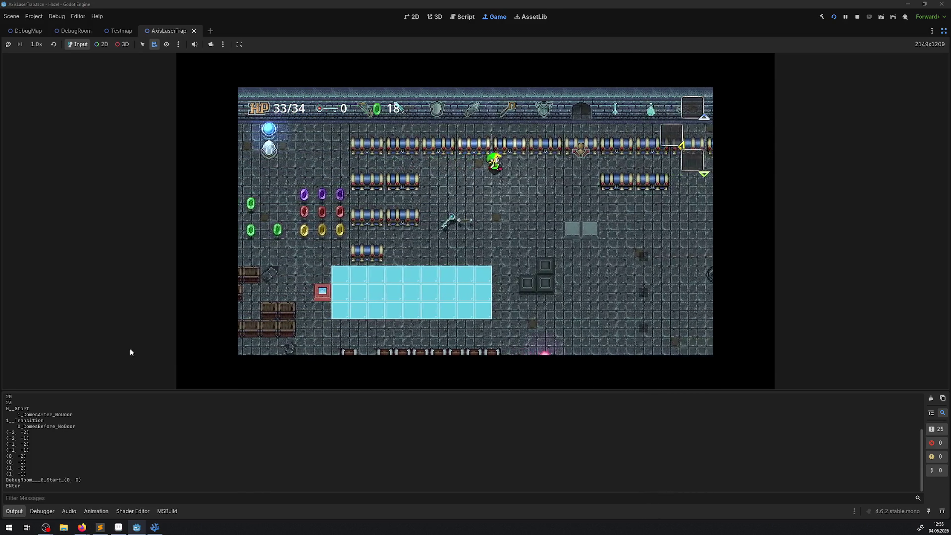
left_click(23, 512)
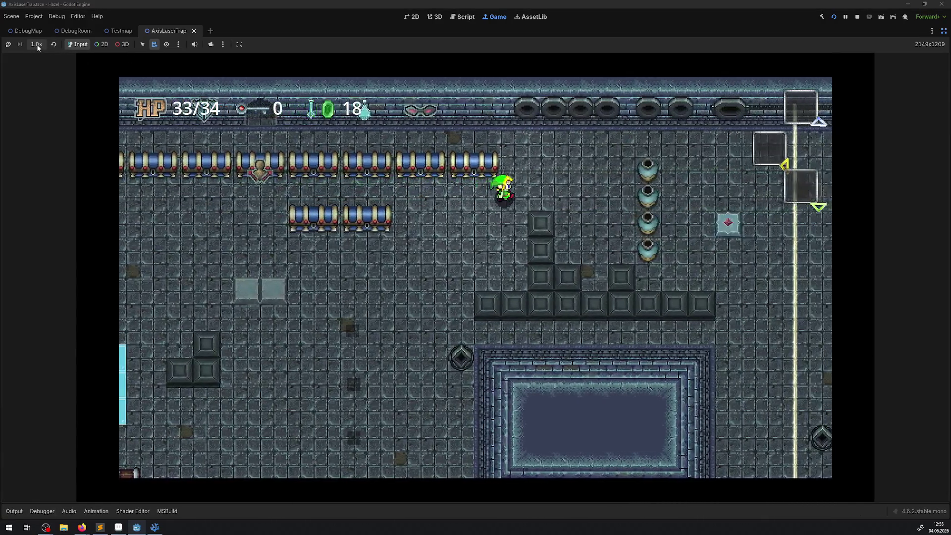
- Set the running game to 1/4x speed and walk the hero right and down to the firing laser trap
left_click(36, 44)
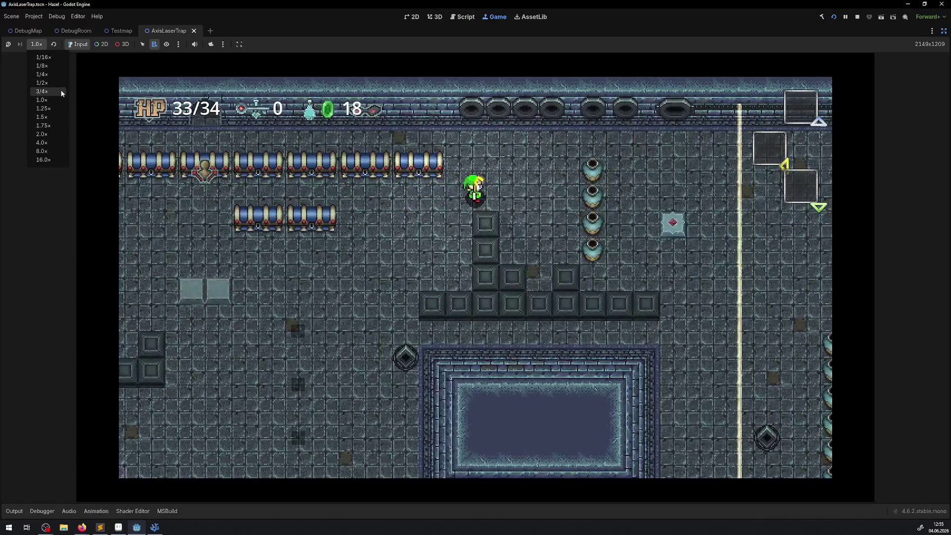
left_click(42, 74)
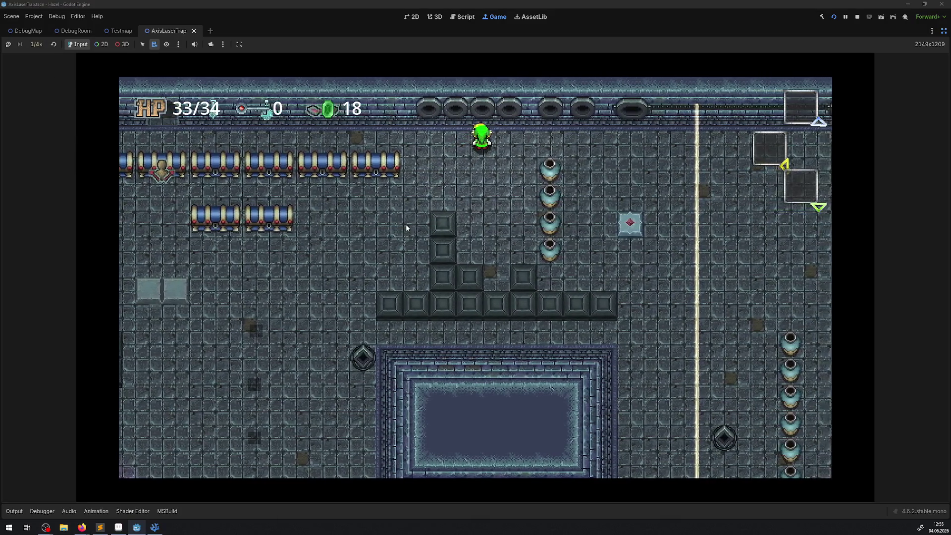
key("Right")
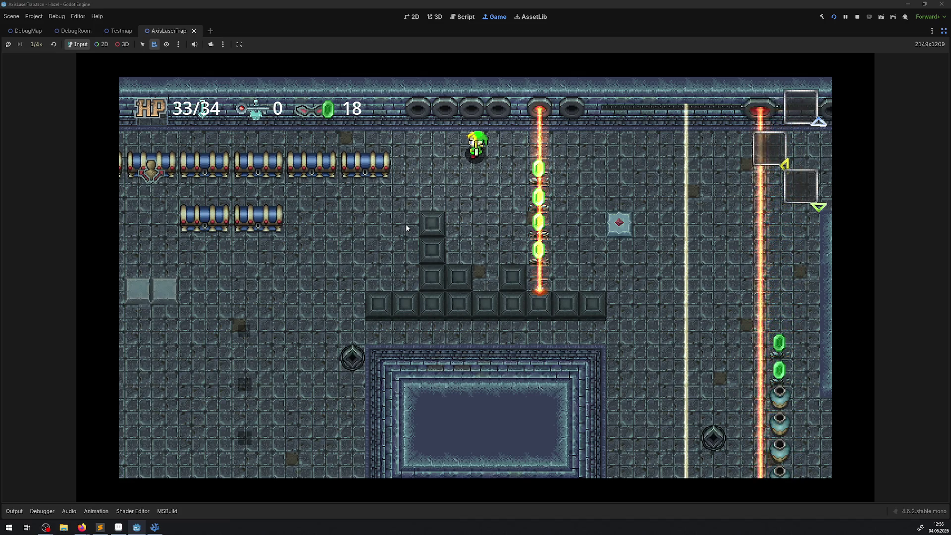
key("Down")
key("Right")
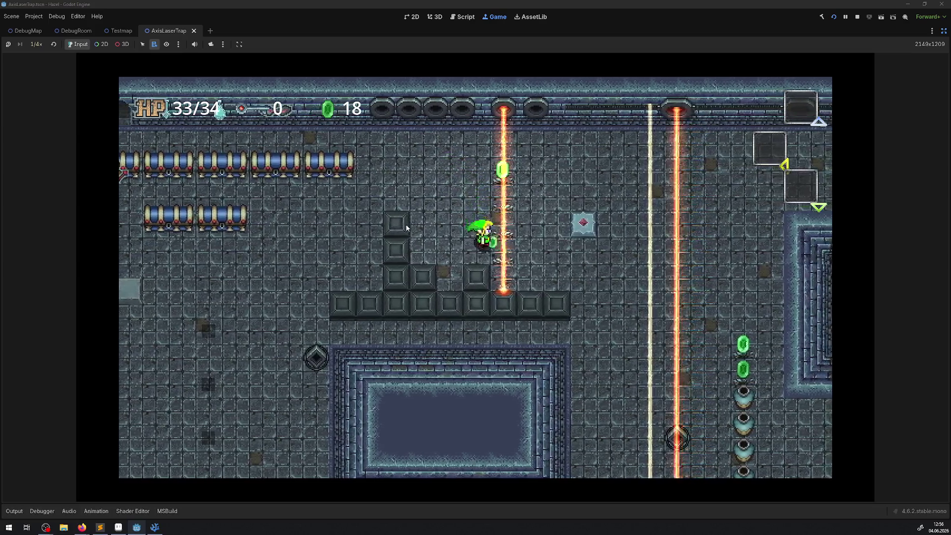
key("Down")
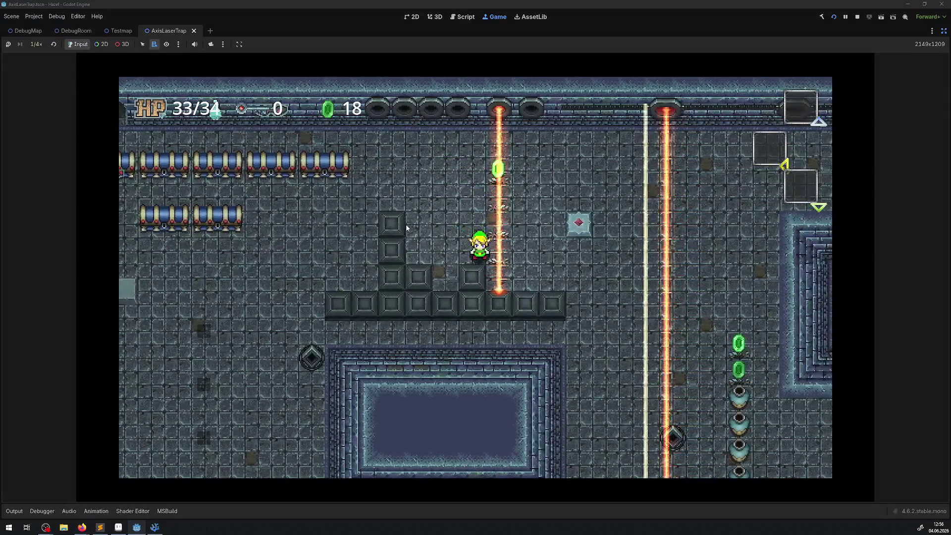
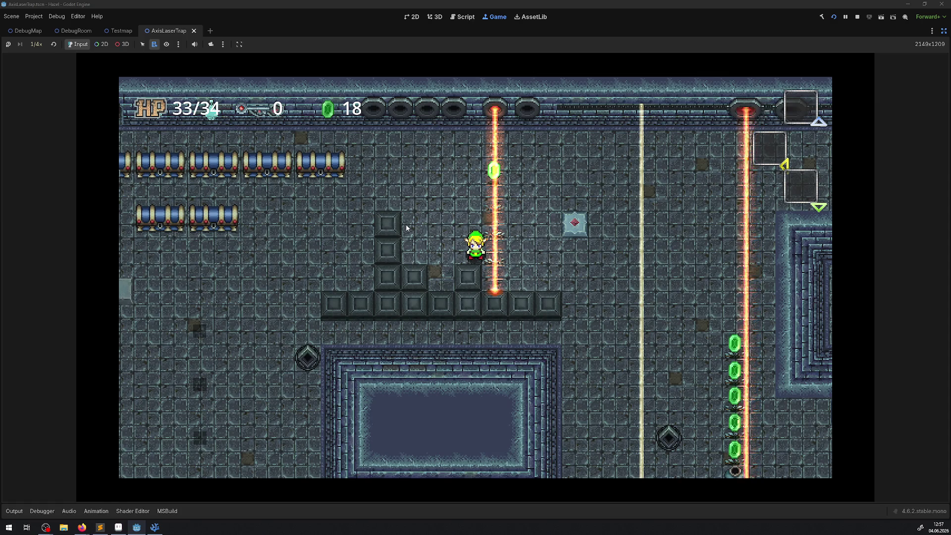
- Restart the game, walk the hero into the laser room, and watch the beams at 1/4× speed
left_click(857, 18)
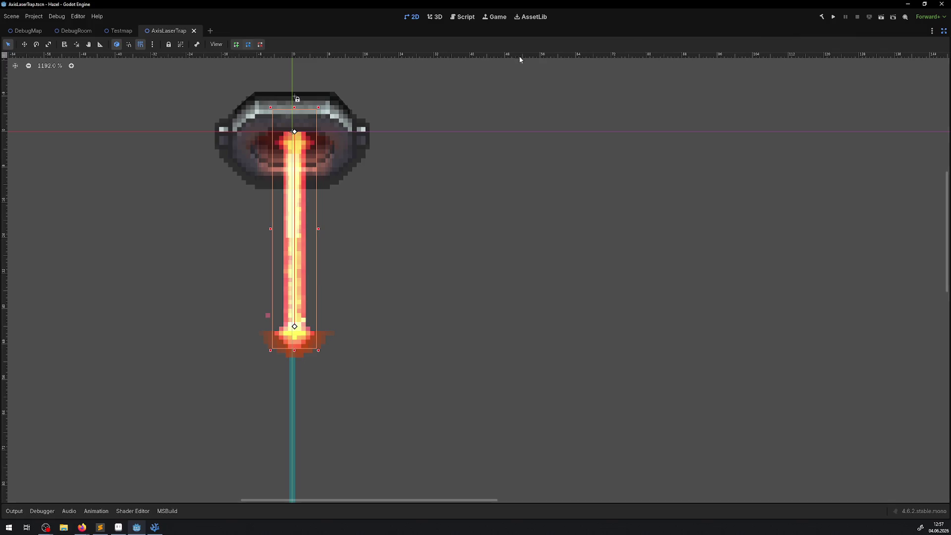
left_click(837, 18)
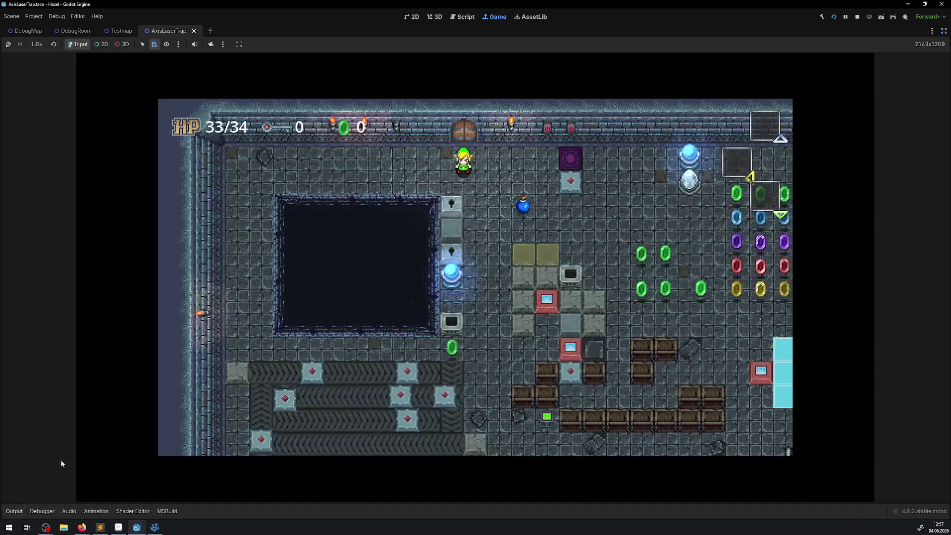
key("Right")
key("Down")
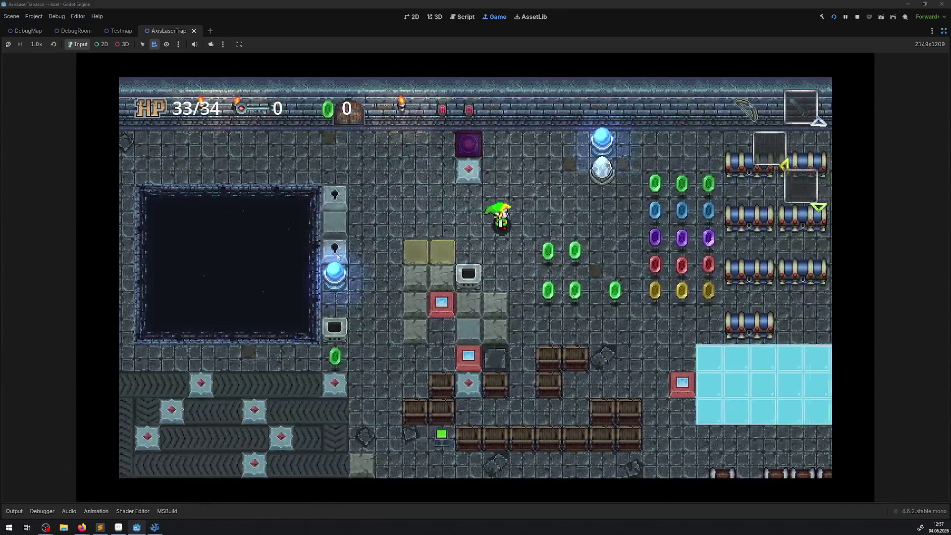
key("Right")
key("Up")
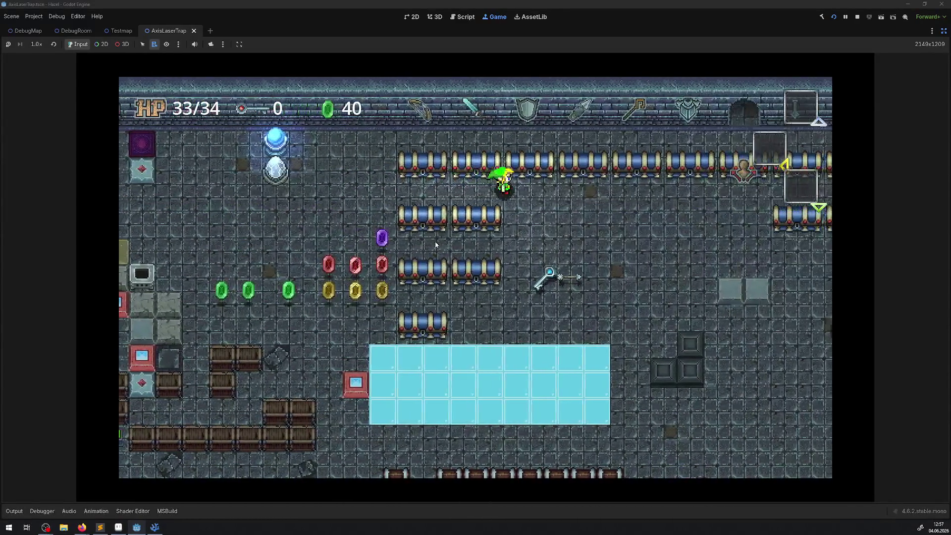
key("Right")
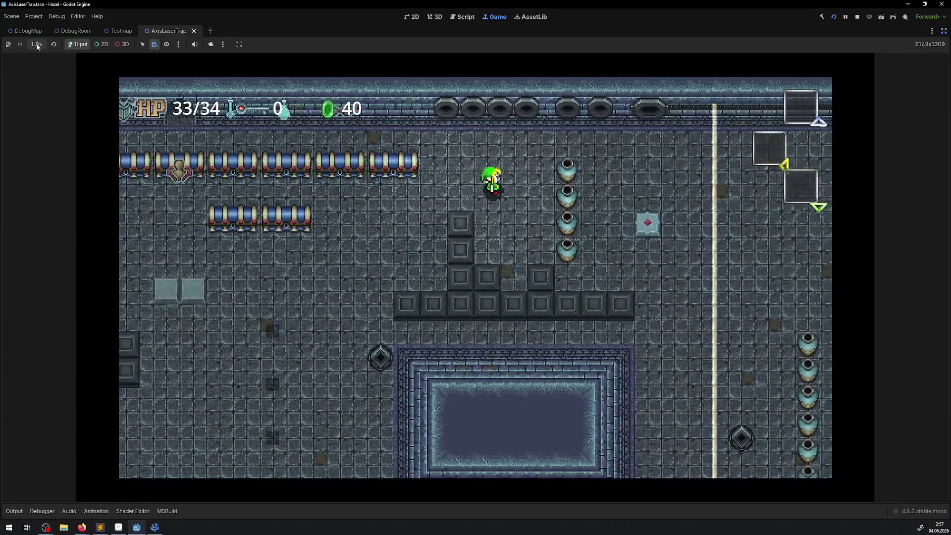
left_click(36, 44)
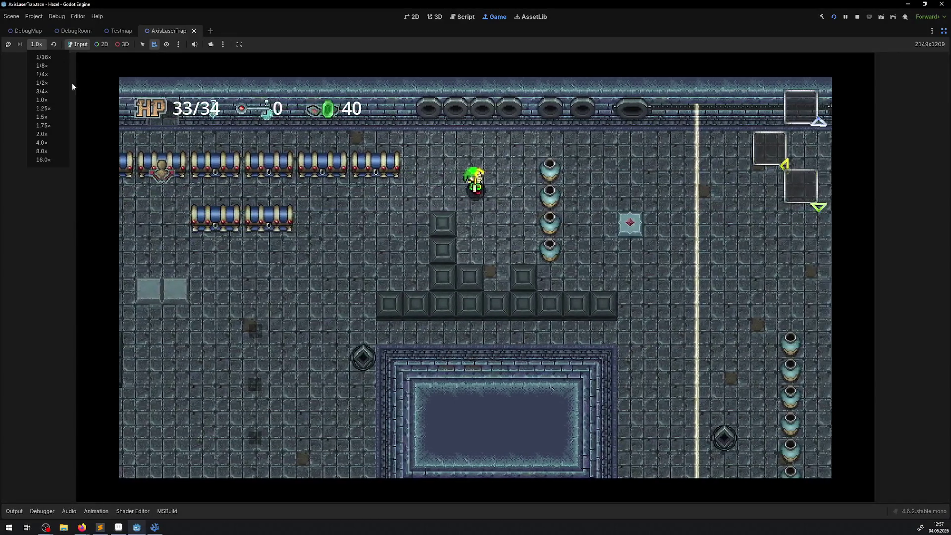
left_click(41, 74)
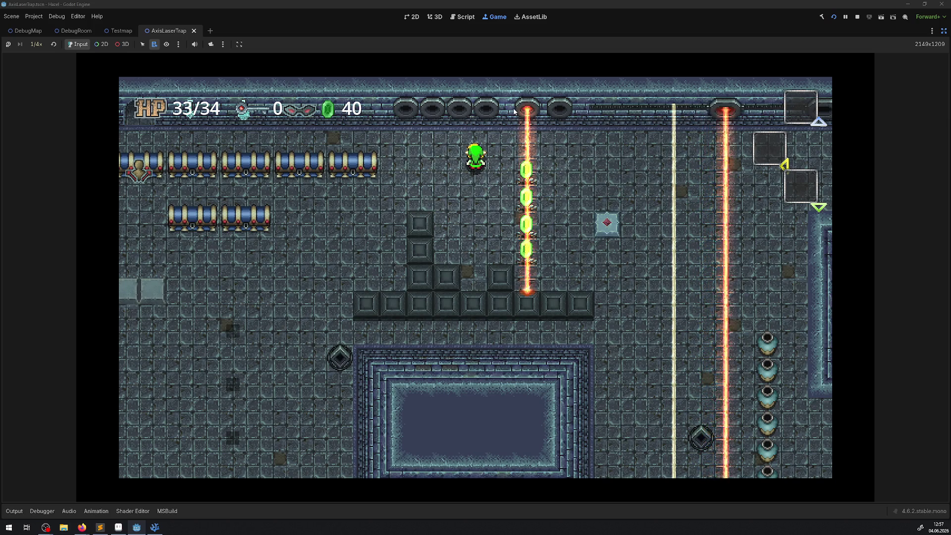
- Stop the game and place the cursor at the end of line 218 in LaserTrap.cs
left_click(858, 17)
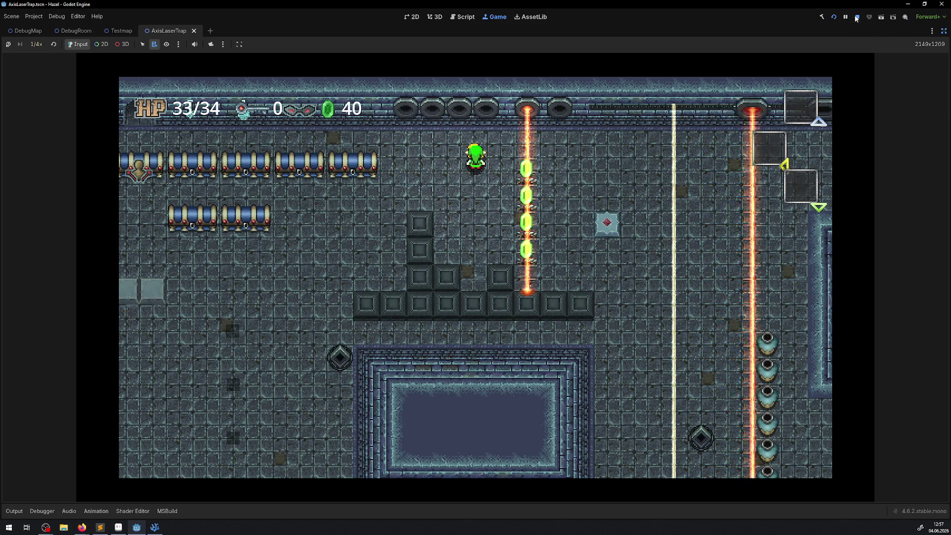
left_click(154, 527)
left_click(400, 231)
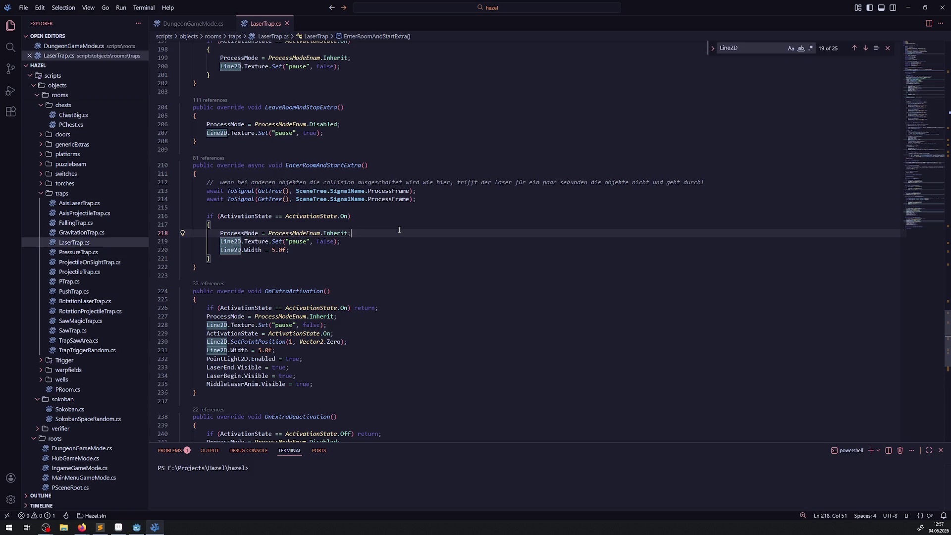
- Run the game from Godot, walk the hero into the laser room, then stop and relaunch it
left_click(142, 529)
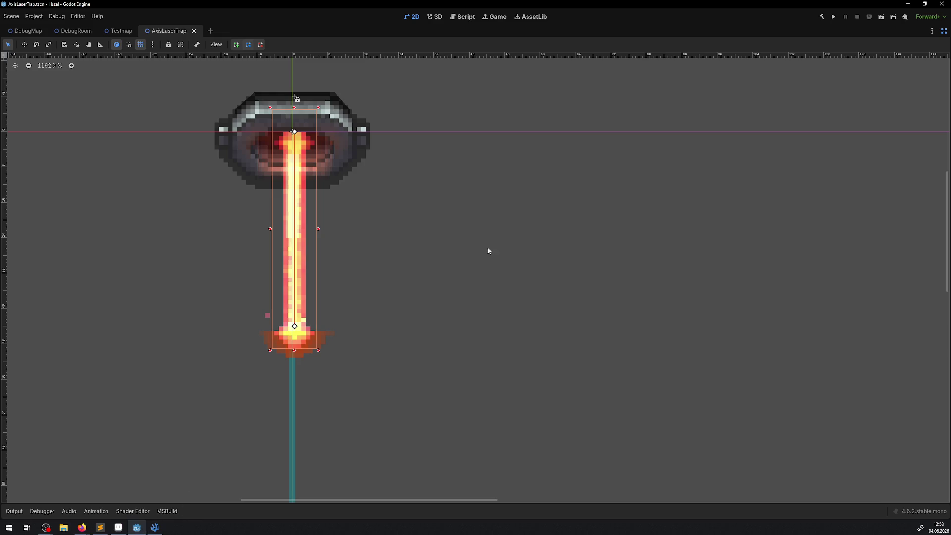
left_click(834, 19)
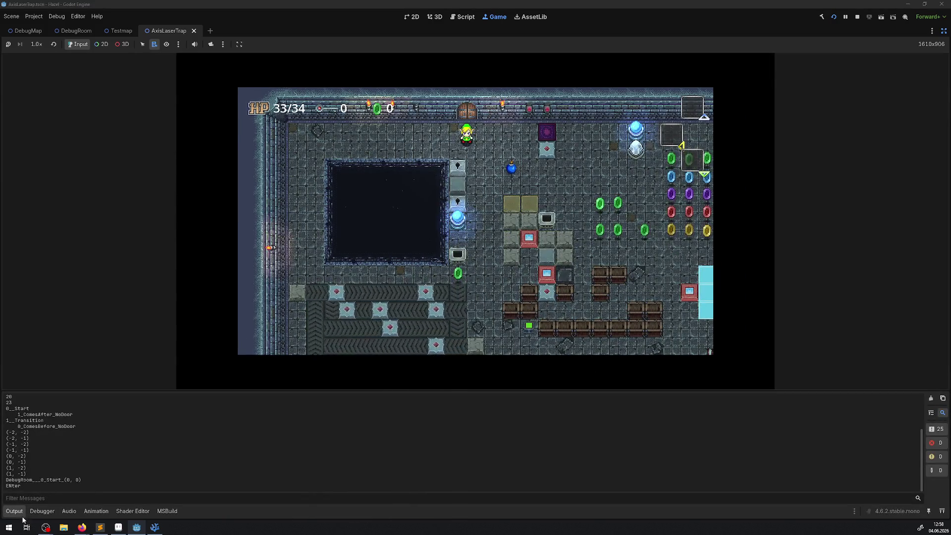
key("ctrl+j")
key("Right")
key("Down")
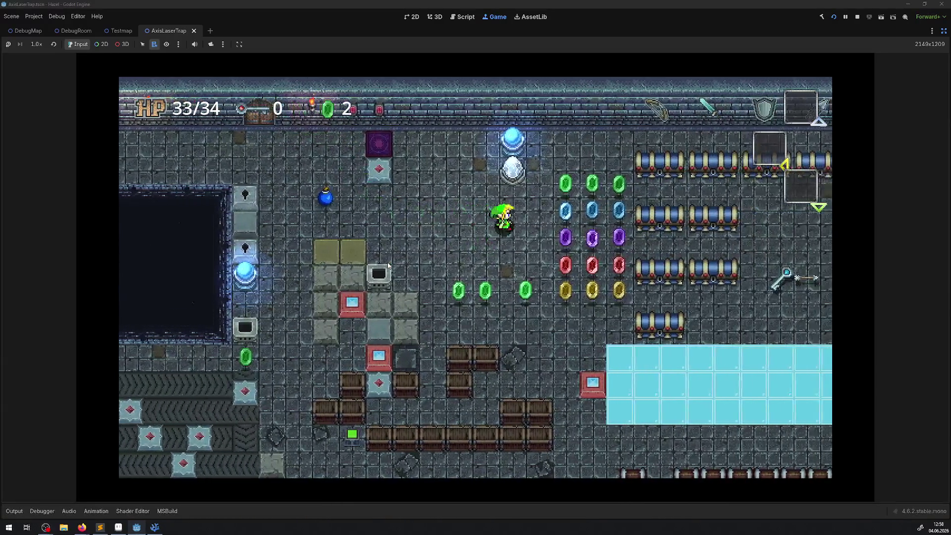
key("Right")
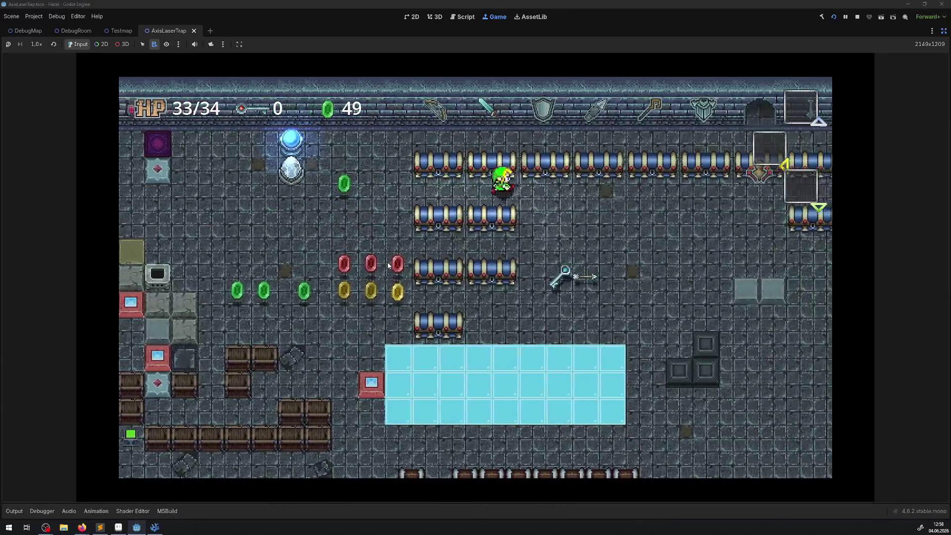
key("Right")
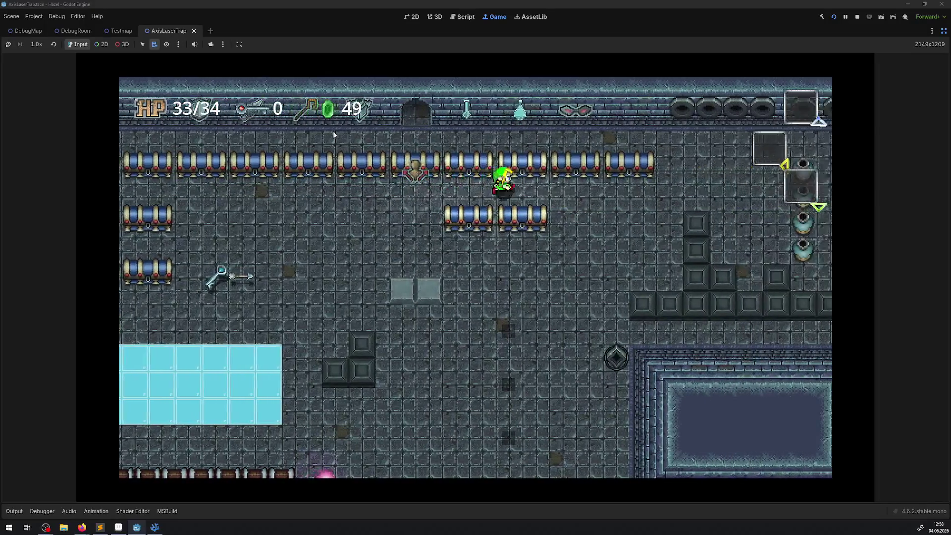
key("Right")
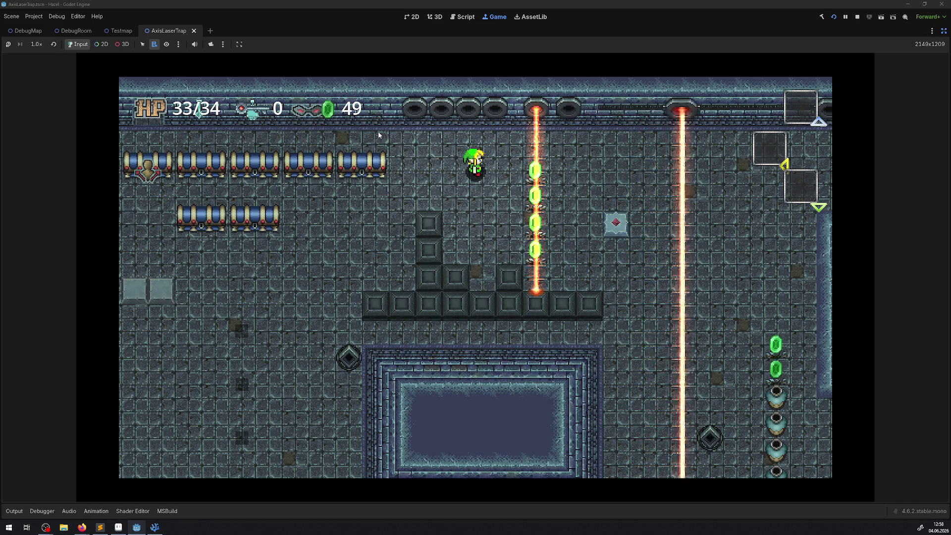
left_click(859, 18)
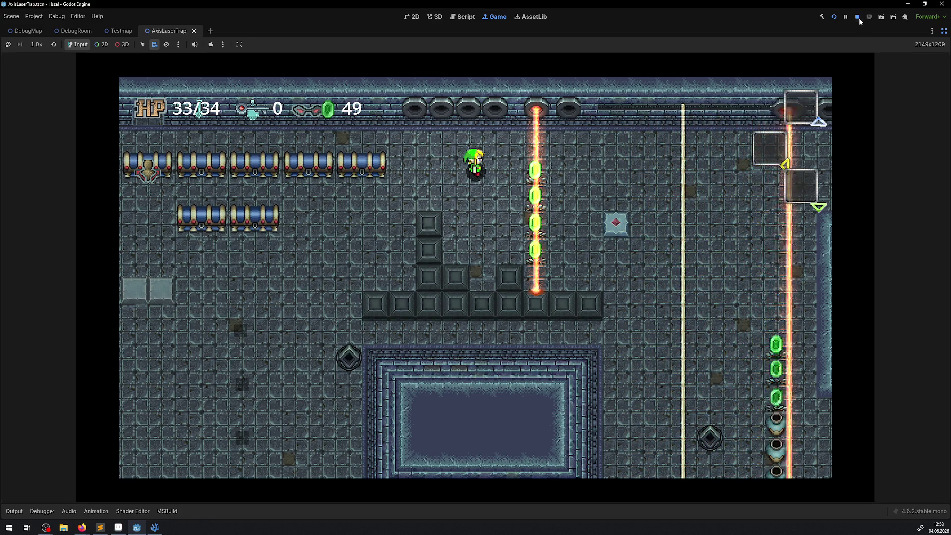
left_click(834, 18)
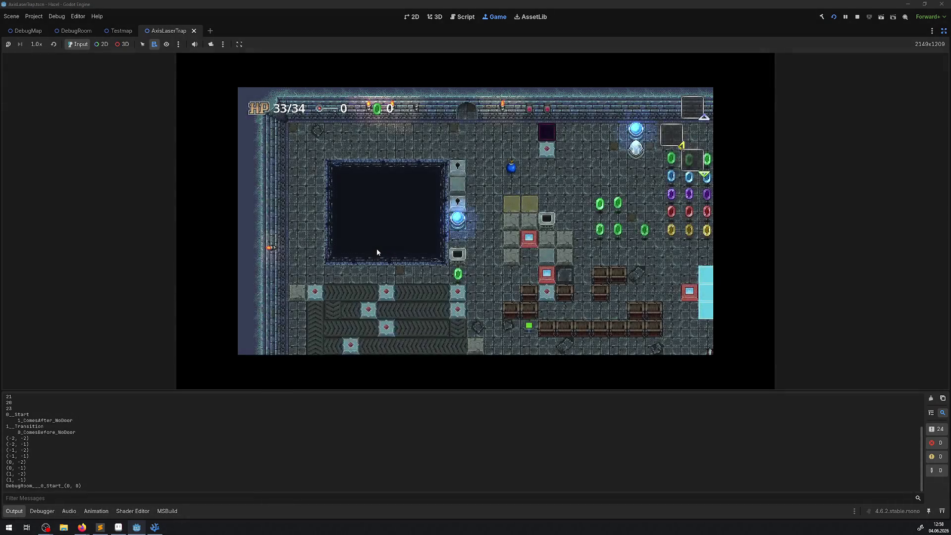
- Walk the hero along the top row and up into the laser room, then stop and relaunch
key("Right")
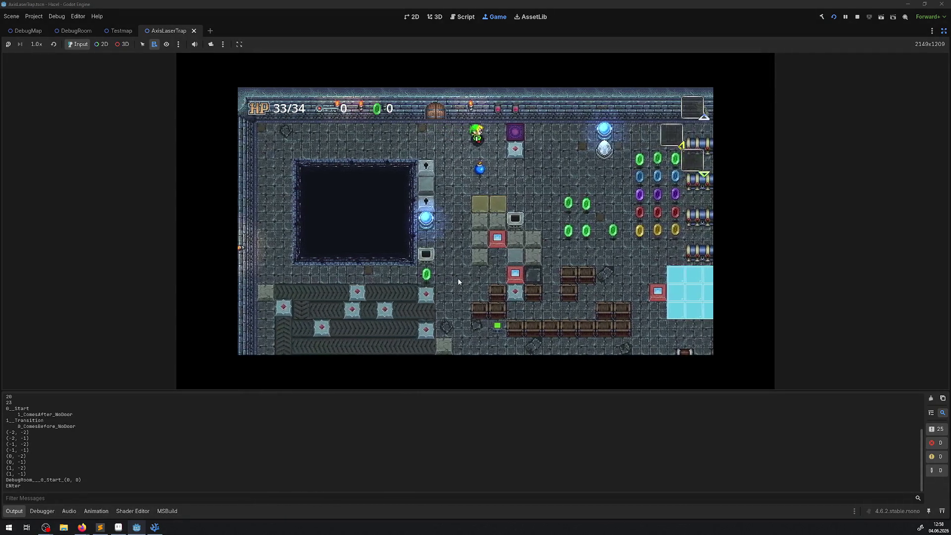
key("Down")
key("Right")
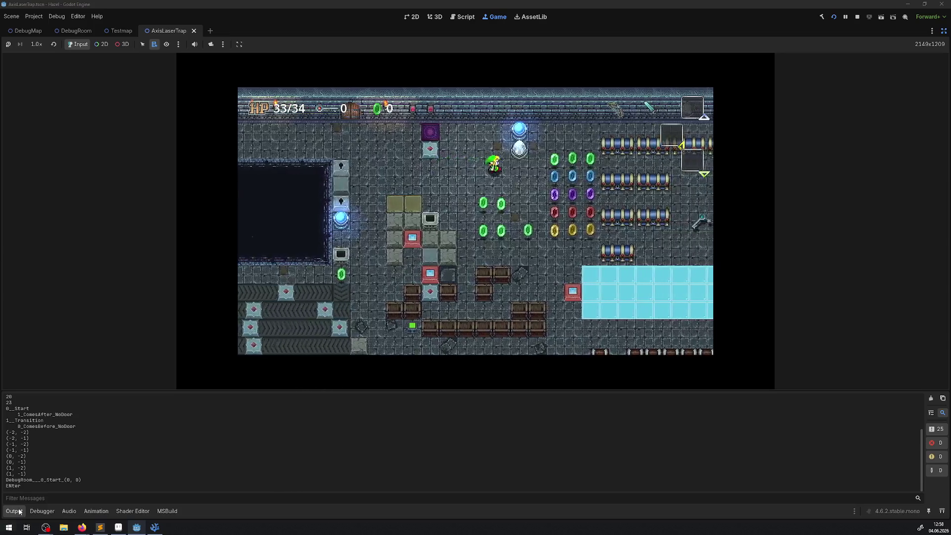
key("ctrl+j")
key("Right")
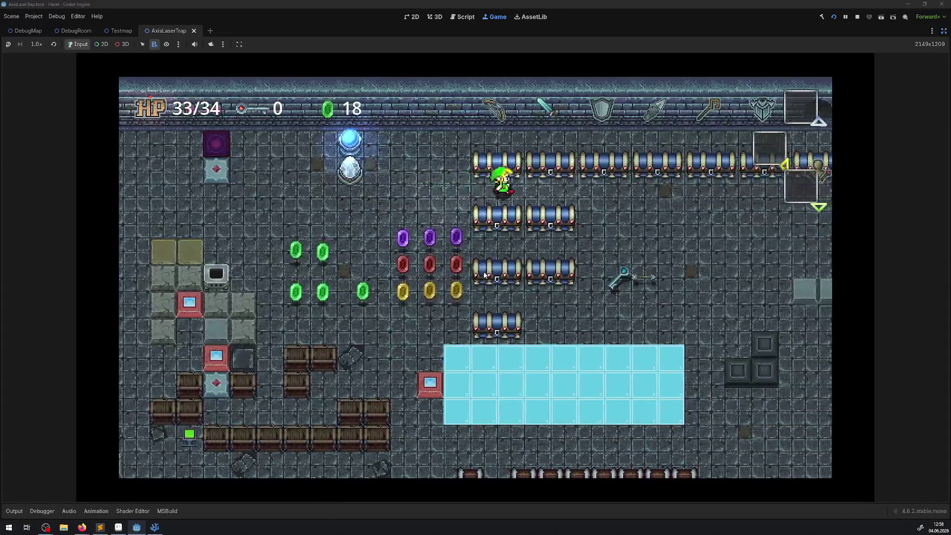
key("Right")
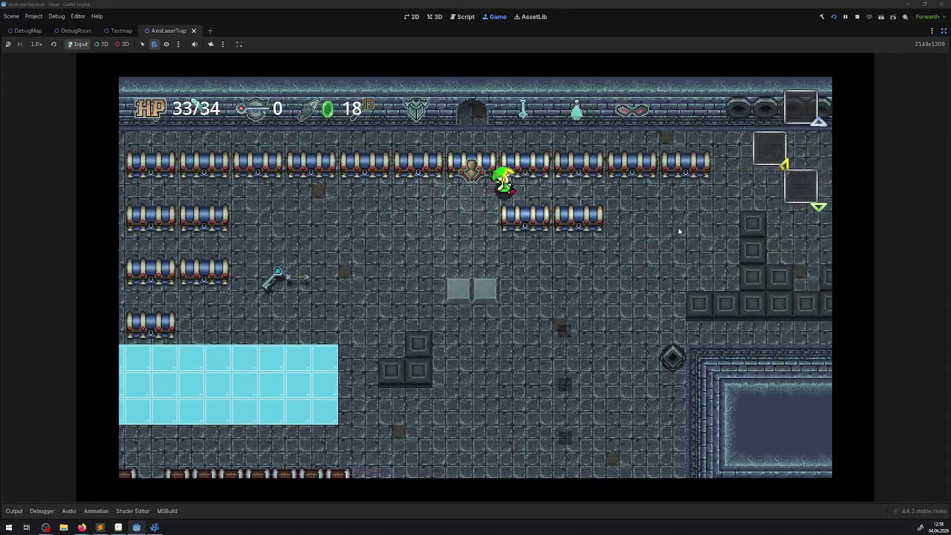
key("Right")
key("Up")
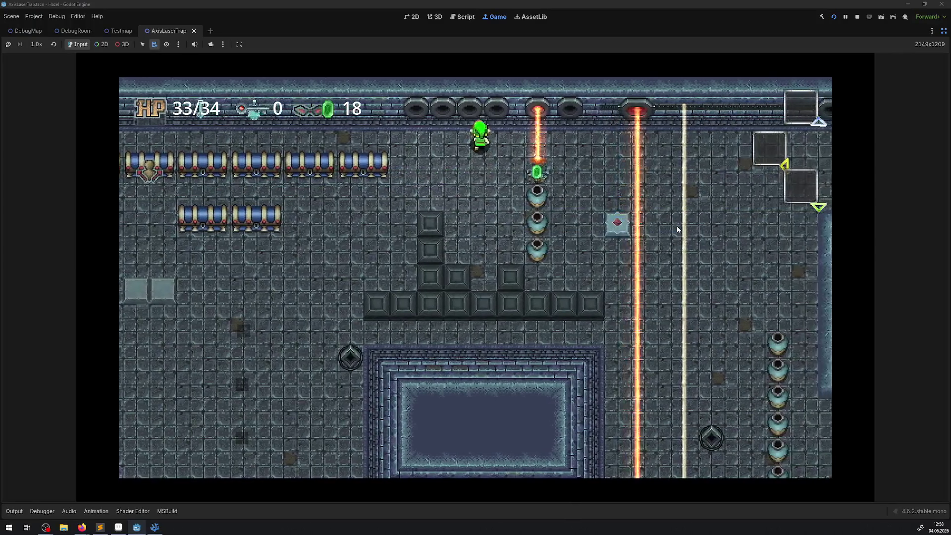
left_click(859, 18)
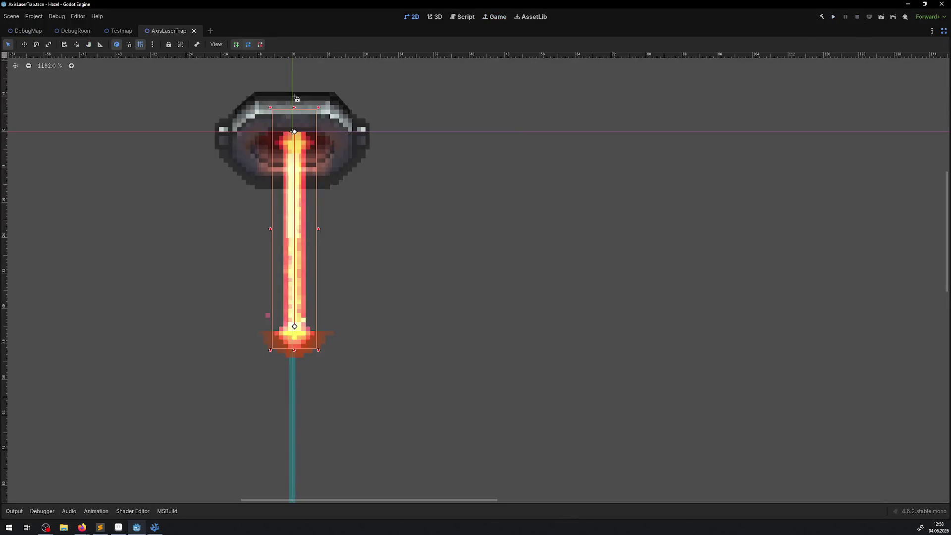
left_click(834, 17)
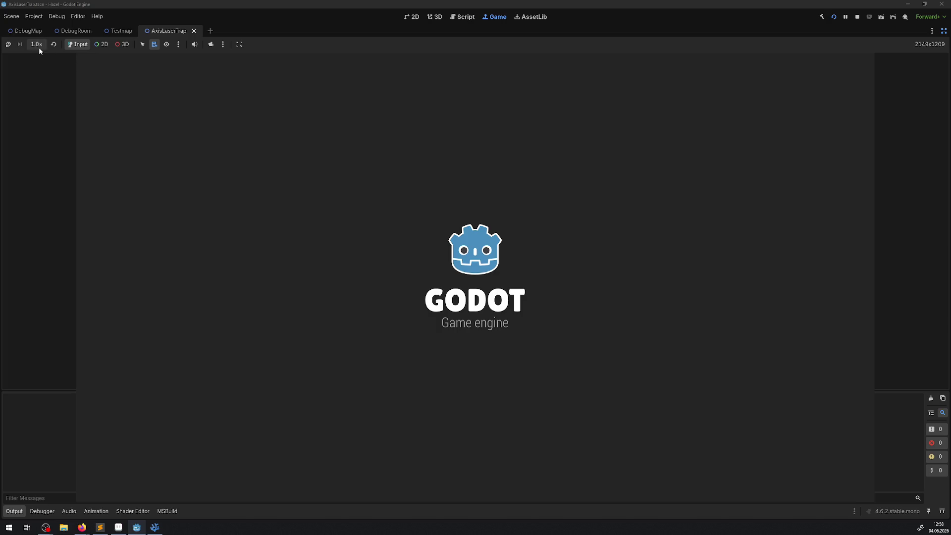
- Set the game speed to 2.0× and walk the hero into the laser room
left_click(39, 47)
left_click(47, 136)
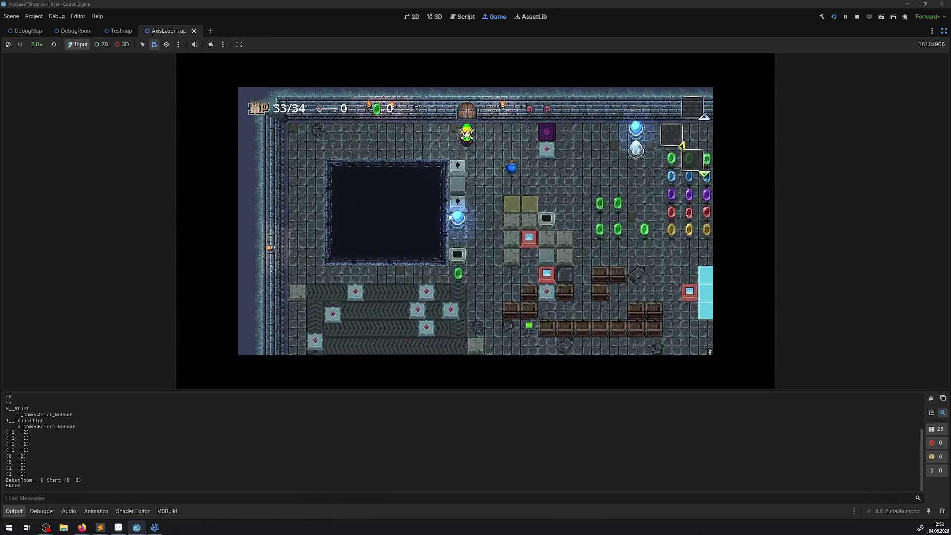
key("Right")
key("Down")
key("Up")
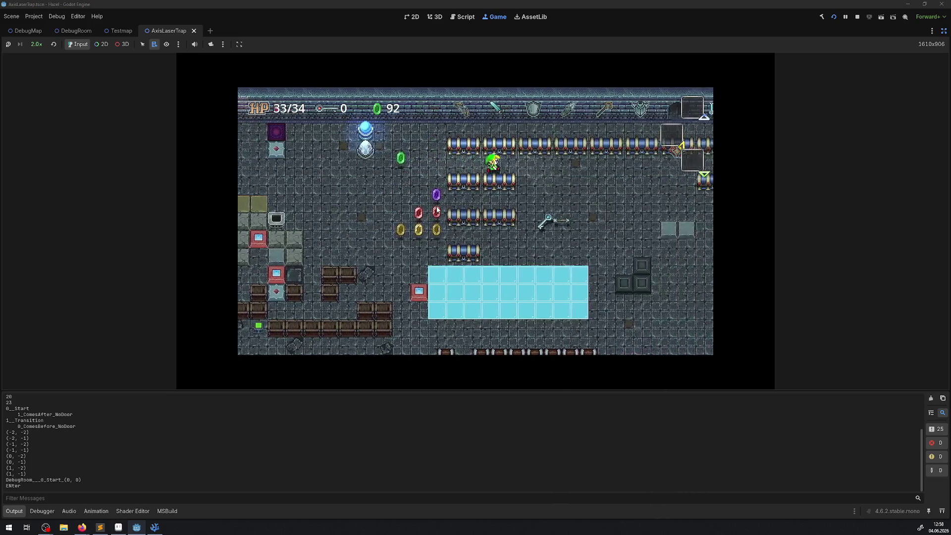
key("Right")
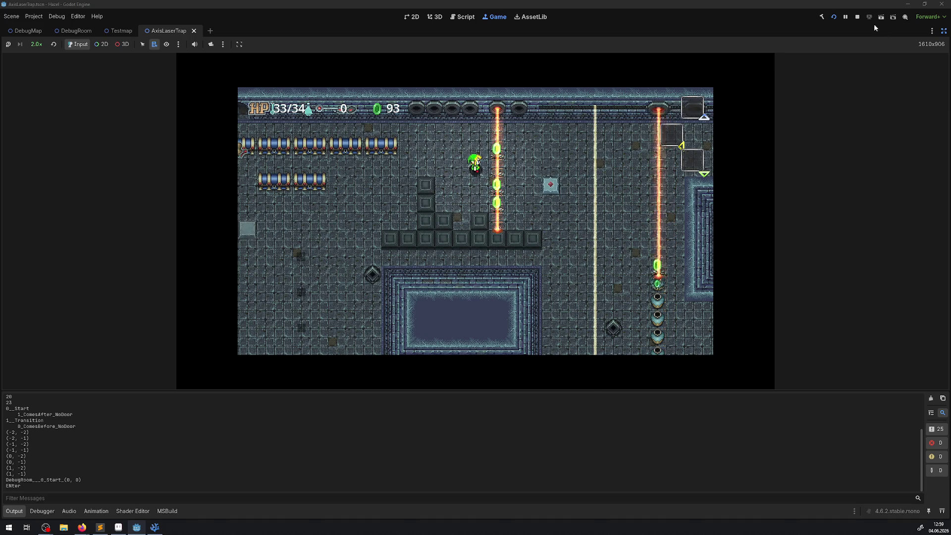
- Rerun the game, try 4.0× speed, return to 1.0×, then stop it
left_click(835, 18)
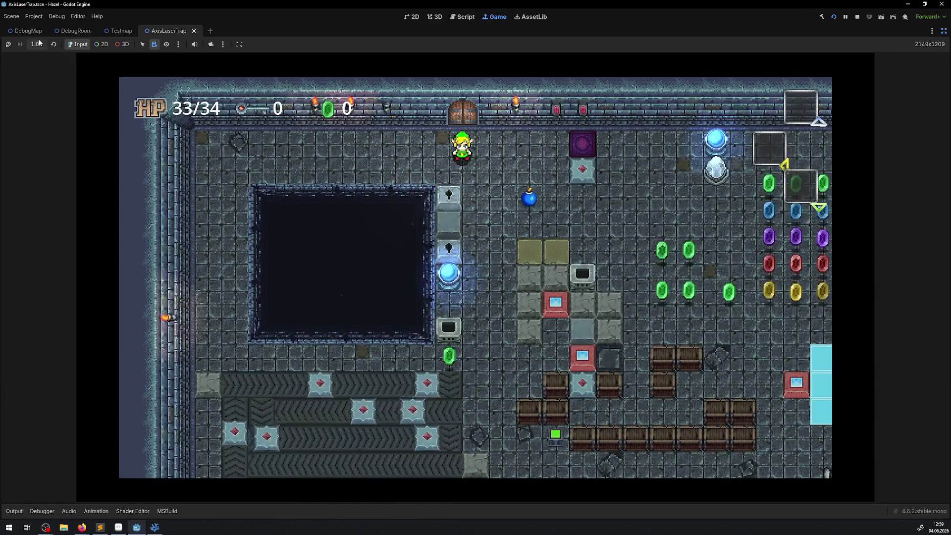
left_click(36, 44)
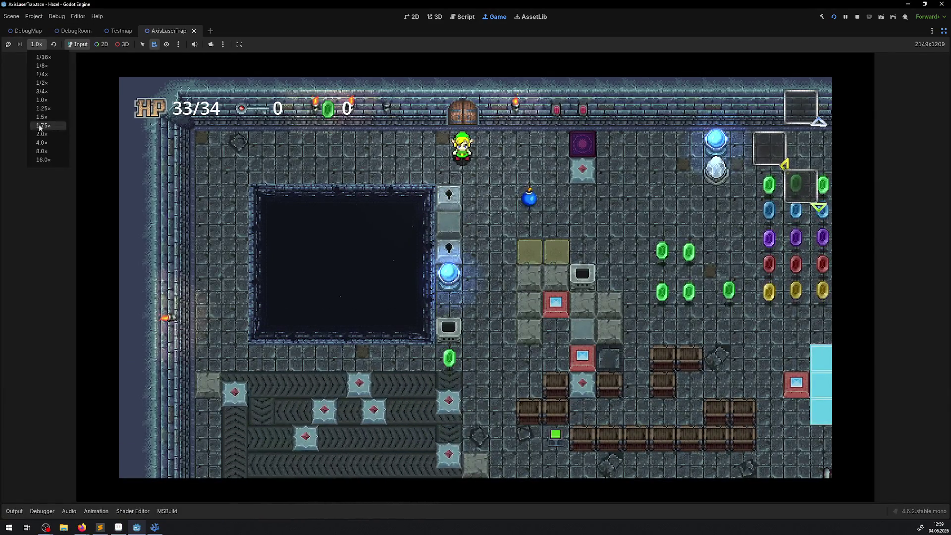
left_click(43, 161)
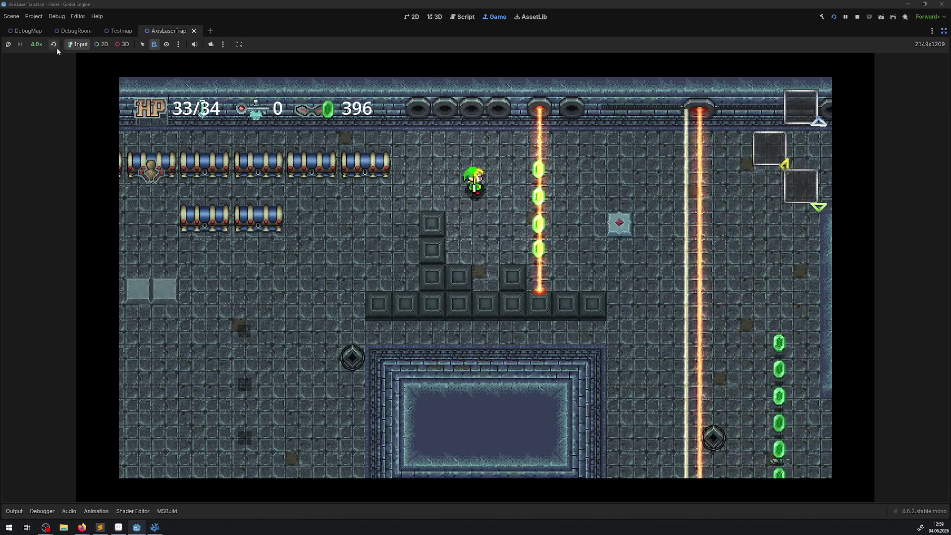
left_click(37, 44)
left_click(45, 99)
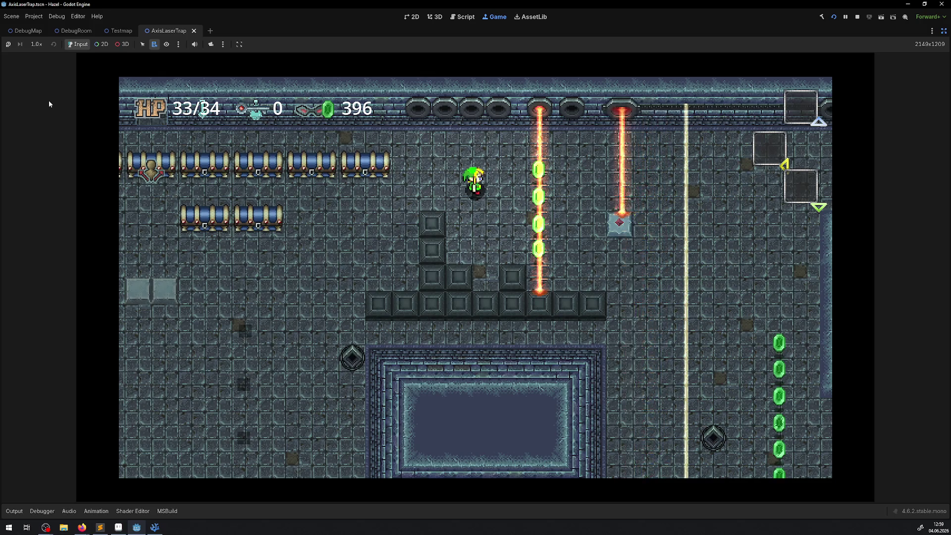
left_click(539, 179)
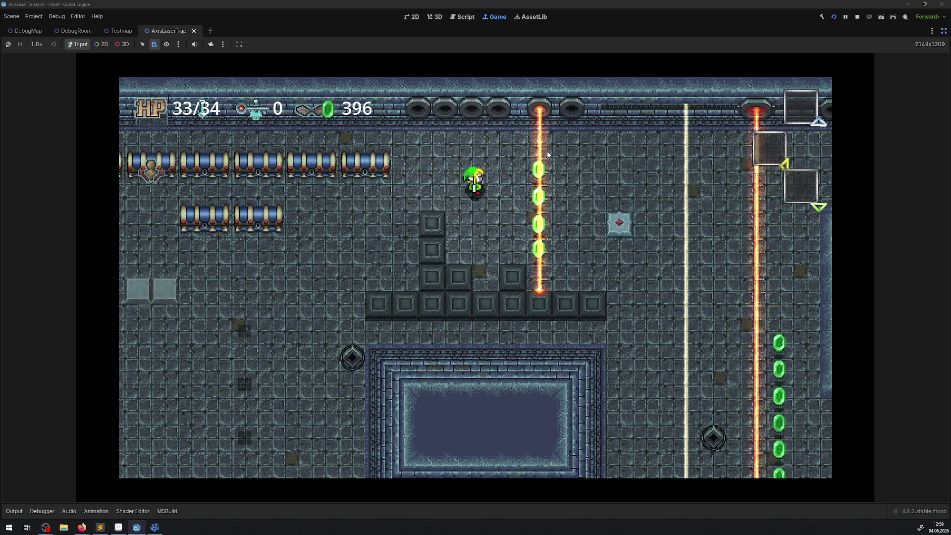
left_click(857, 16)
- Review EnterRoomAndStartExtra in LaserTrap.cs, highlighting Line2D on line 219, then return to Godot
left_click(154, 527)
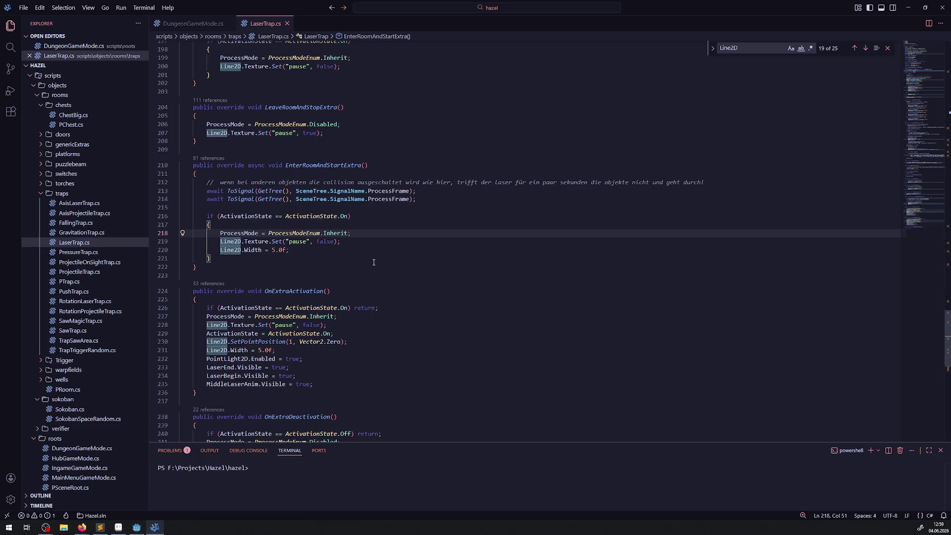
scroll(359, 297, "down", 5)
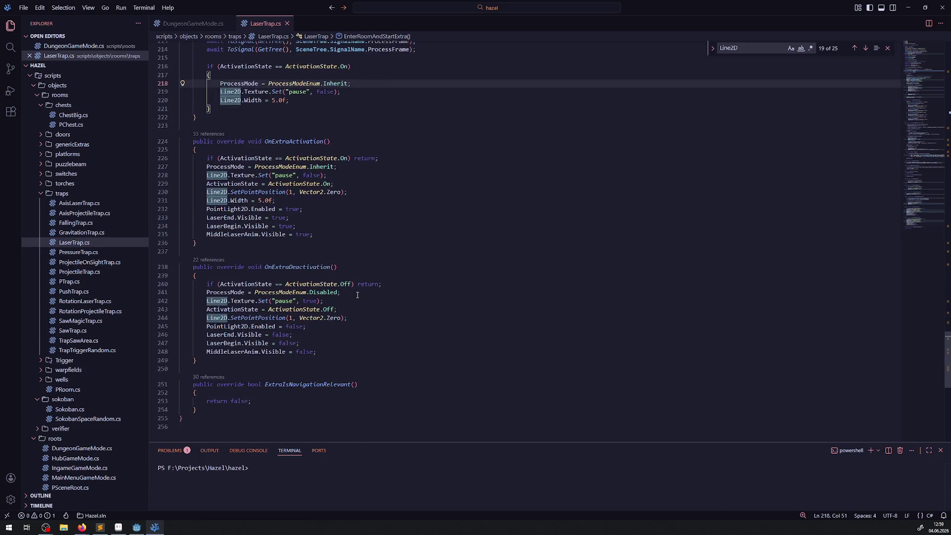
double_click(231, 92)
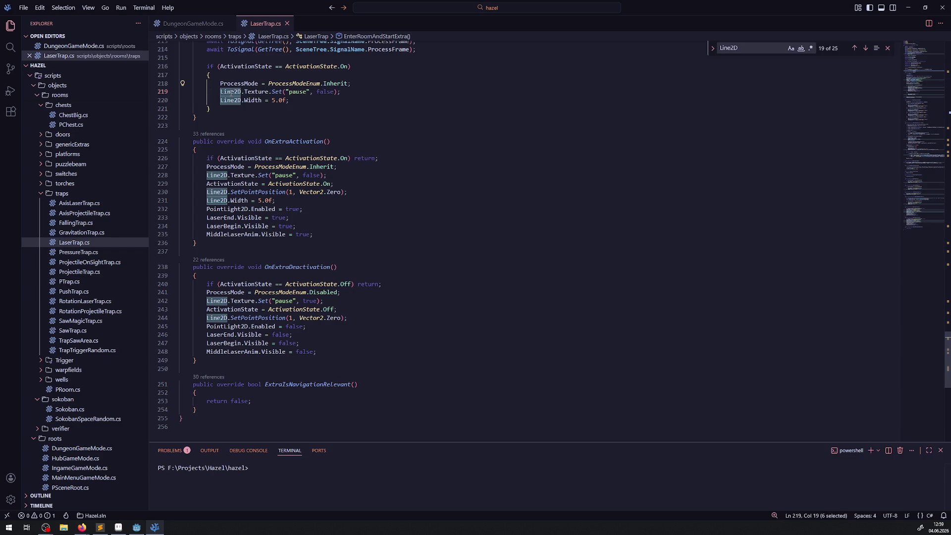
scroll(281, 203, "up", 3)
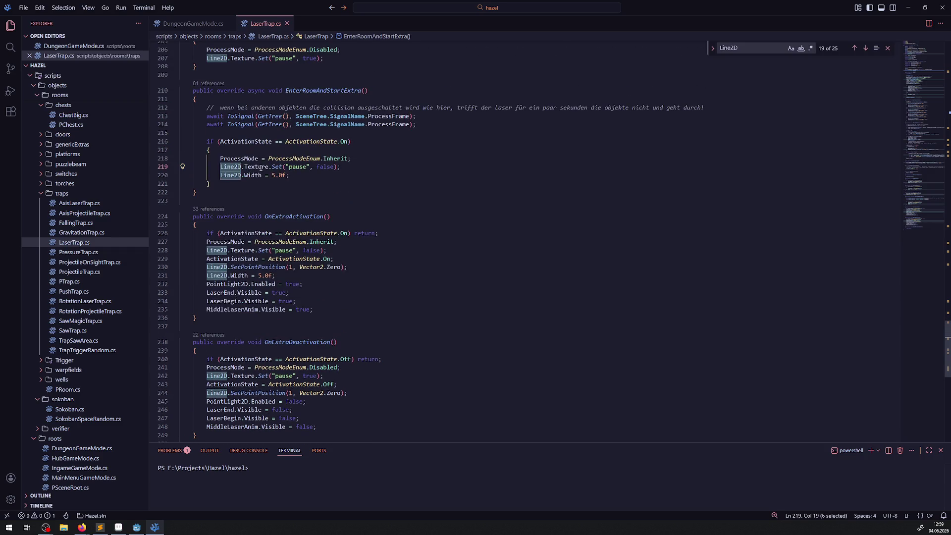
left_click(137, 528)
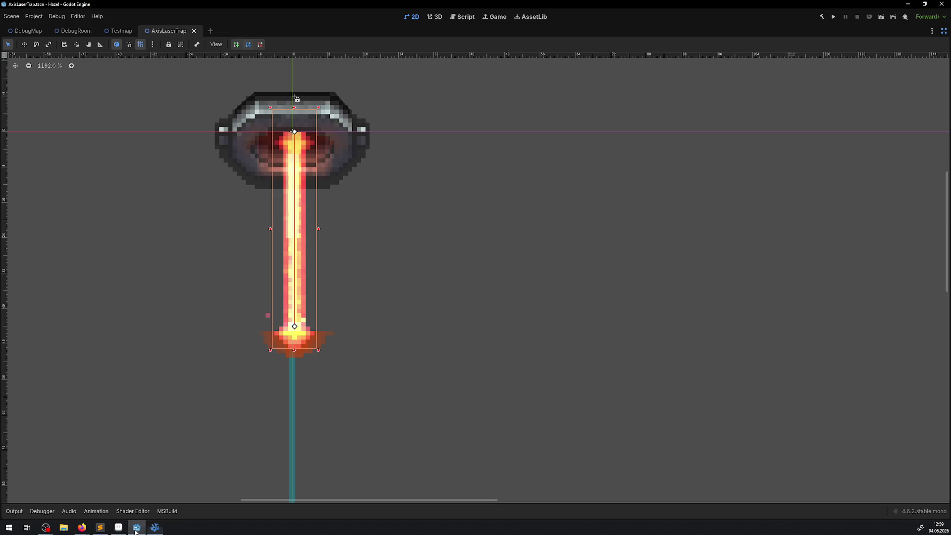
- Restore the side panels, review the Line2D Points, Width and Texture, and launch the game
left_click(943, 31)
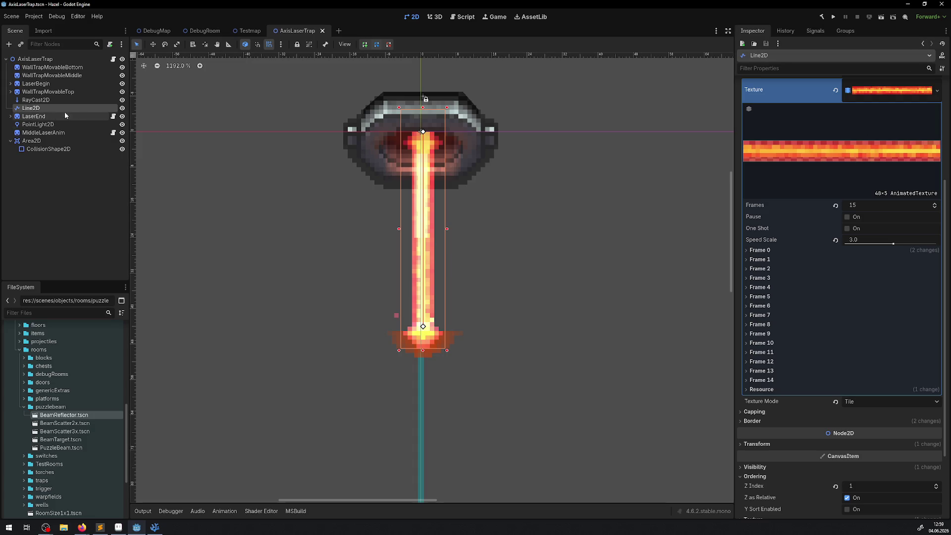
scroll(866, 228, "up", 4)
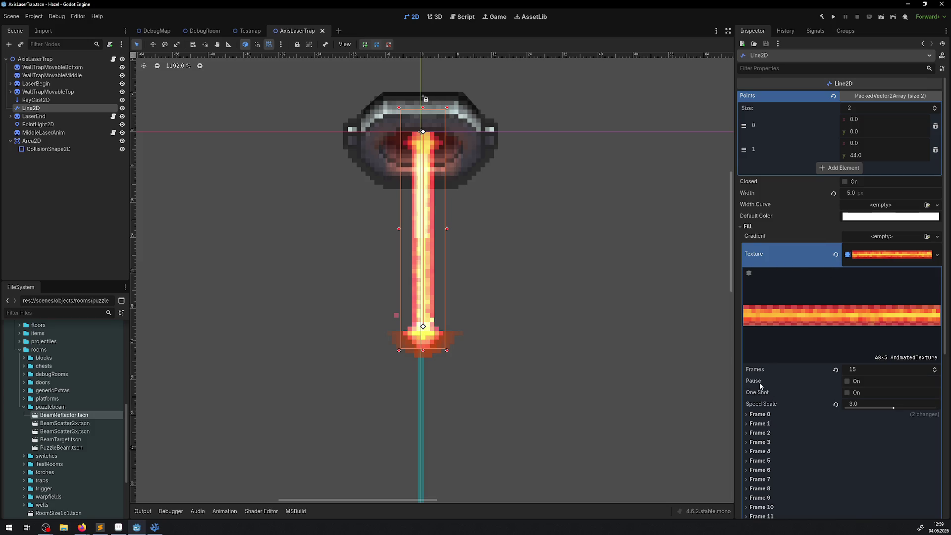
left_click(834, 16)
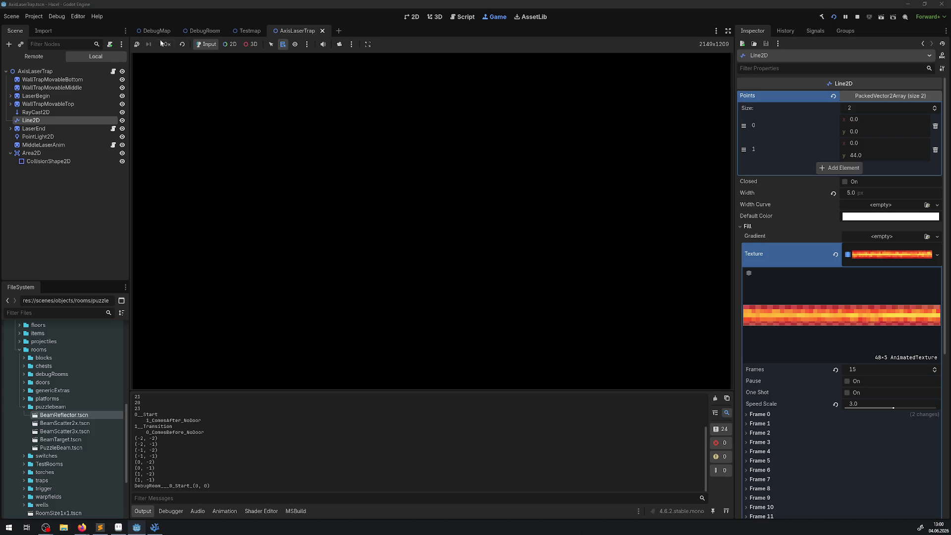
- Zoom the game view to 2x and walk the player into the laser room
left_click(165, 44)
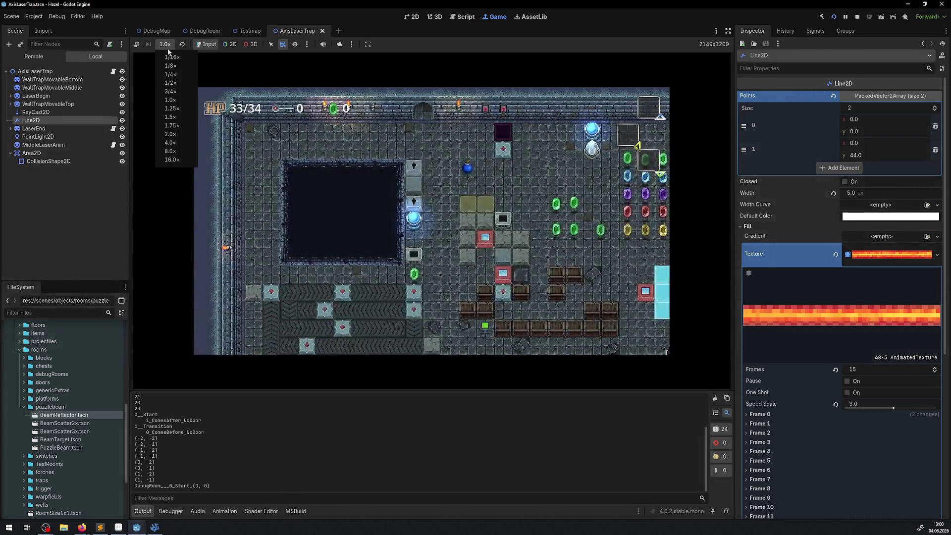
left_click(170, 134)
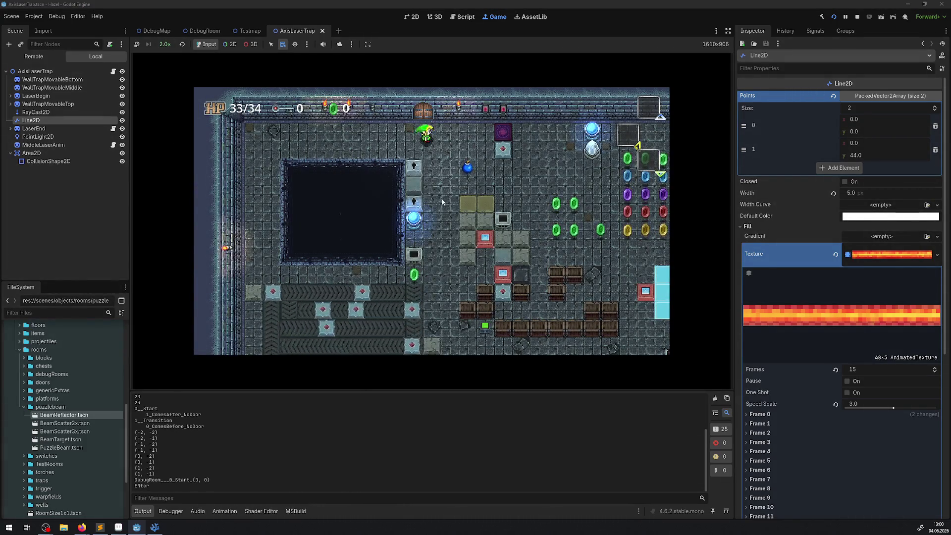
key("Right")
key("Right")
key("Right")
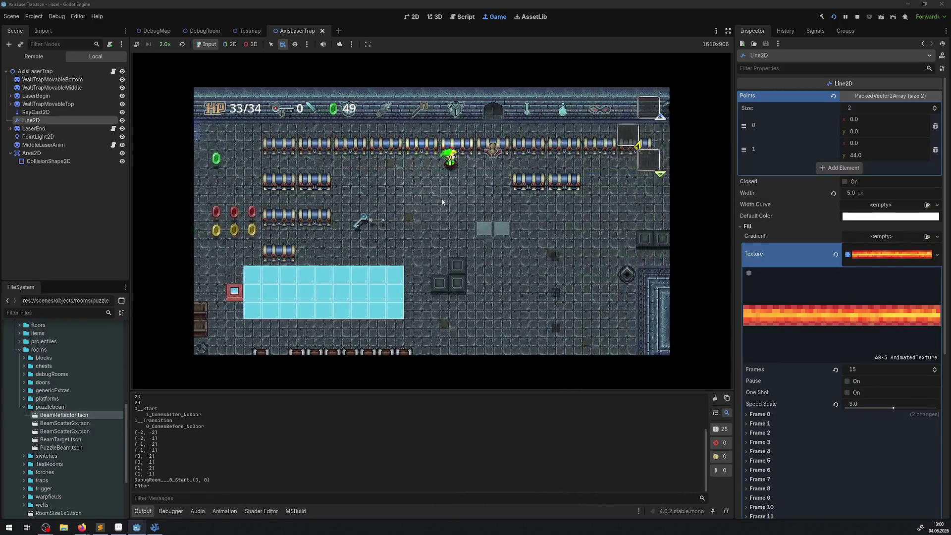
key("Right")
key("Down")
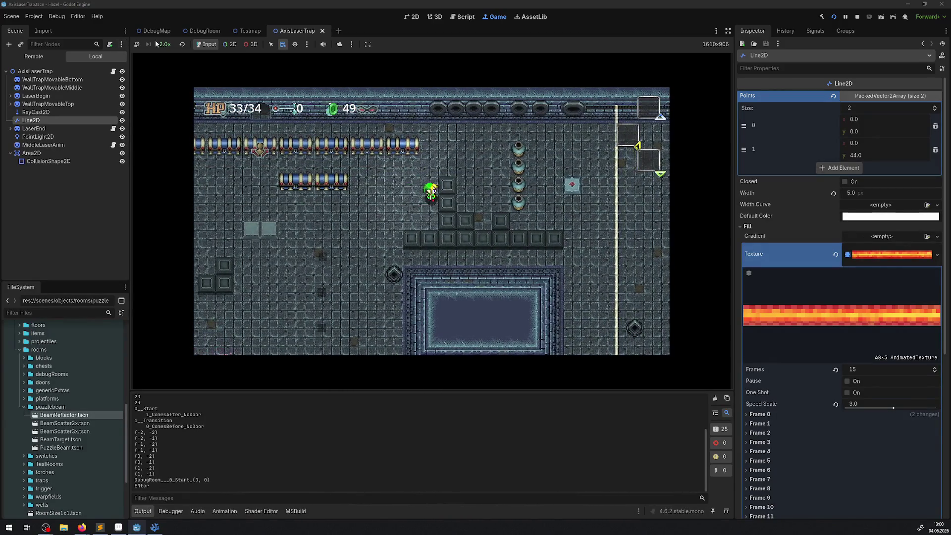
- Pick the live StaticLaserTrap's Line2D beam from the running game in the Inspector
left_click(236, 47)
right_click(490, 108, "alt")
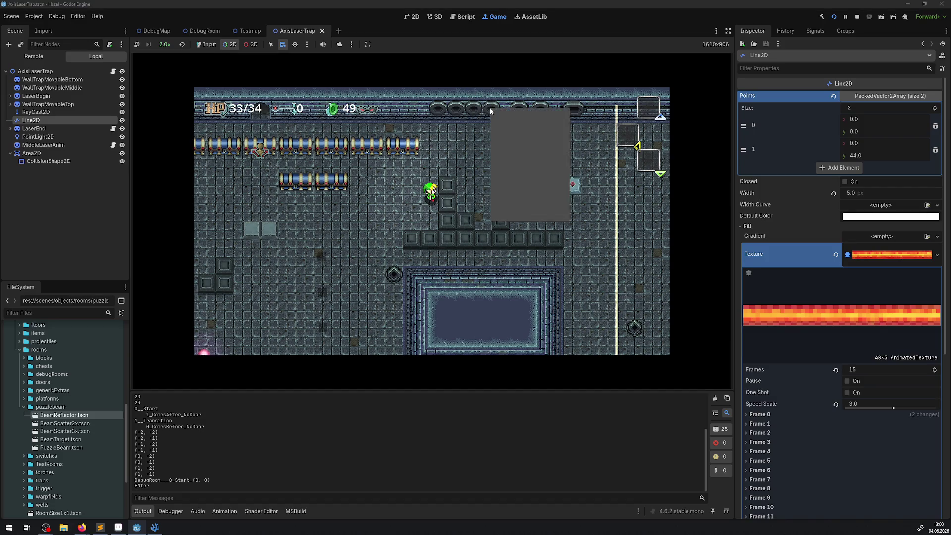
left_click(513, 135)
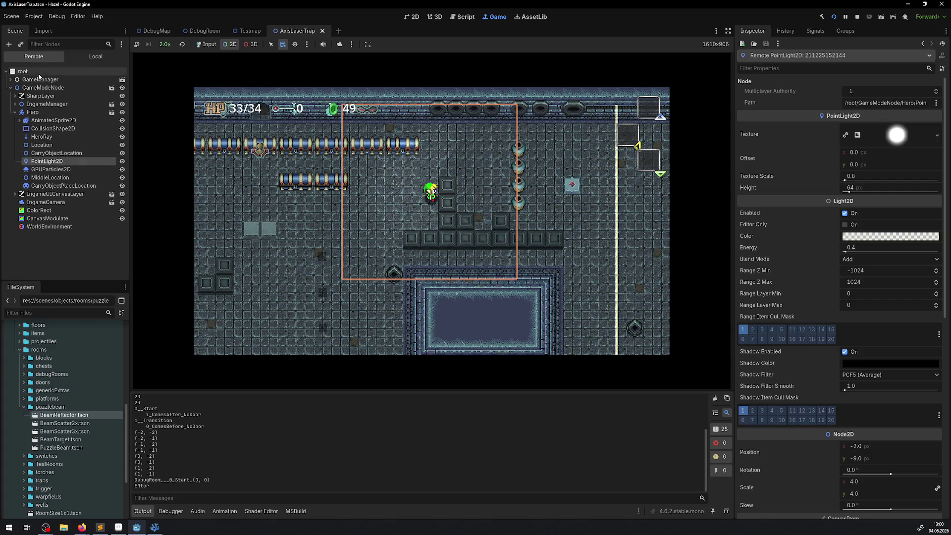
left_click(467, 133)
right_click(498, 108, "alt")
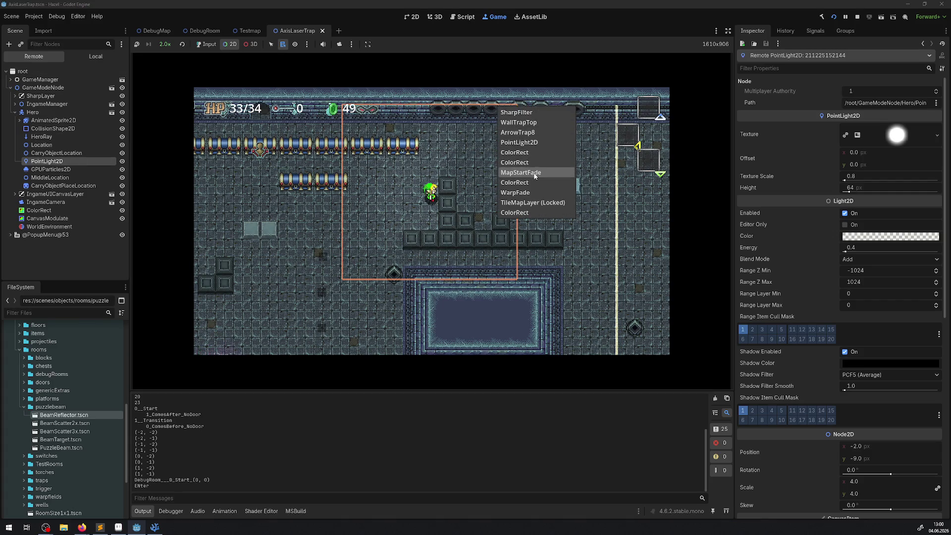
right_click(520, 113, "alt")
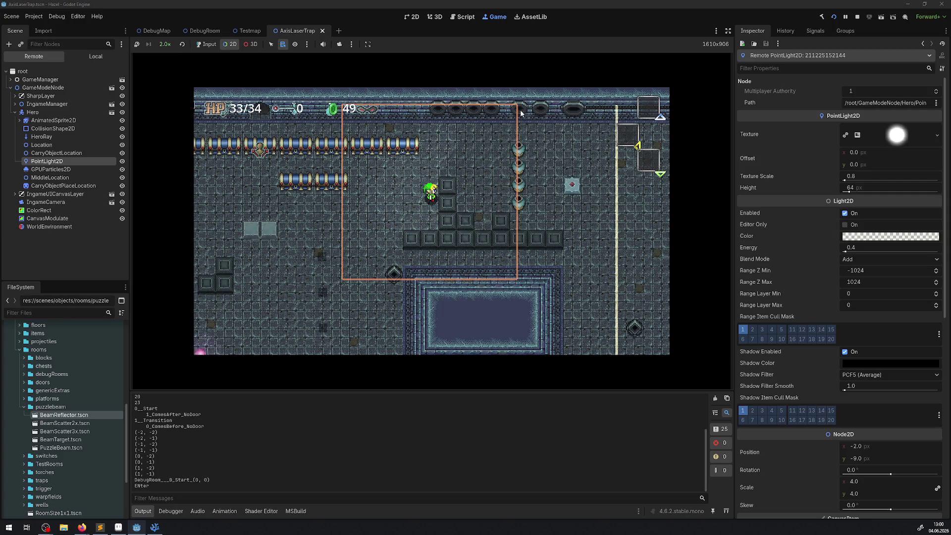
right_click(520, 113, "alt")
left_click(545, 167)
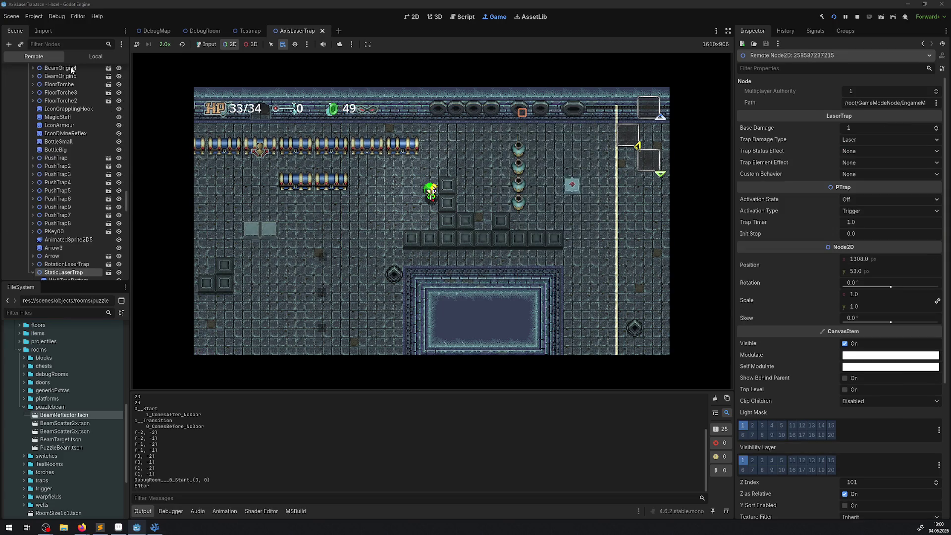
left_click(58, 226)
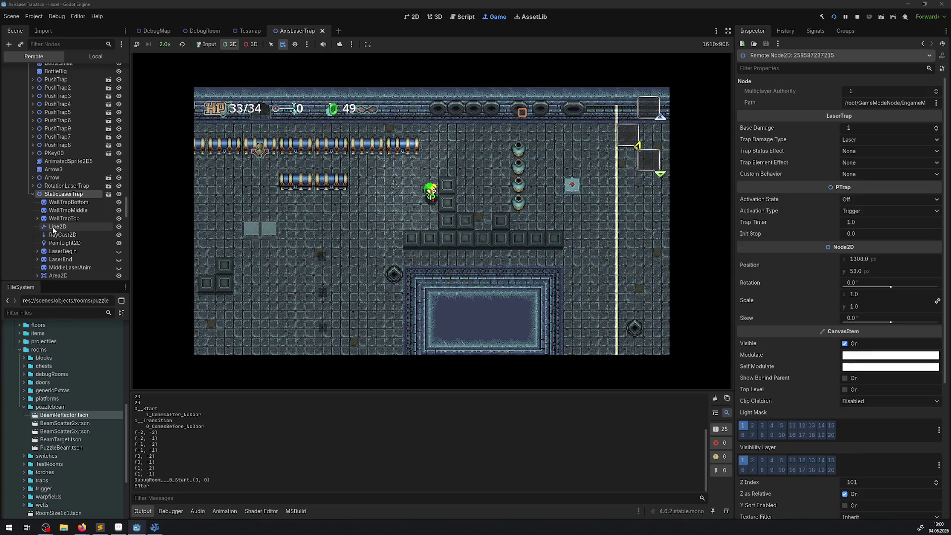
- Expand the beam's AnimatedTexture and filter the Inspector by 'pau' to check Pause
left_click(882, 206)
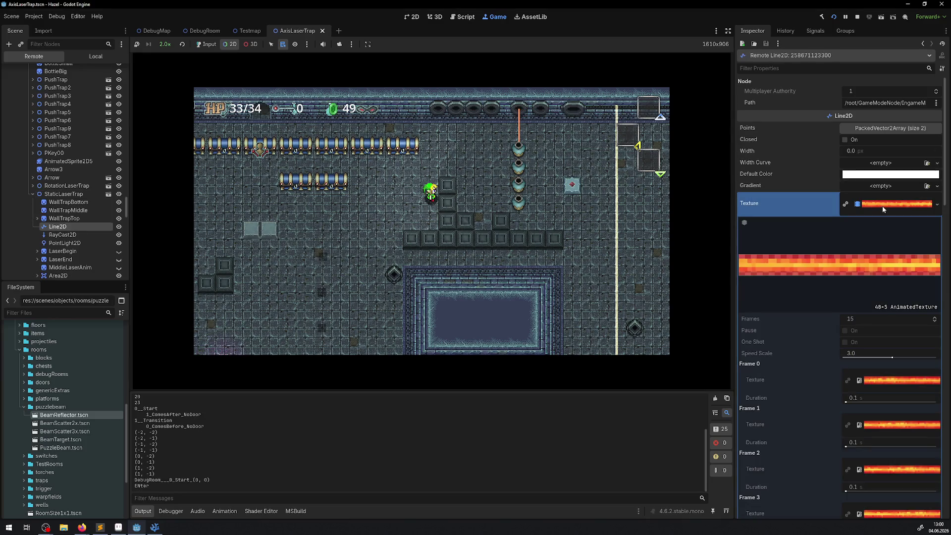
mouse_move(759, 330)
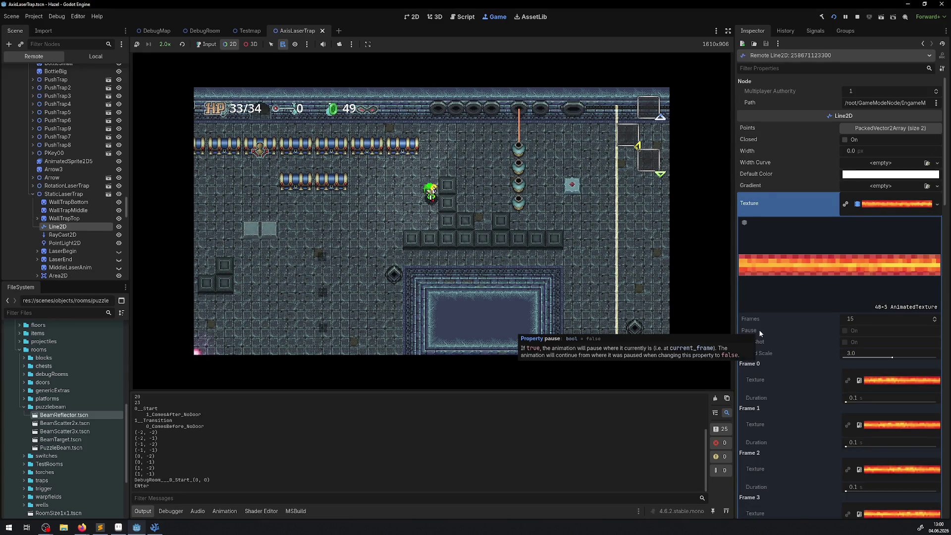
left_click(779, 68)
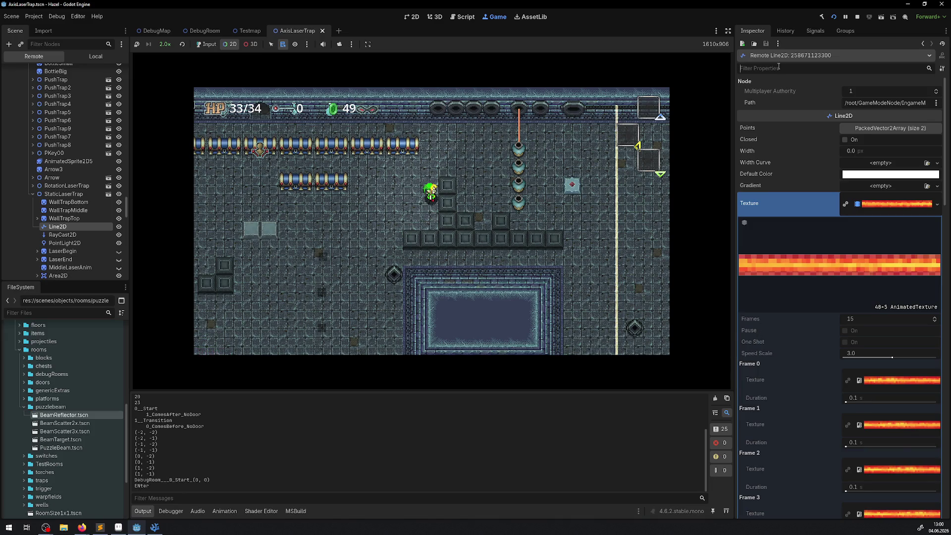
type("pau")
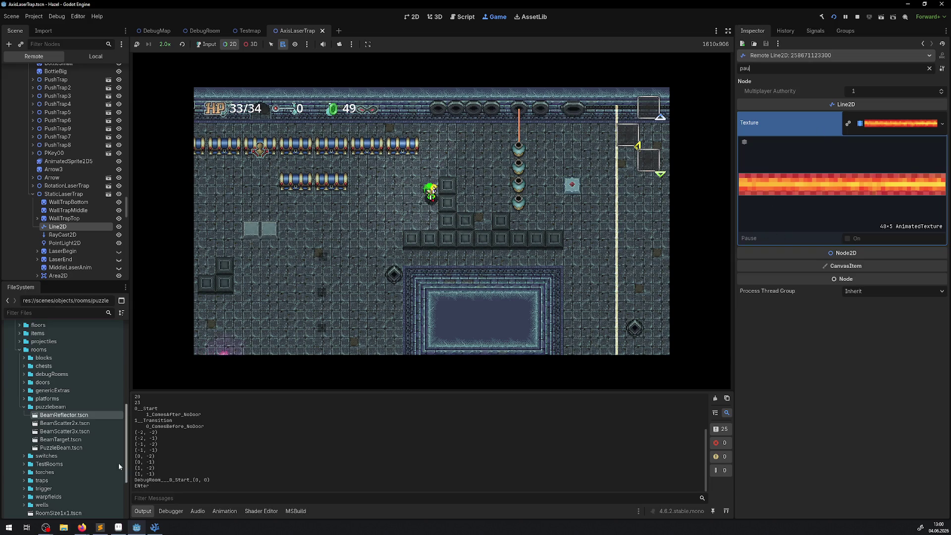
- Scroll LaserTrap.cs up to _Ready, highlight Line2D on line 63, then return to Godot
left_click(155, 529)
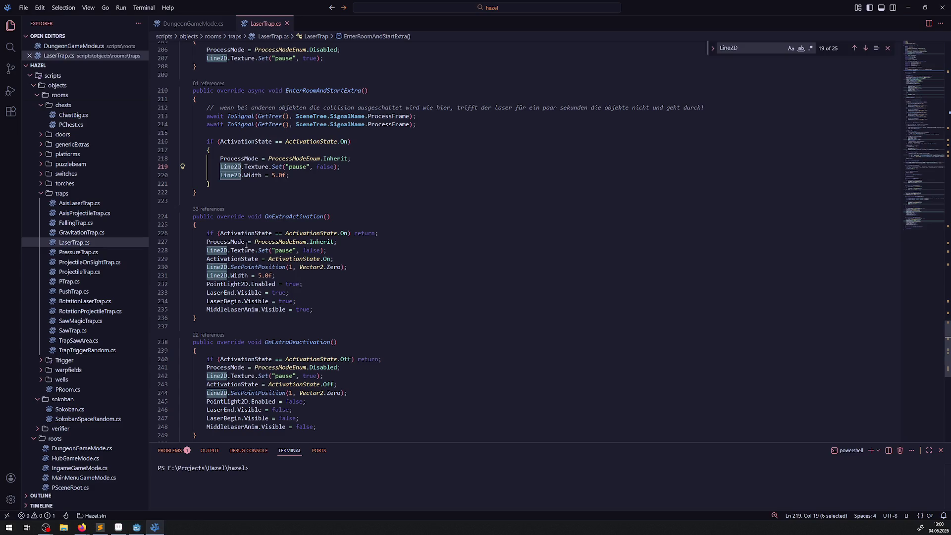
scroll(240, 259, "up", 20)
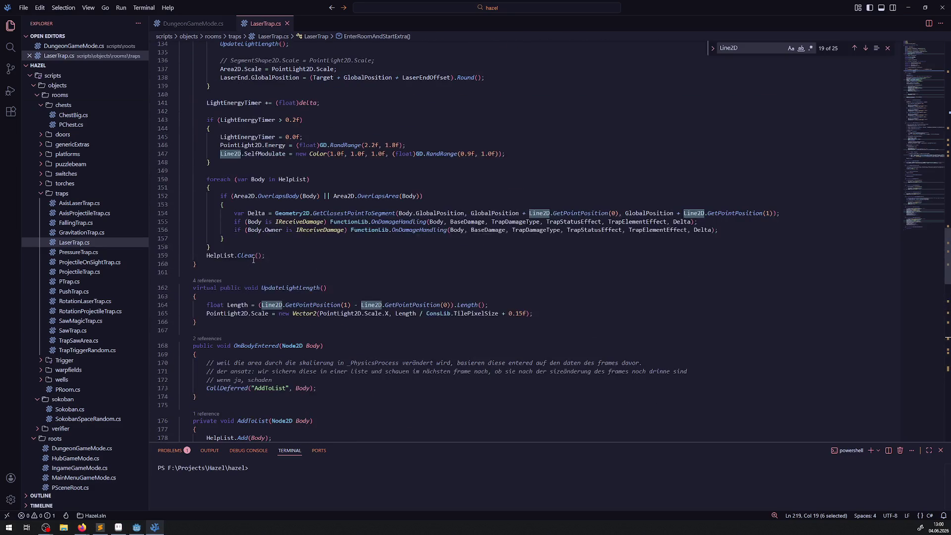
scroll(253, 259, "up", 20)
scroll(254, 260, "down", 10)
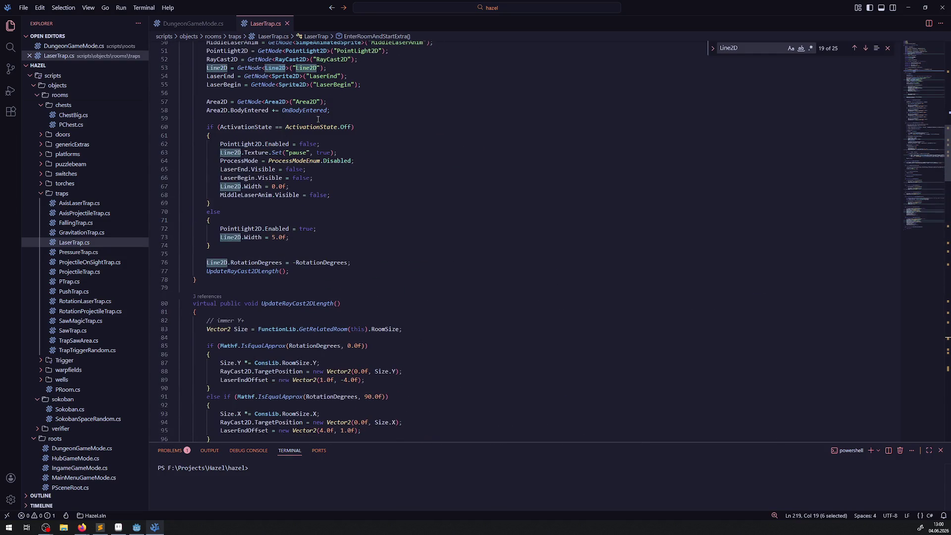
mouse_move(245, 153)
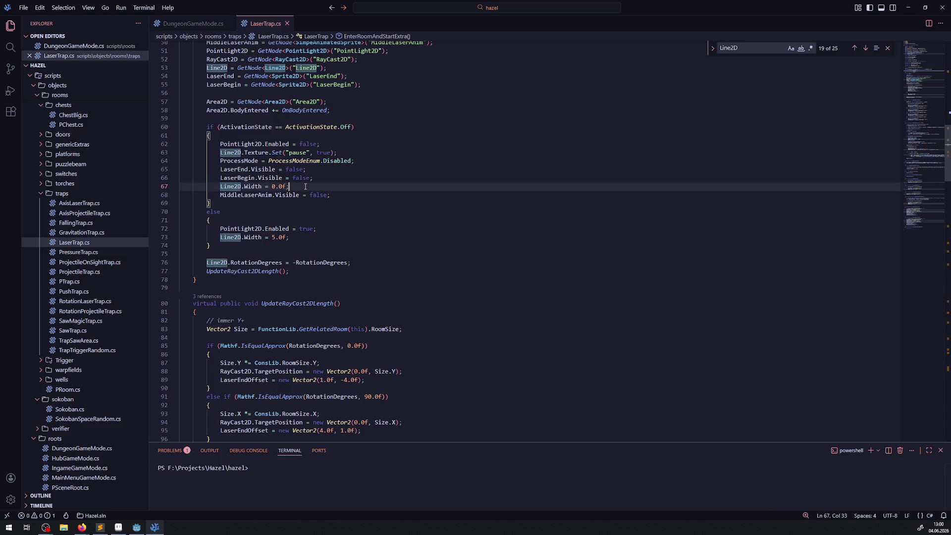
left_click(136, 527)
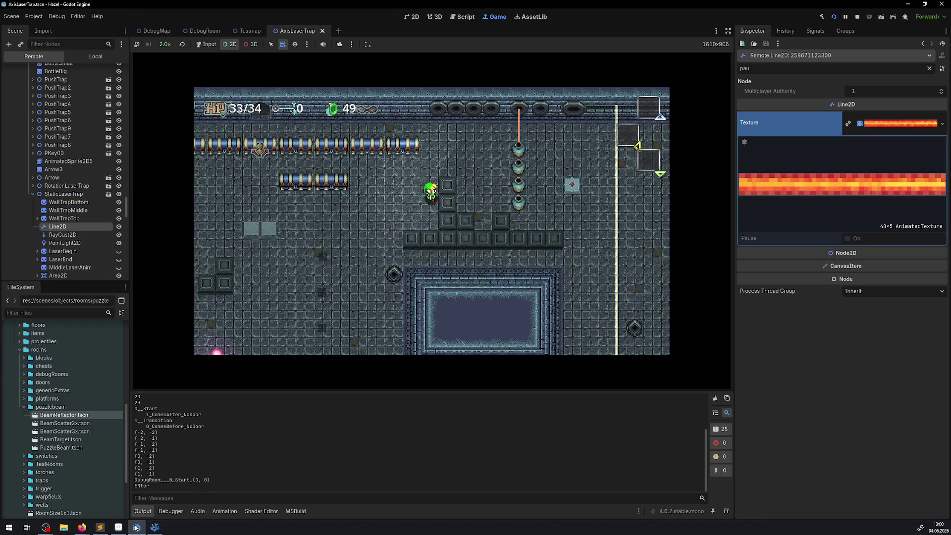
left_click(136, 528)
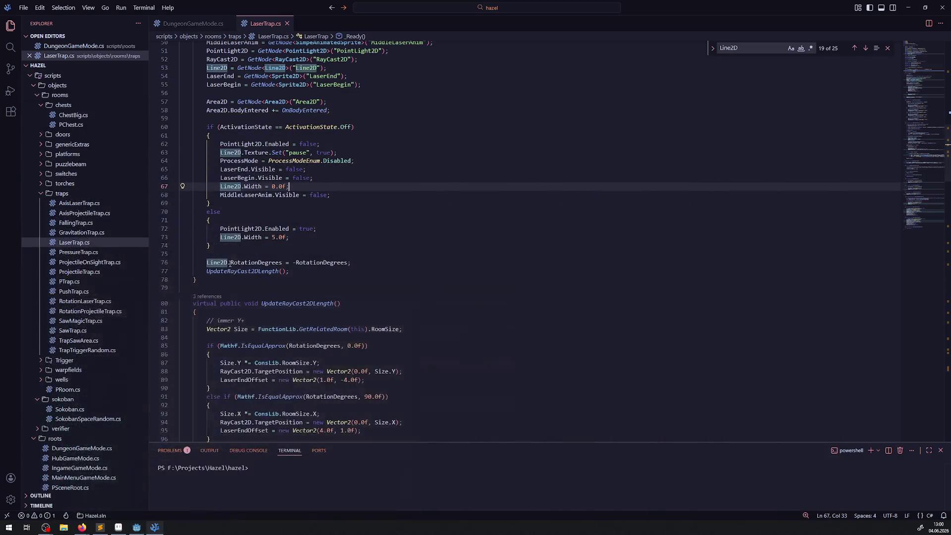
double_click(232, 152)
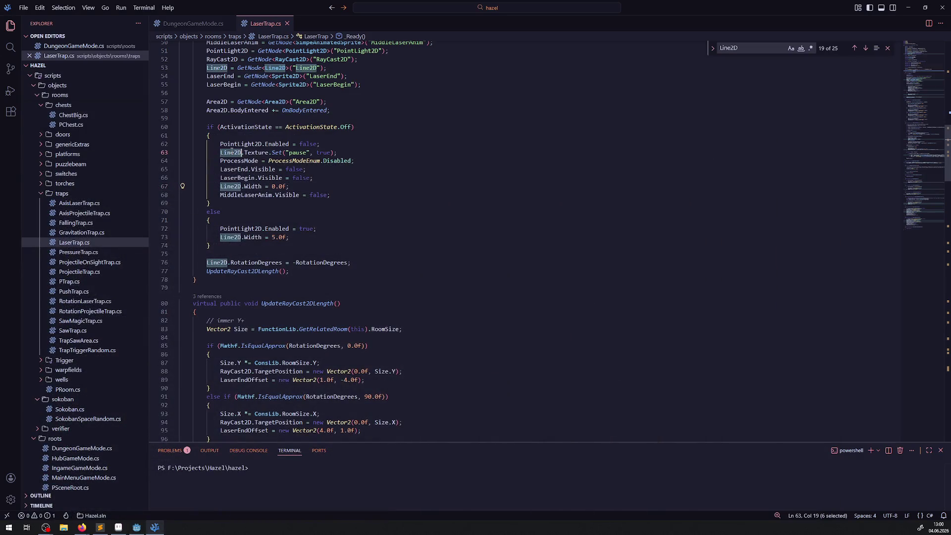
left_click(136, 528)
left_click(859, 19)
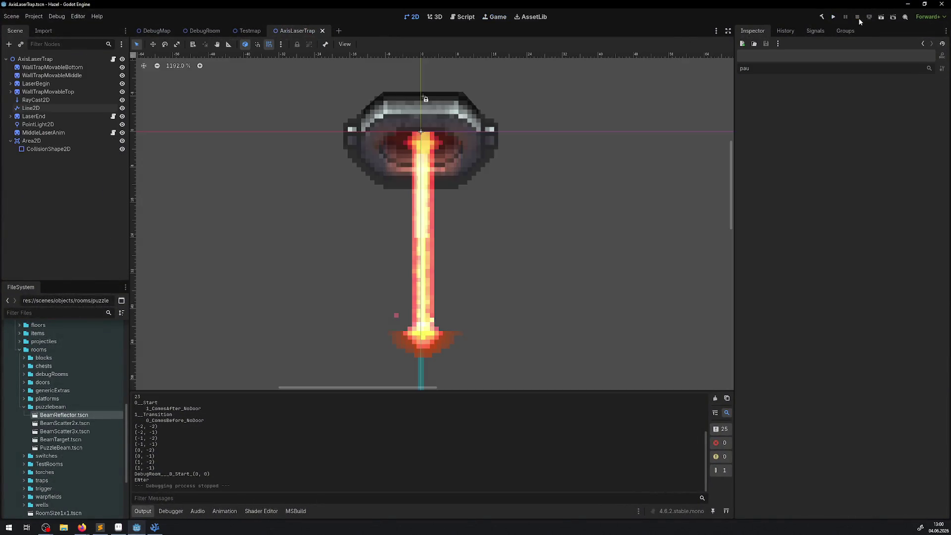
left_click(33, 108)
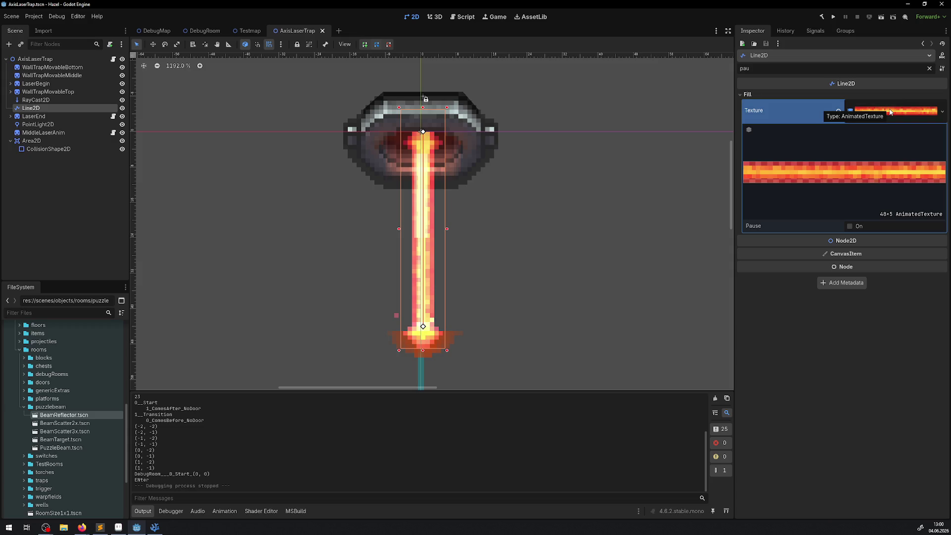
left_click(154, 527)
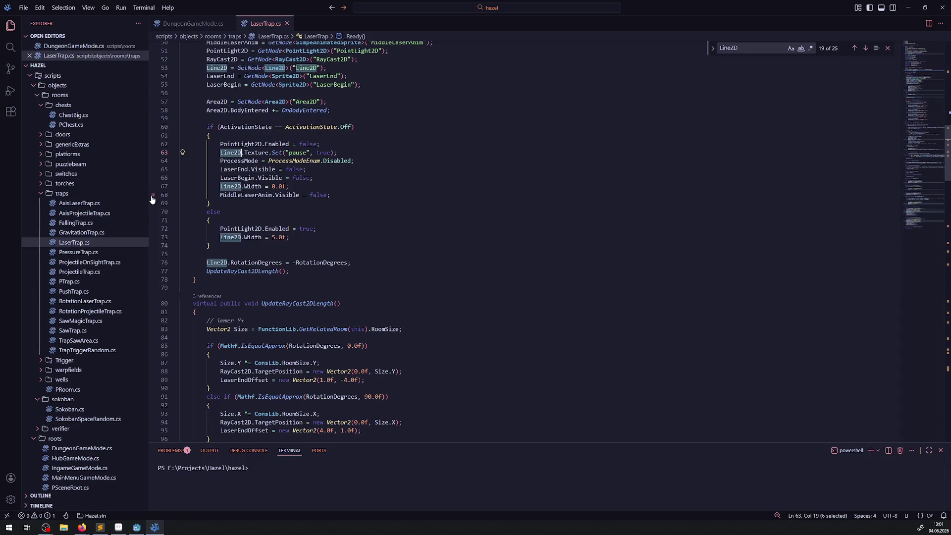
left_click(137, 527)
right_click(891, 116)
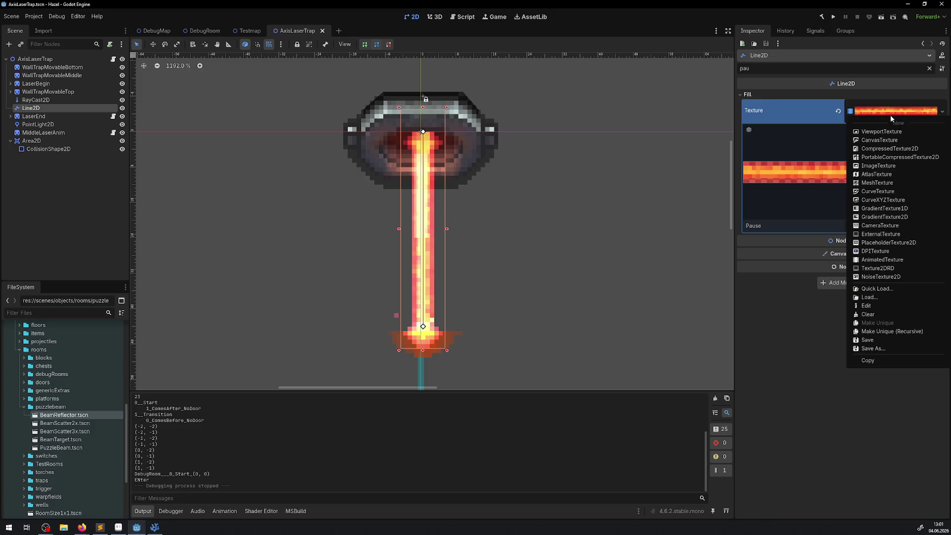
left_click(816, 156)
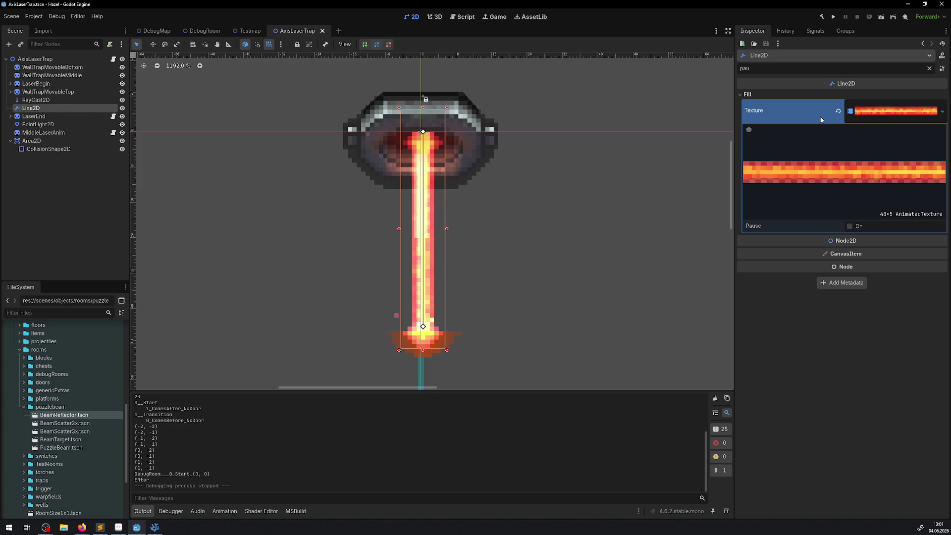
left_click(155, 527)
scroll(357, 283, "down", 10)
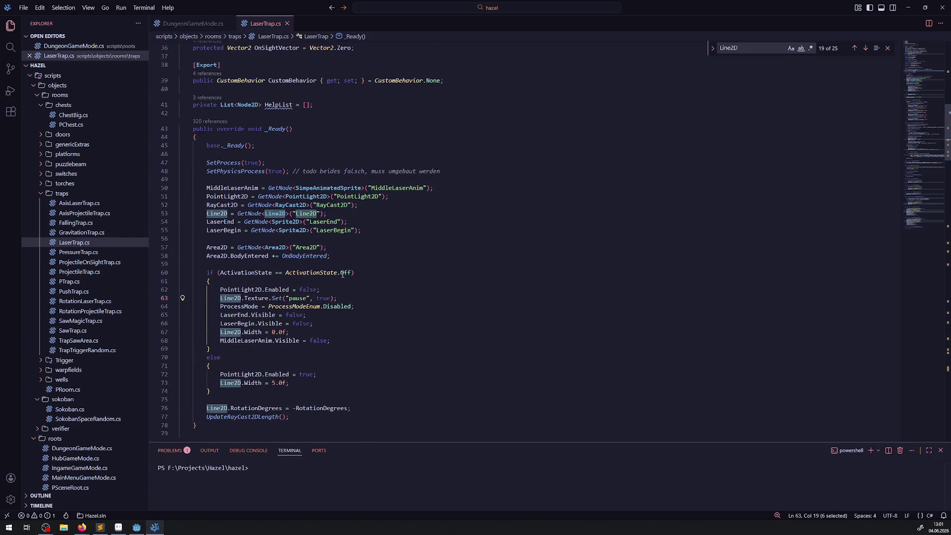
- Insert a blank line after line 62 and copy Line2D.Texture from line 65
left_click(346, 293)
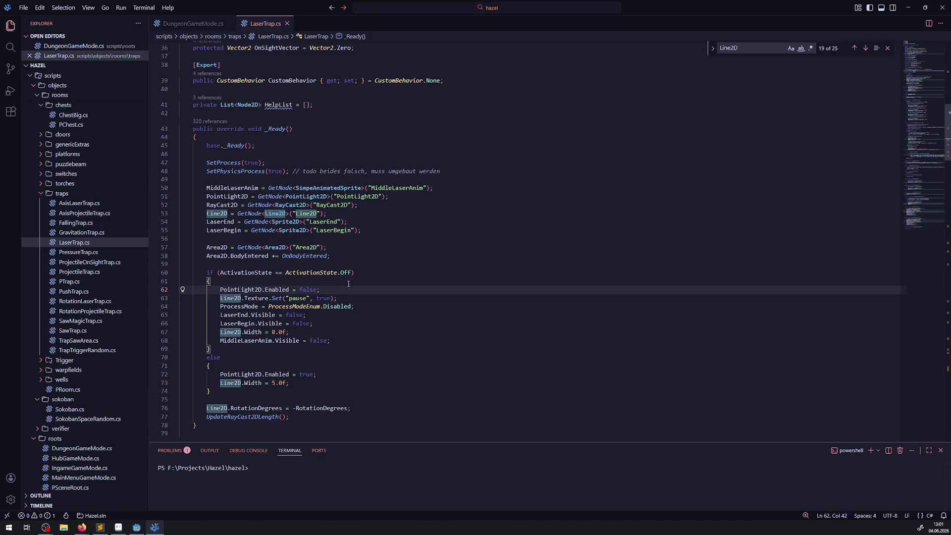
scroll(346, 278, "up", 2)
scroll(346, 262, "down", 5)
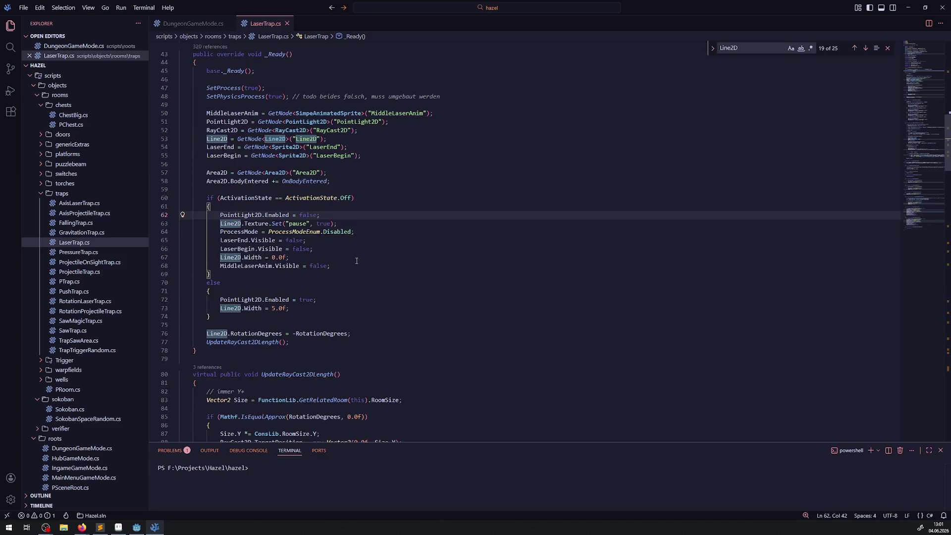
key("Return")
key("Return")
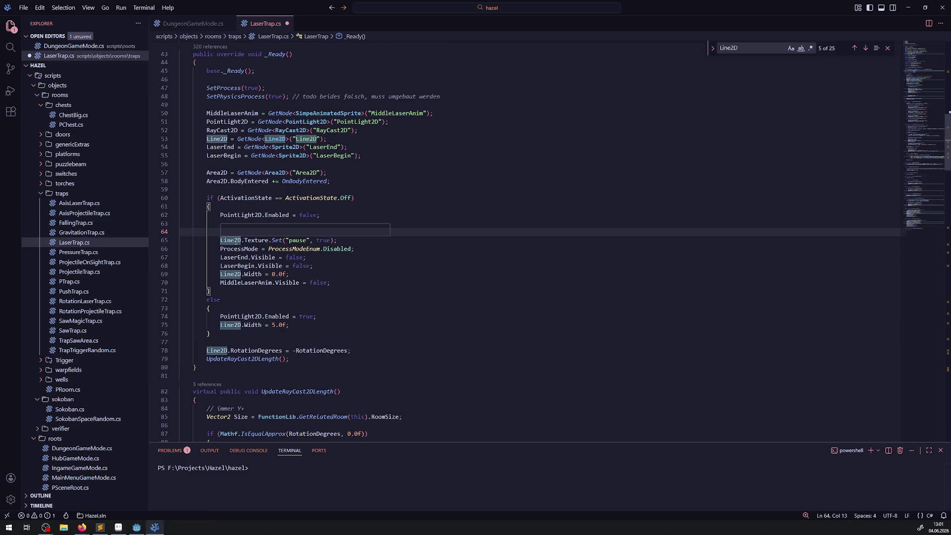
left_click_drag(218, 239, 268, 240)
key("ctrl+c")
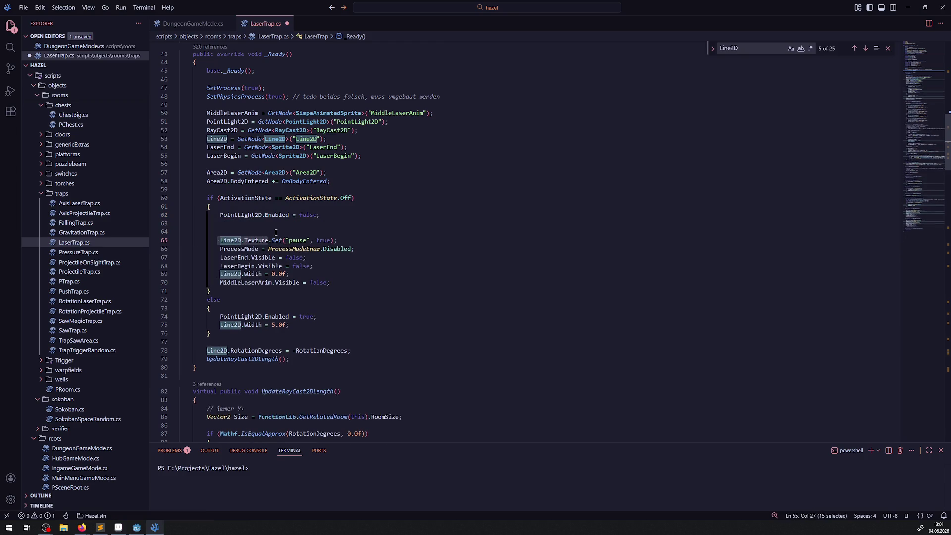
left_click(277, 231)
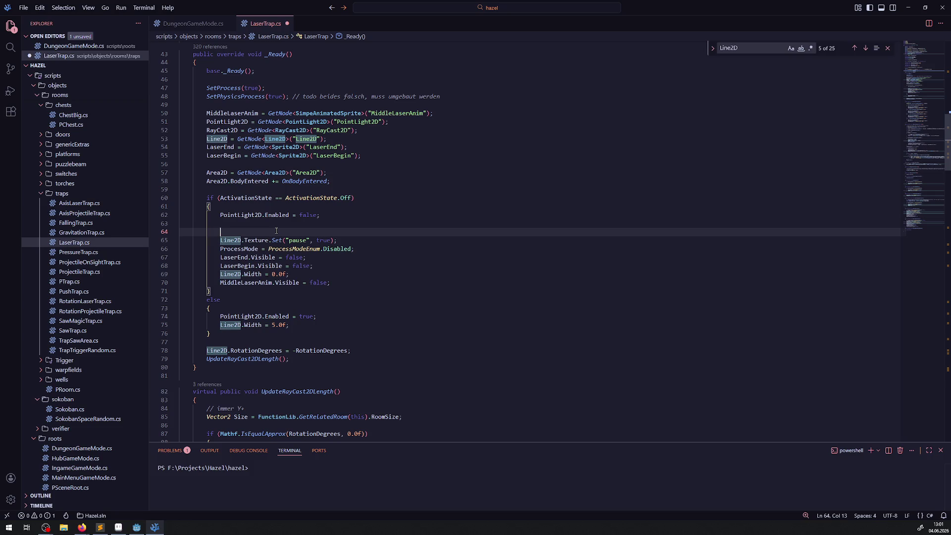
- Write 'var T = (AnimatedTexture)Line2D.Texture;' on line 64
type("var T ")
type("=")
key("ctrl+v")
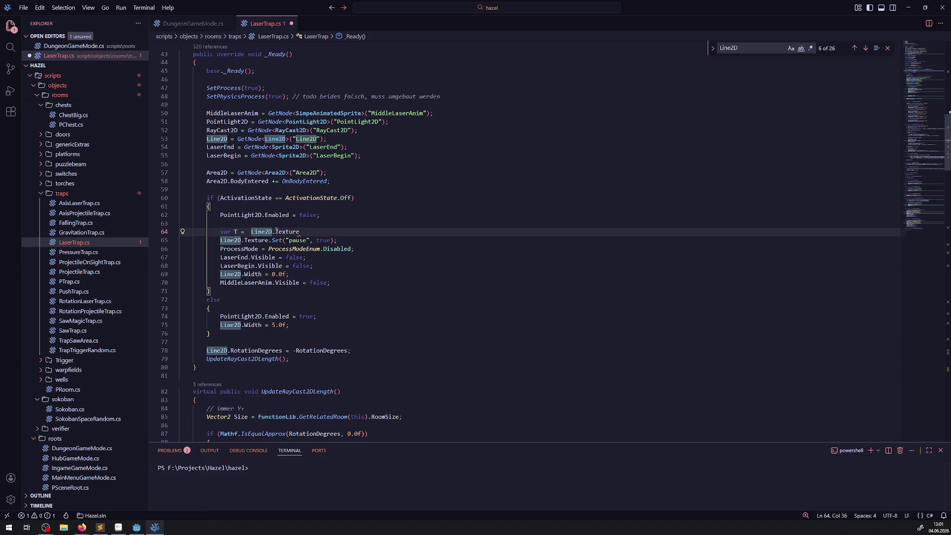
type(".A")
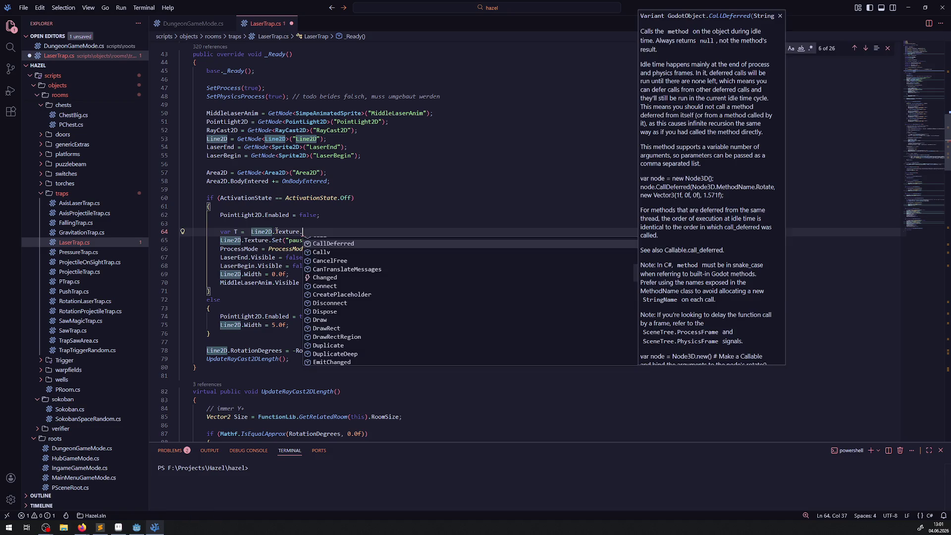
key("BackSpace")
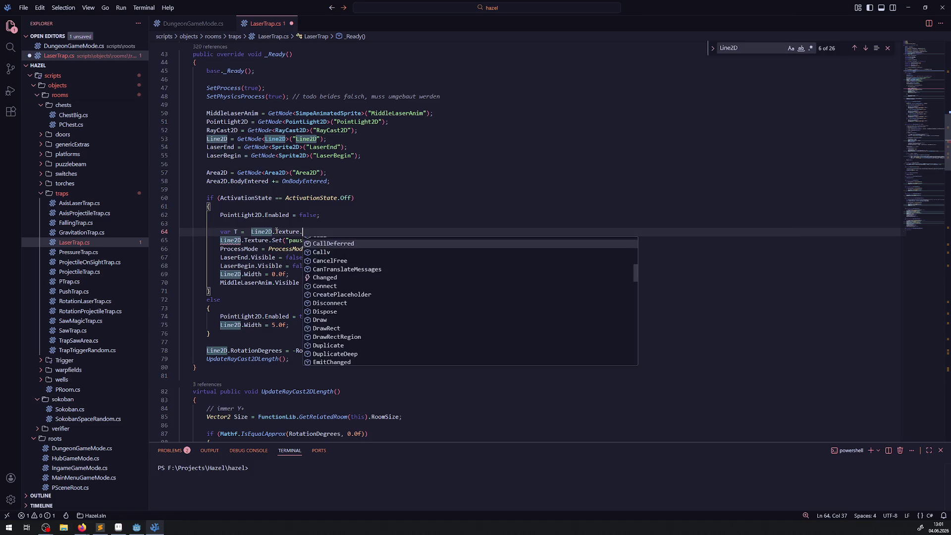
key("BackSpace")
type(";")
key("ctrl+Left")
key("ctrl+Left")
key("ctrl+Left")
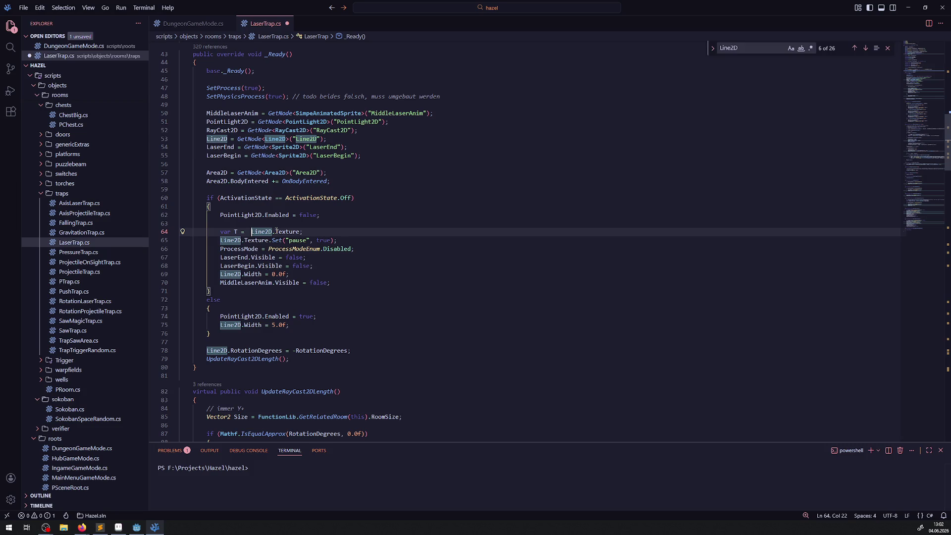
type("(Anima")
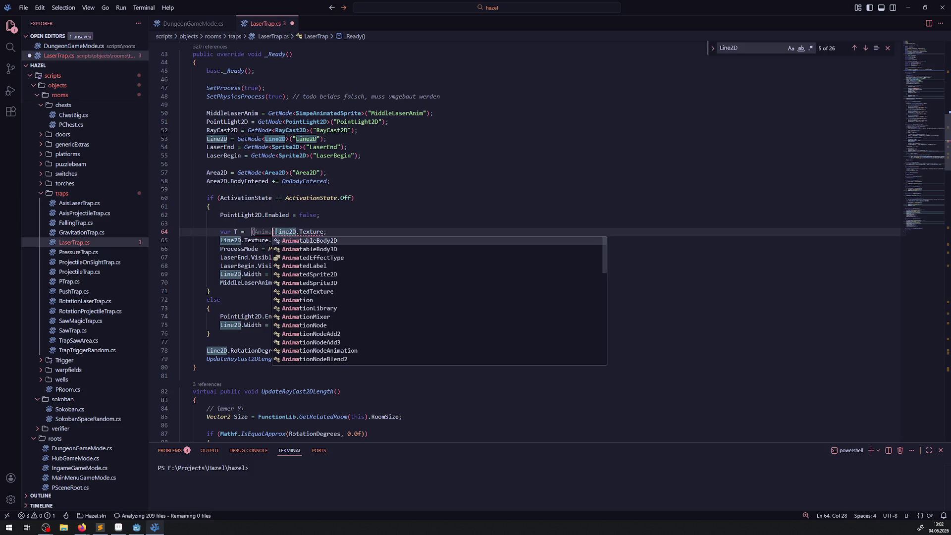
key("Down")
key("Down")
key("Down")
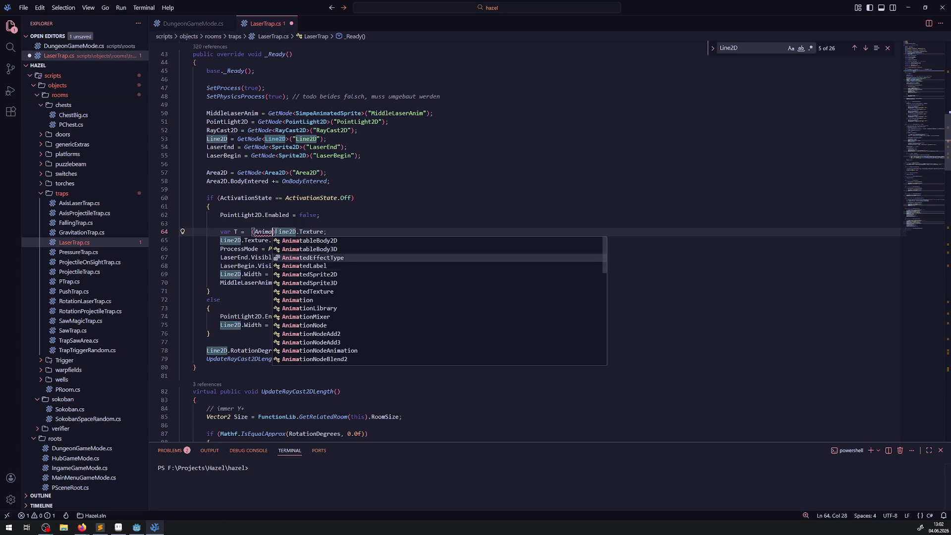
key("Return")
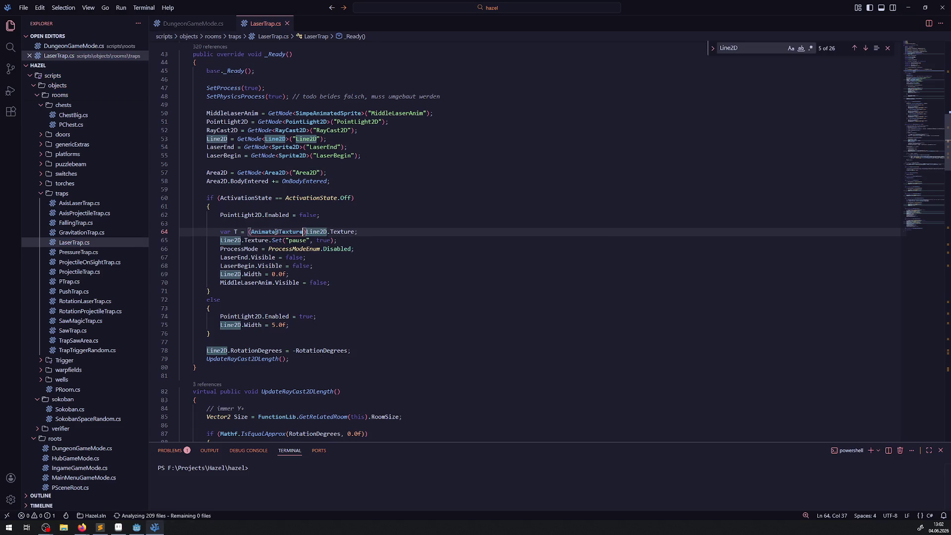
- Add 'T.Pause = true;' on the next line and save the file
left_click(379, 235)
key("Return")
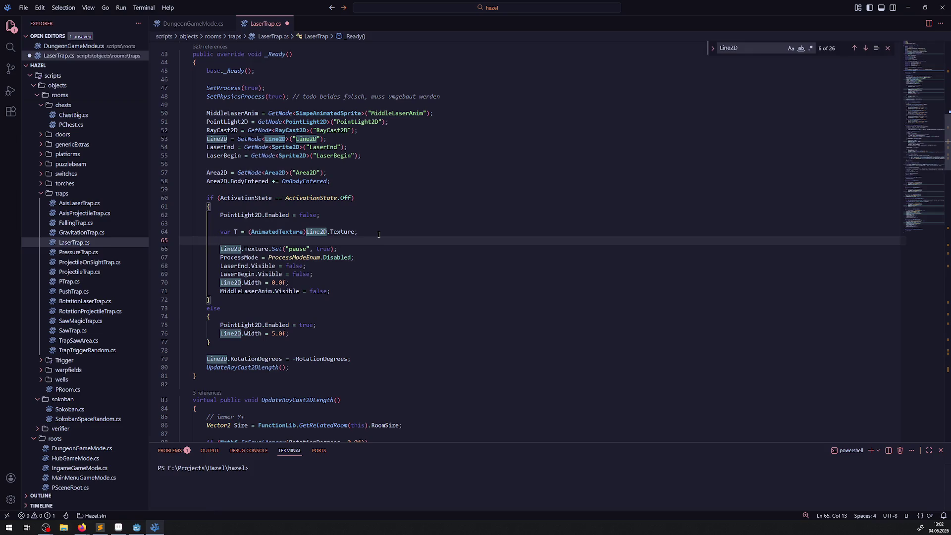
type("T.Pa")
key("Return")
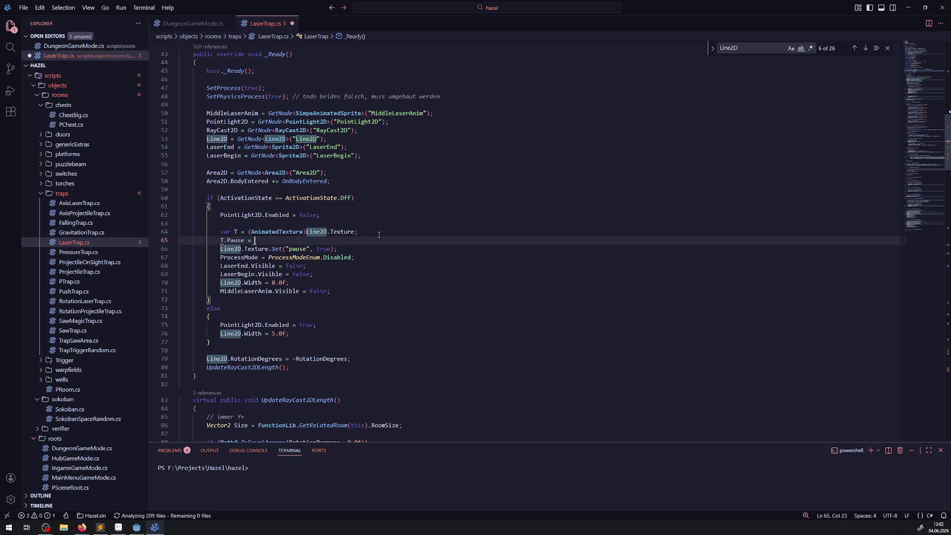
type("true;")
key("ctrl+s")
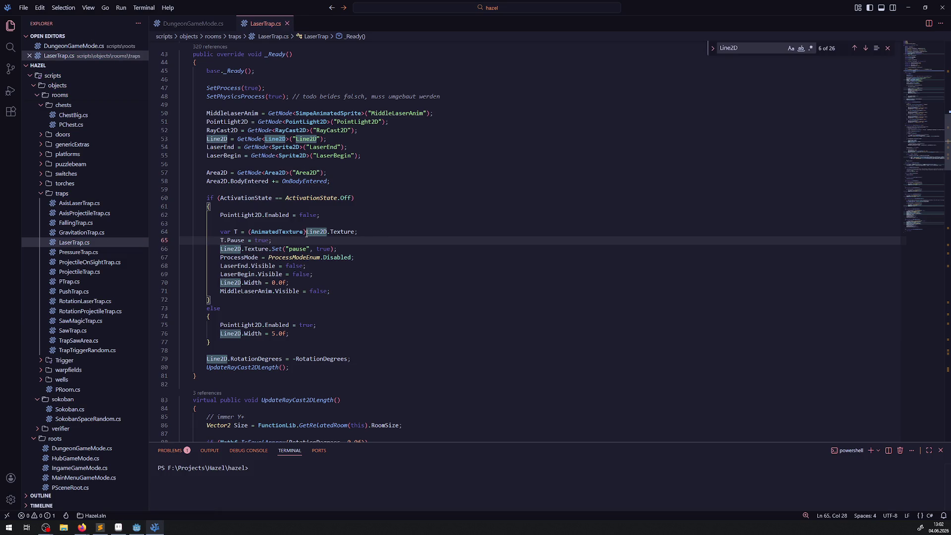
- Start a Line2D.Texture.Pause line below T.Pause, then delete it and save again
left_click_drag(306, 232, 356, 232)
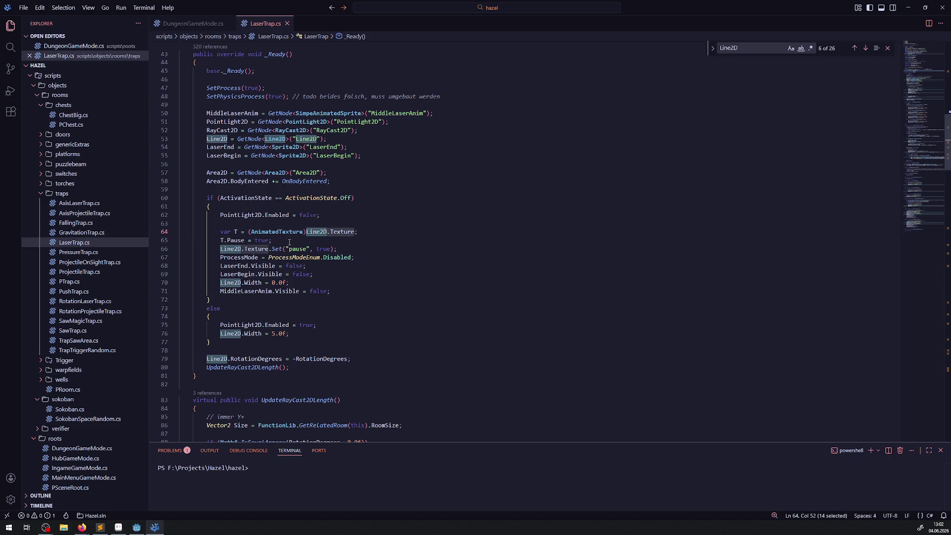
left_click(290, 240)
key("Return")
key("ctrl+v")
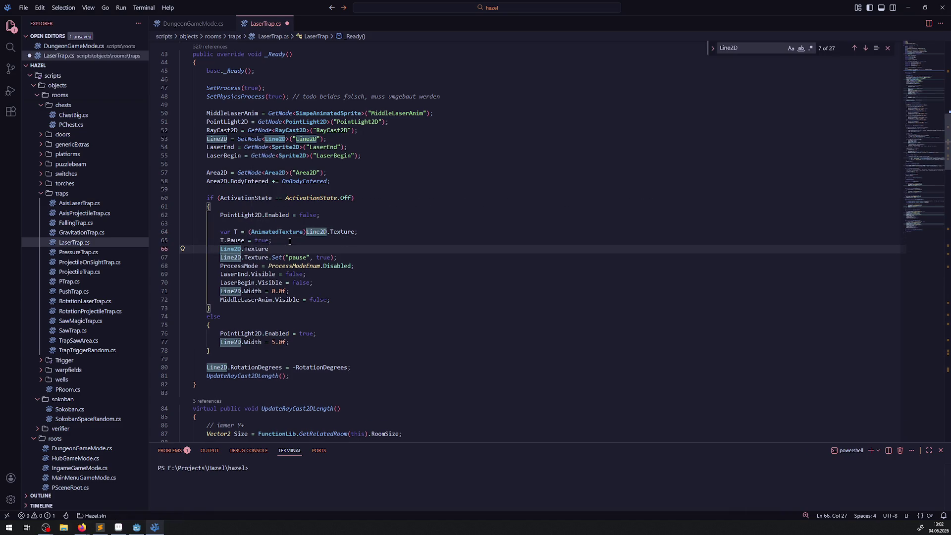
type(".Pau")
key("ctrl+BackSpace")
key("ctrl+BackSpace")
key("ctrl+BackSpace")
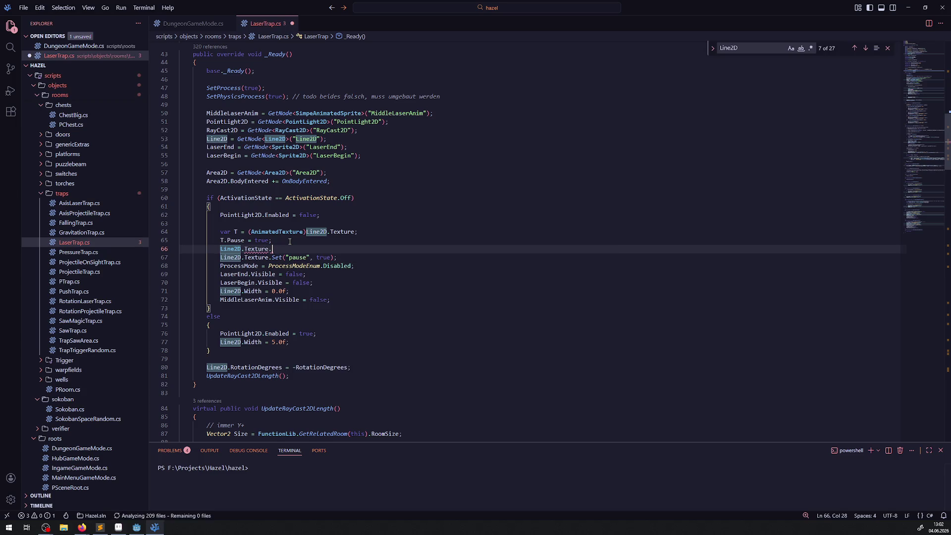
key("ctrl+BackSpace")
key("ctrl+BackSpace")
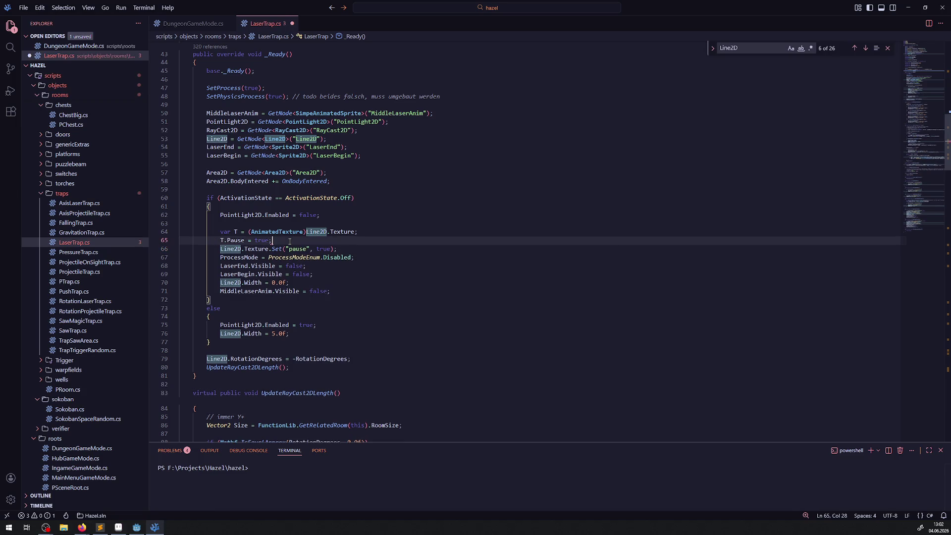
key("ctrl+s")
- Comment out the old Line2D.Texture.Set("pause", true) call on line 66 with //
left_click_drag(285, 239, 184, 232)
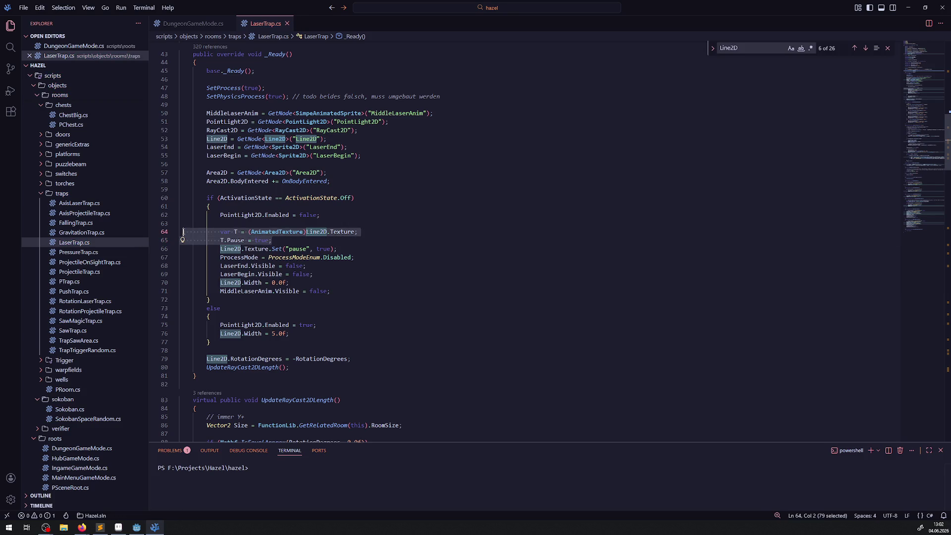
left_click(348, 317)
left_click(221, 249)
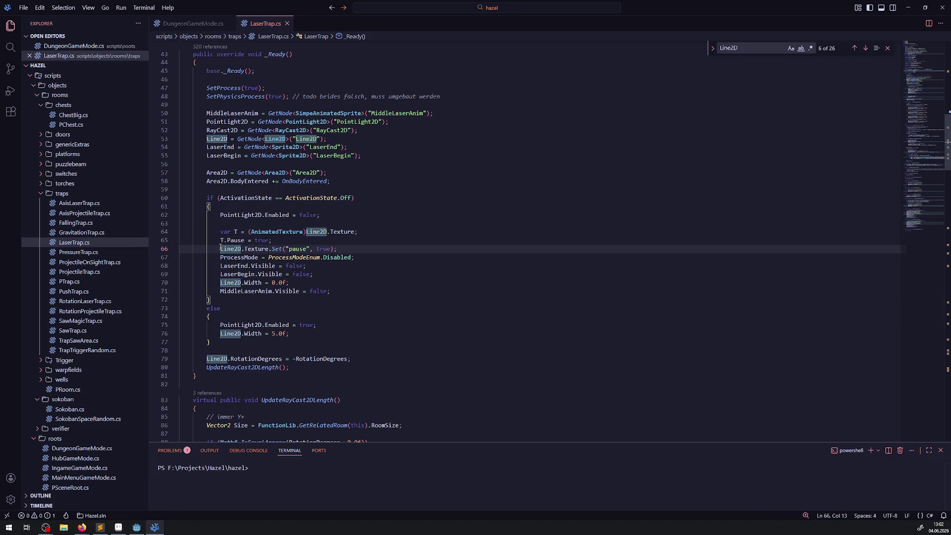
type("//")
scroll(332, 285, "down", 5)
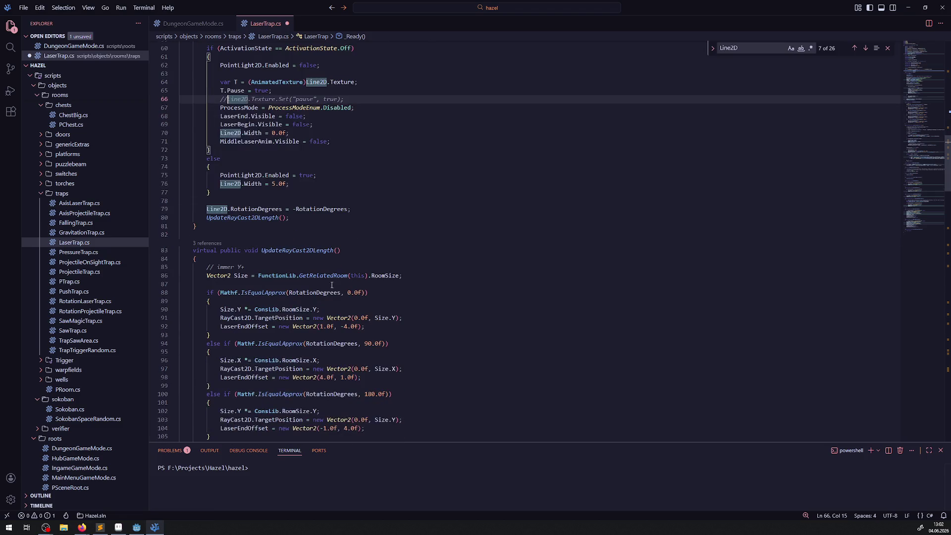
- In PauseRoomExtra, add the T.Pause line after line 194 and comment out the old texture pause call
left_click(748, 49)
key("ctrl+a")
type("pause")
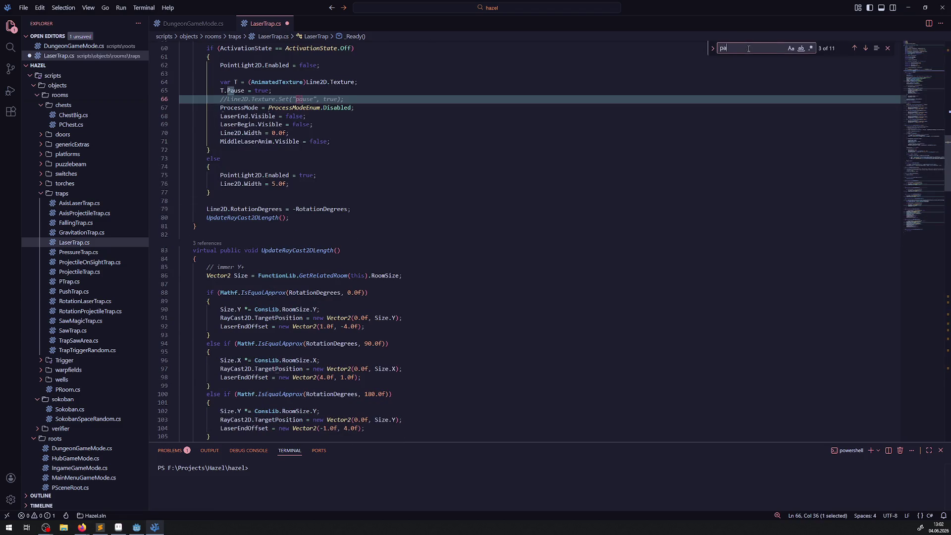
key("Return")
key("Return")
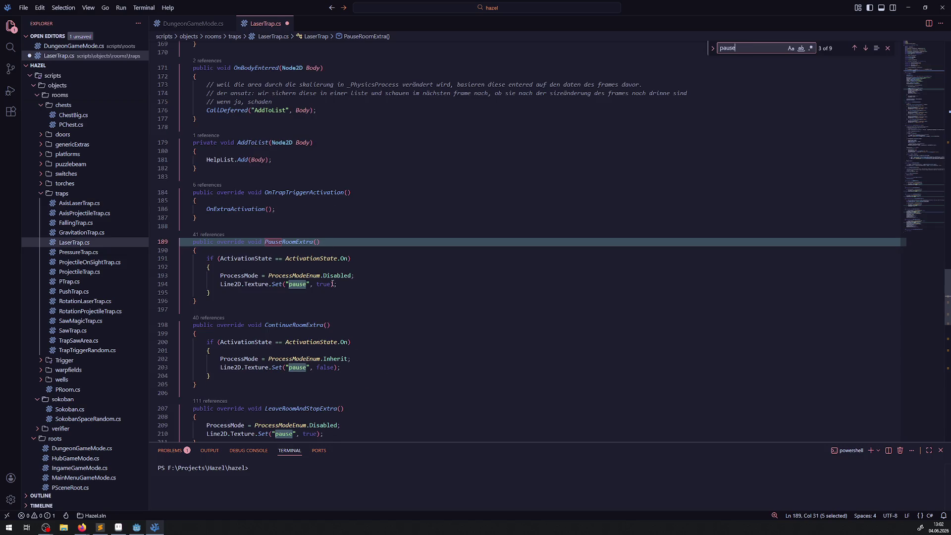
left_click(348, 284)
key("Return")
key("Tab")
key("ctrl+s")
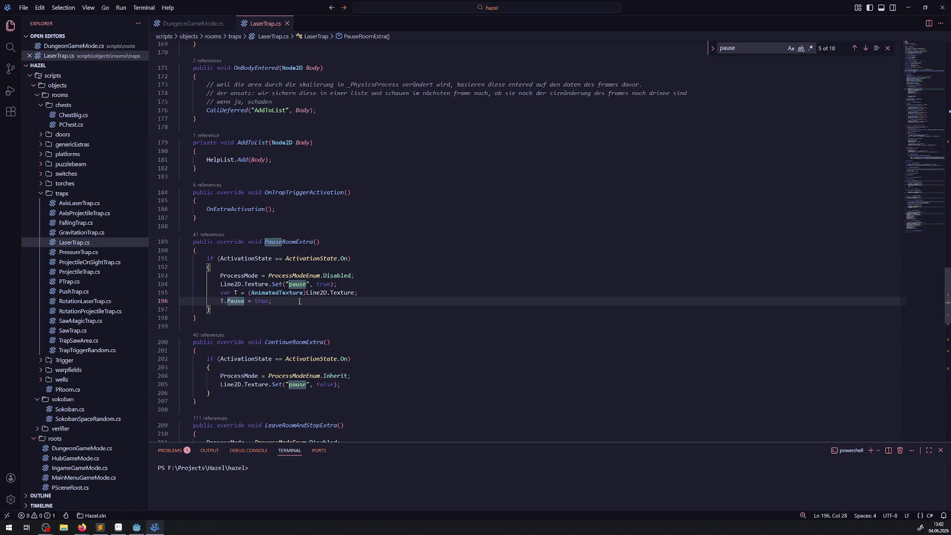
left_click(226, 285)
key("ctrl+slash")
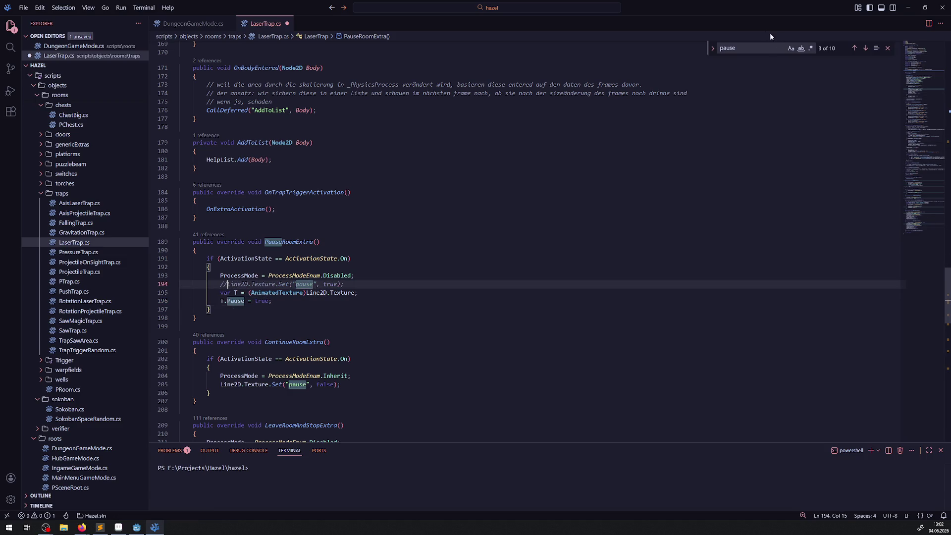
- In ContinueRoomExtra, paste the pause lines after line 205, set Pause to false, and comment out the old call
left_click(753, 51)
key("Return")
key("Return")
key("Return")
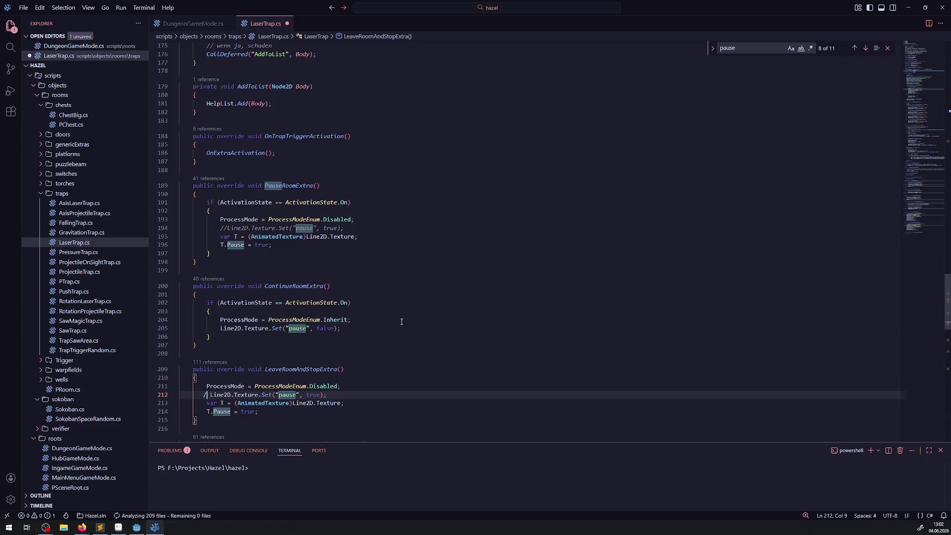
left_click(364, 330)
key("Return")
type("var T = (AnimatedTexture)Line2D.Texture;             T.Pause = true;")
key("ctrl+s")
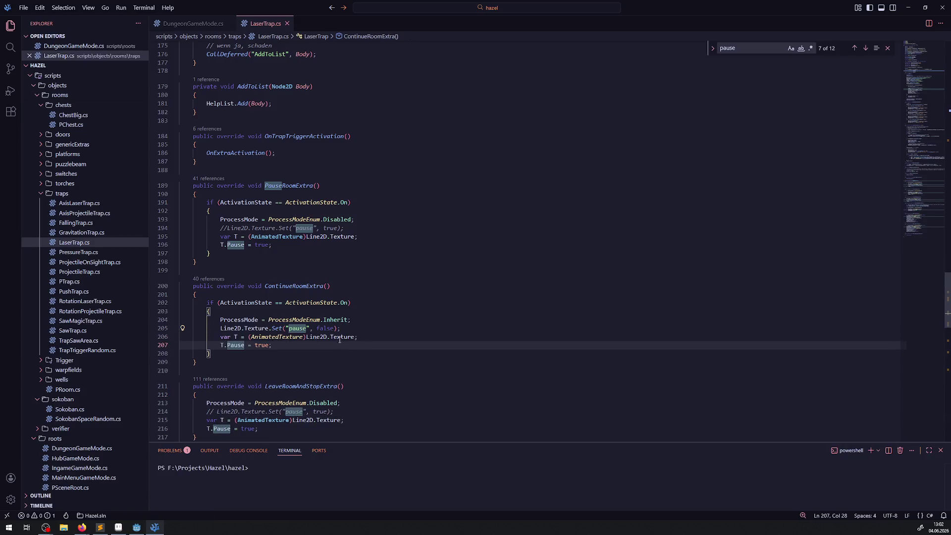
double_click(259, 345)
type("false")
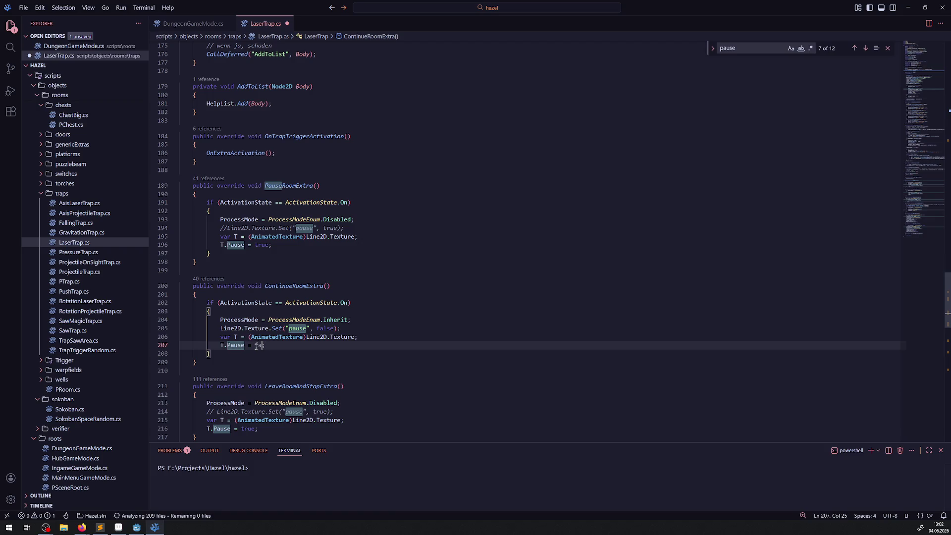
key("ctrl+s")
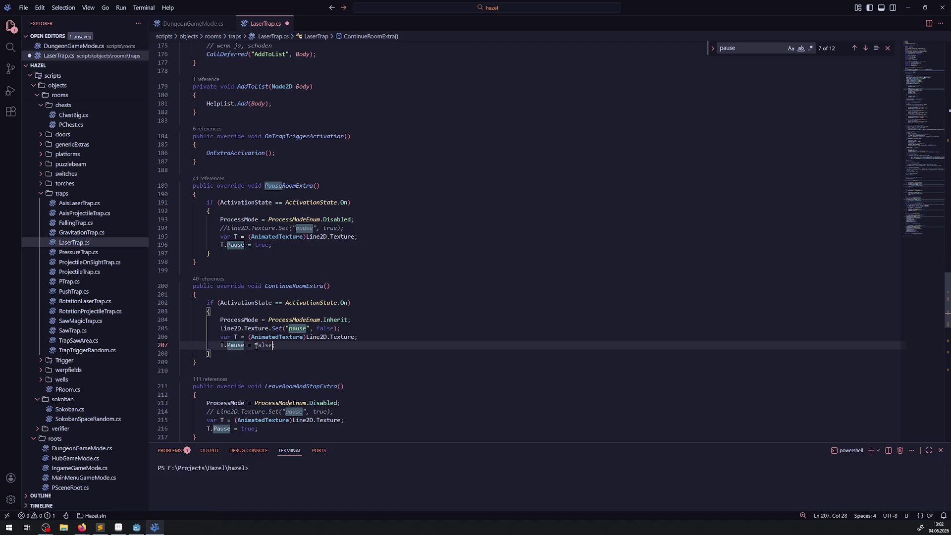
left_click(216, 328)
type("//")
- Paste the pause lines after line 229 and set the Pause value on line 231 to false
scroll(329, 277, "down", 10)
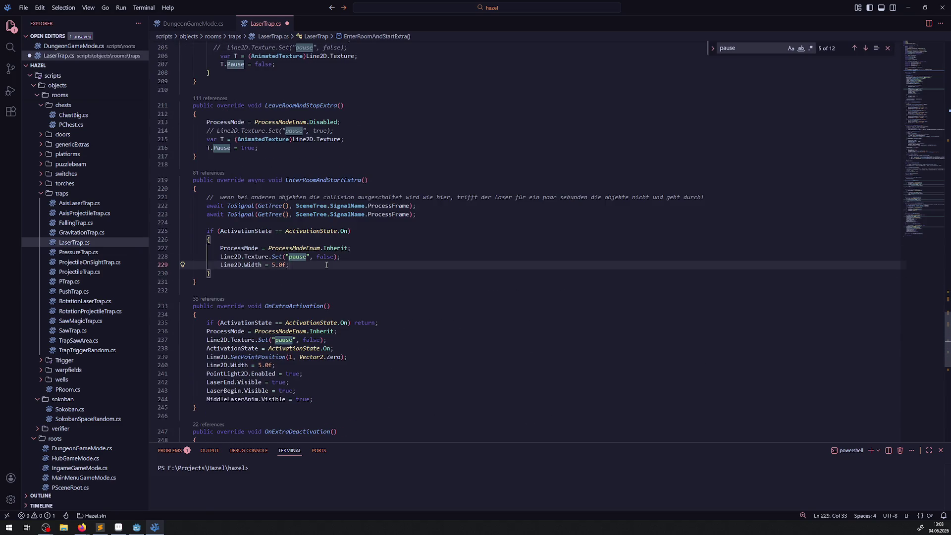
type("var T = (AnimatedTexture)Line2D.Texture;             T.Pause = true;")
key("ctrl+s")
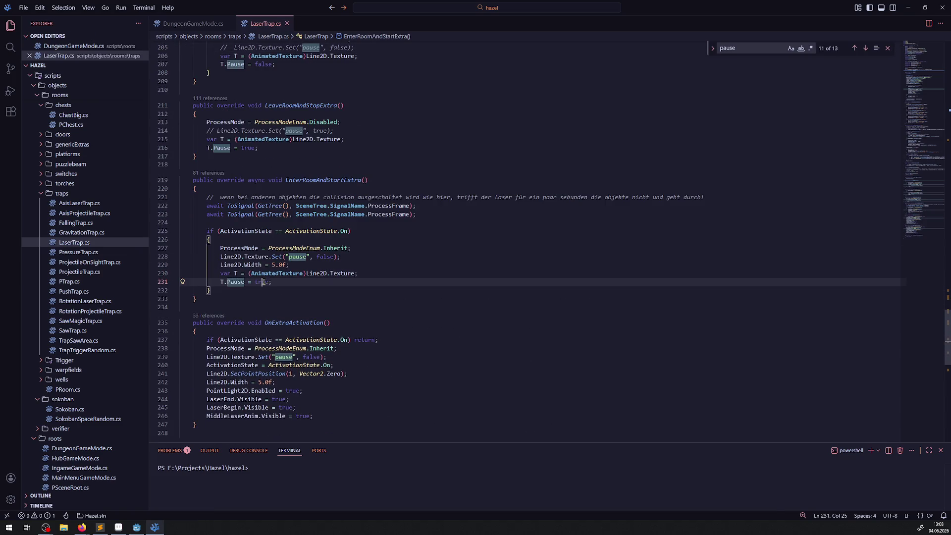
double_click(263, 282)
type("false;")
key("ctrl+s")
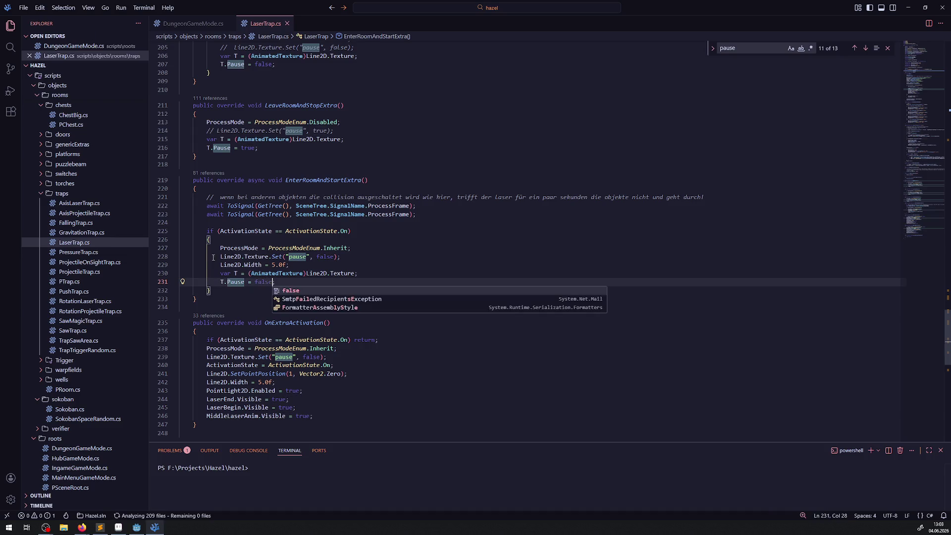
left_click(214, 256)
- In OnExtraActivation, paste the pause lines after line 239, comment out the old call, and set Pause to false
scroll(284, 259, "down", 3)
left_click(331, 281)
key("Return")
key("ctrl+v")
key("ctrl+s")
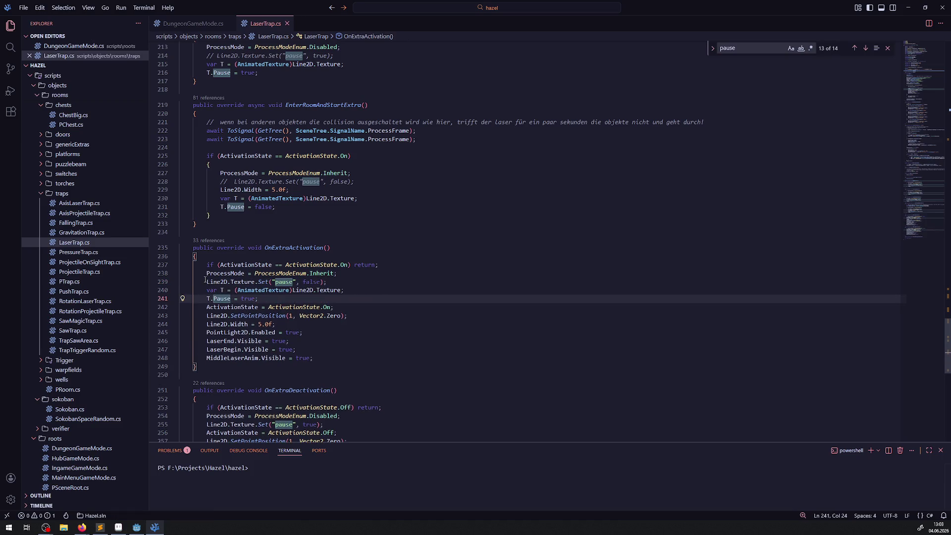
left_click(205, 282)
type("/")
double_click(246, 299)
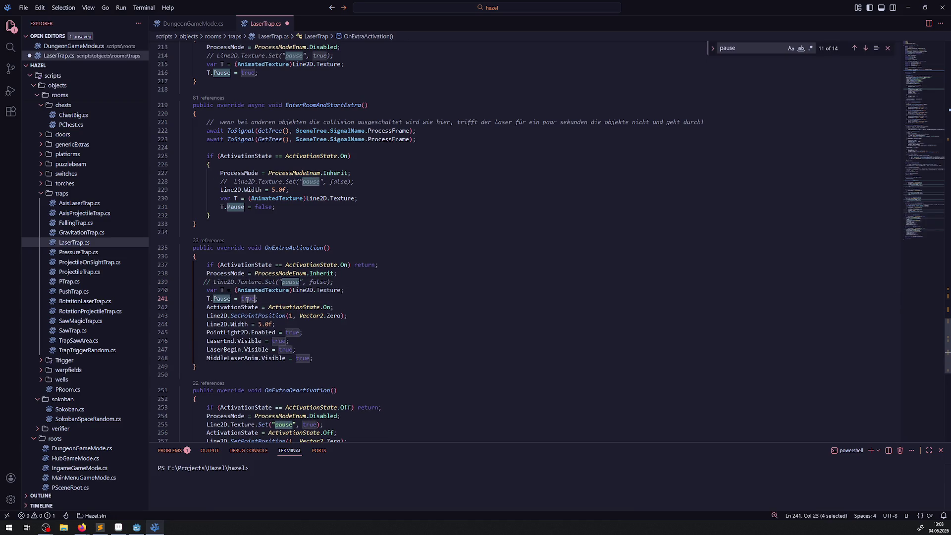
type("false")
key("ctrl+s")
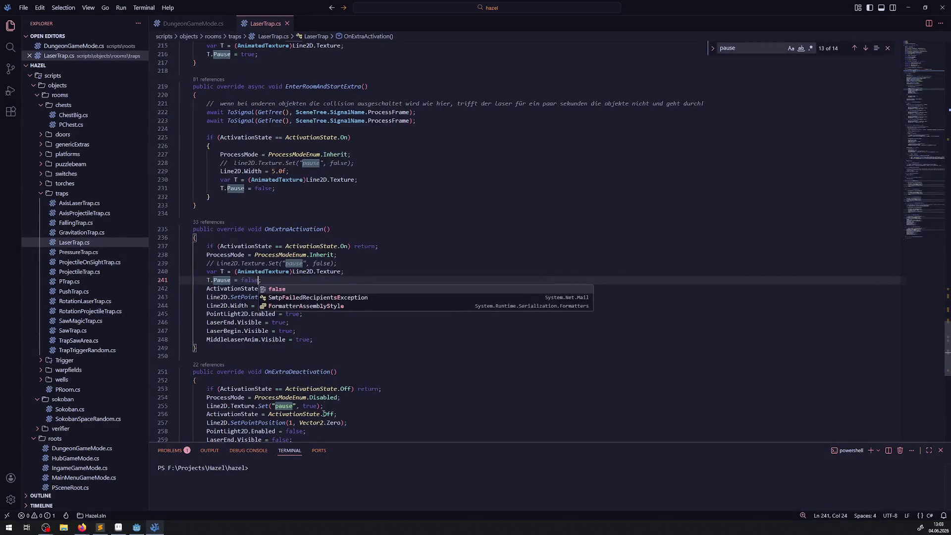
- Paste the pause lines into OnExtraDeactivation after line 255
left_click(331, 405)
key("Return")
type("var T = (AnimatedTexture)Line2D.Texture;         T.Pause = true;")
scroll(190, 321, "down", 3)
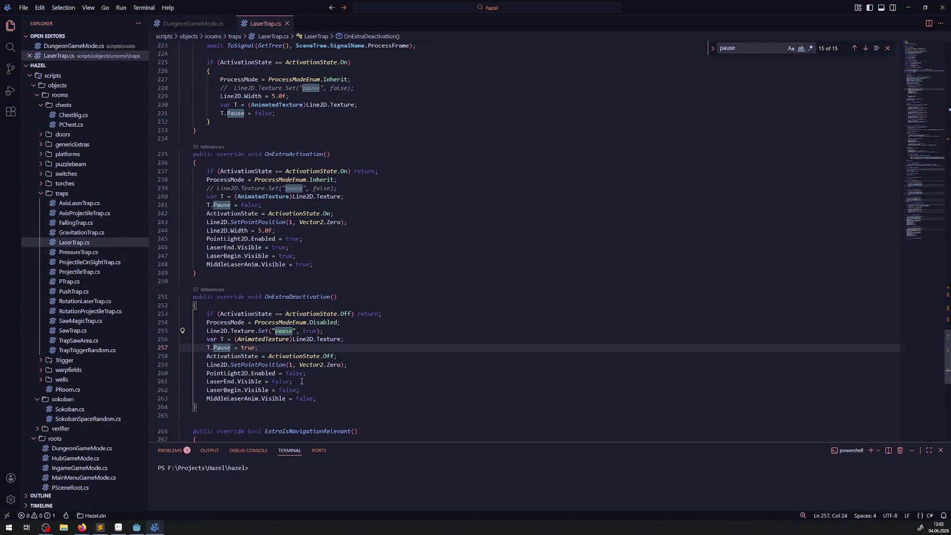
left_click(201, 331)
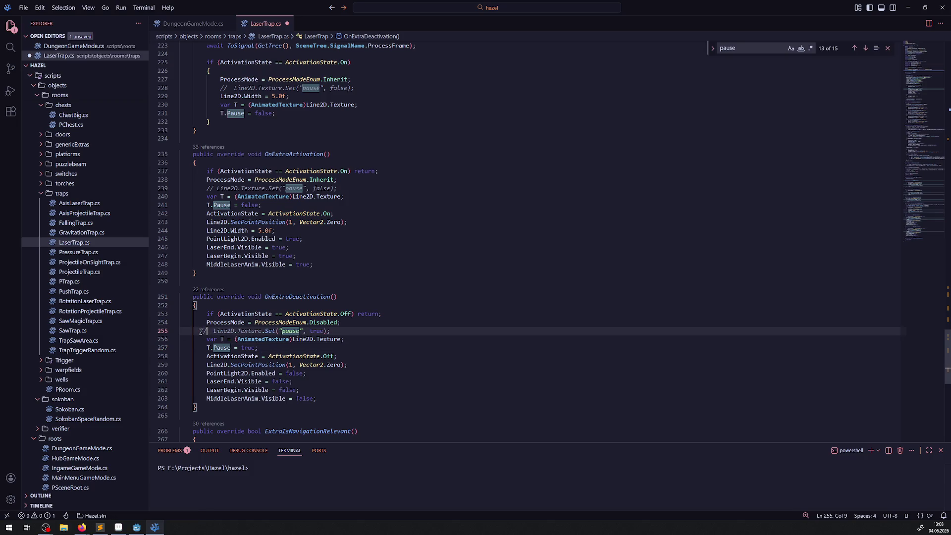
scroll(391, 260, "down", 9)
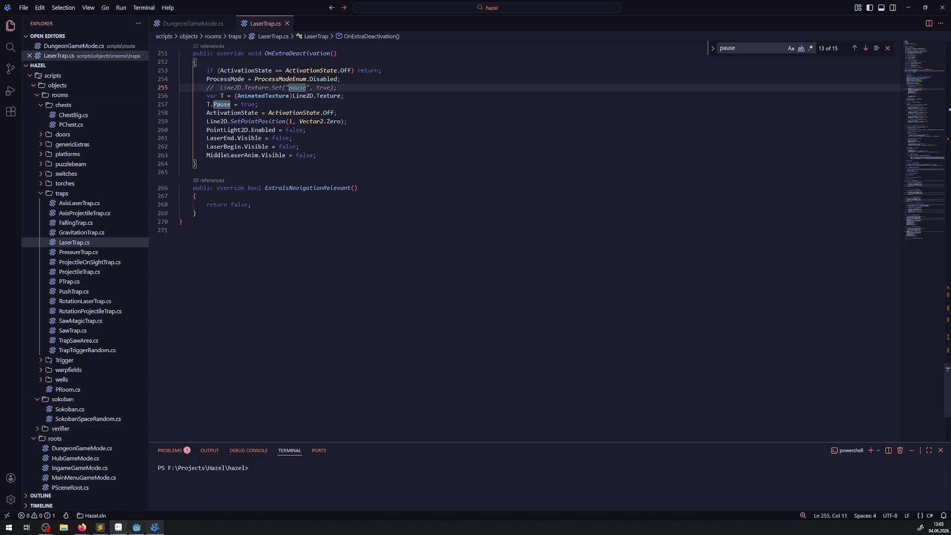
left_click(123, 528)
left_click(133, 530)
left_click(919, 3)
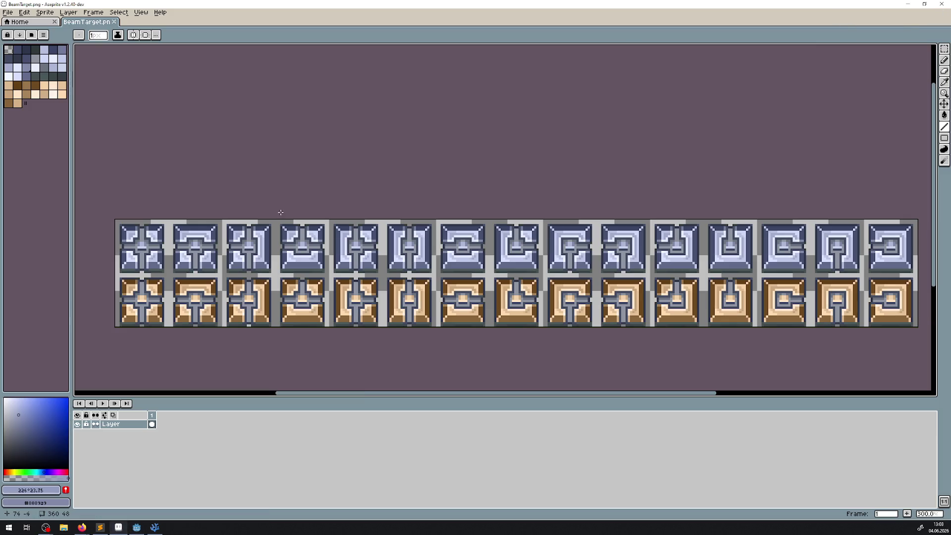
- Return to the Godot editor, rebuild the .NET project, and run the game
left_click(155, 528)
left_click(144, 528)
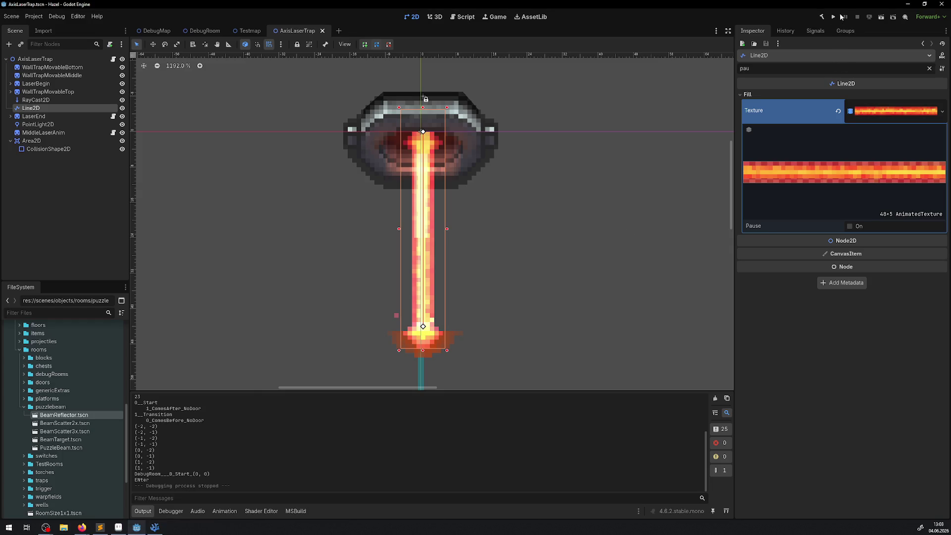
left_click(823, 18)
left_click(837, 20)
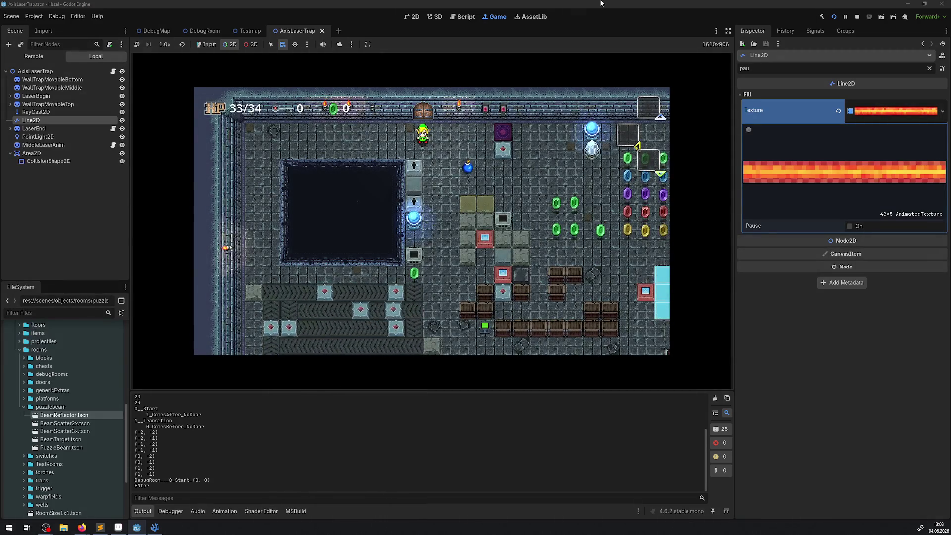
- Walk the hero right past the rupees into the laser room toward the beams, then stop the game
left_click(327, 129)
key("Right")
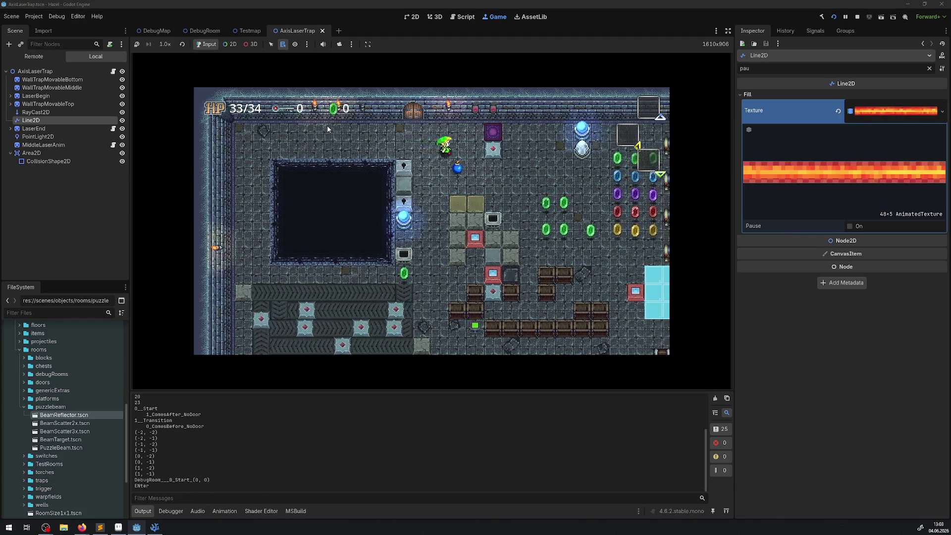
key("Down")
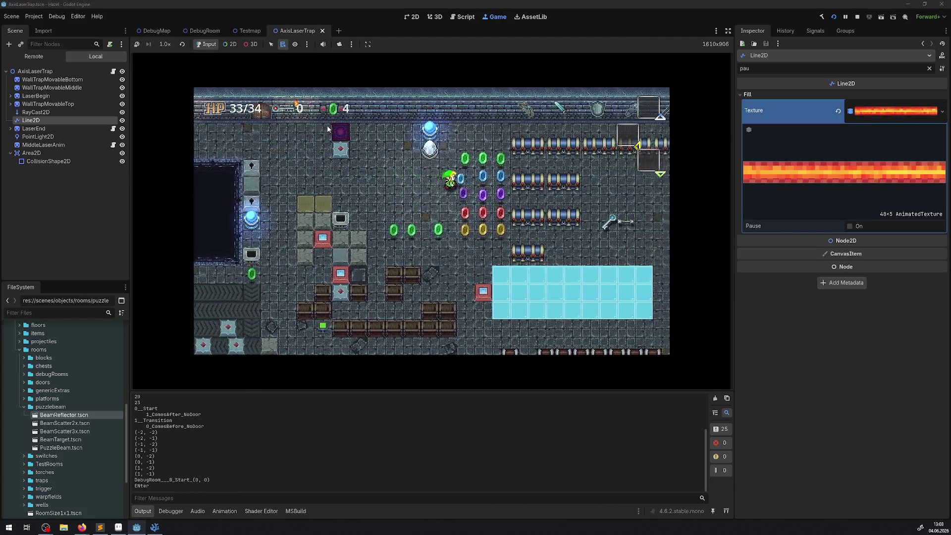
key("Right")
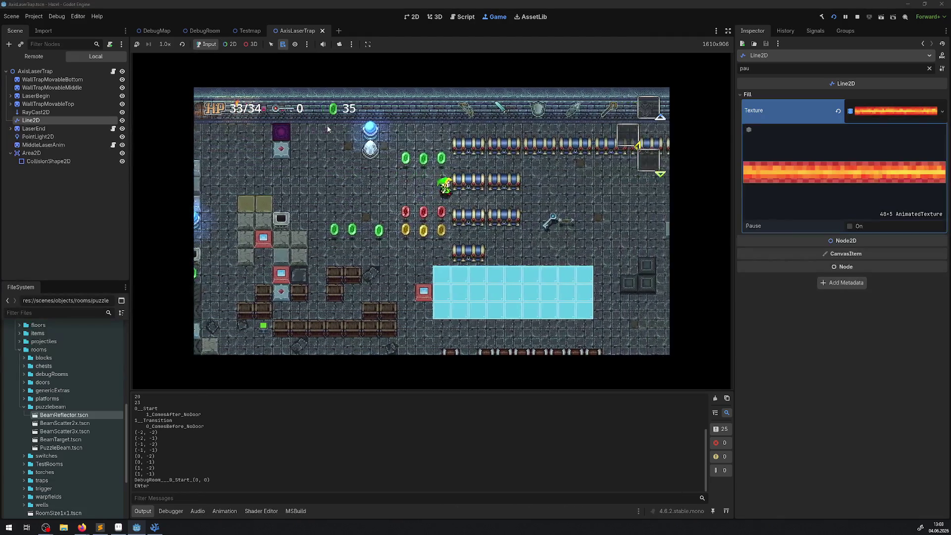
key("Right")
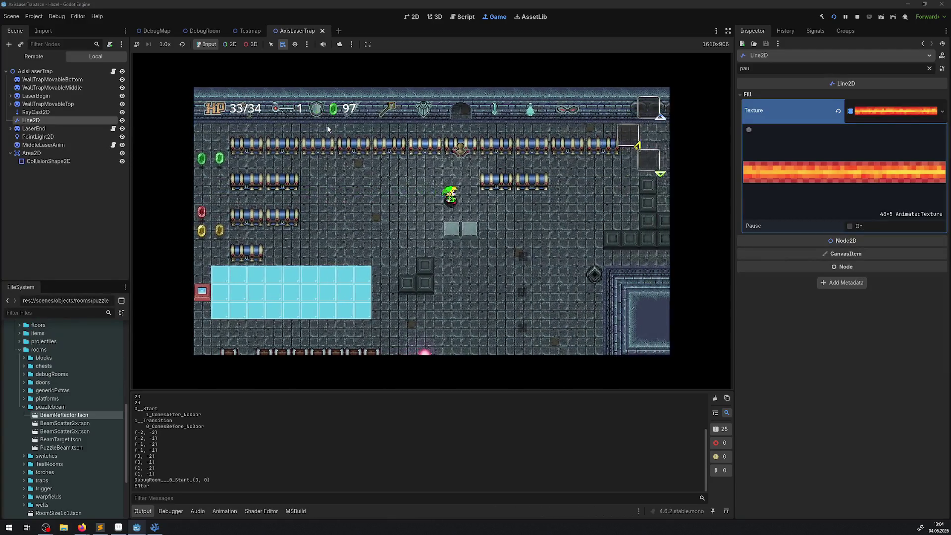
key("Right")
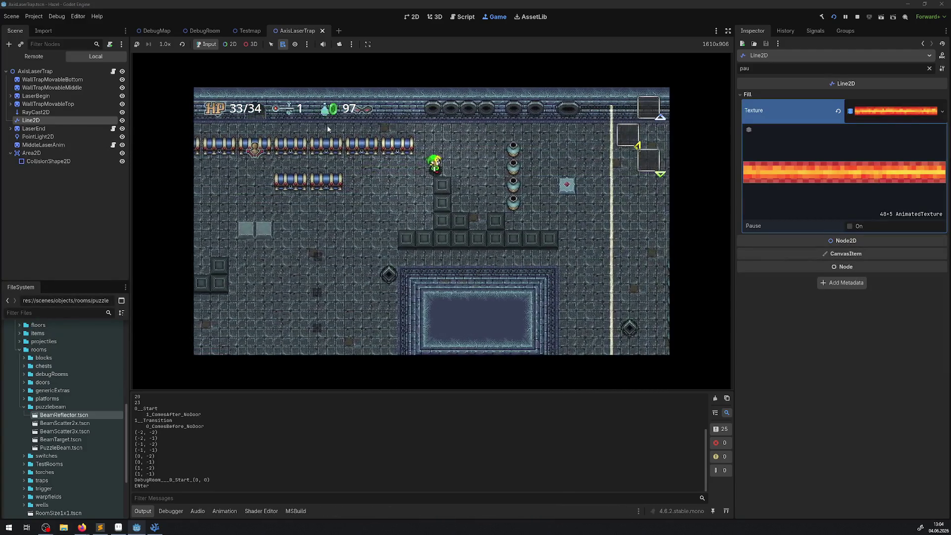
left_click(718, 30)
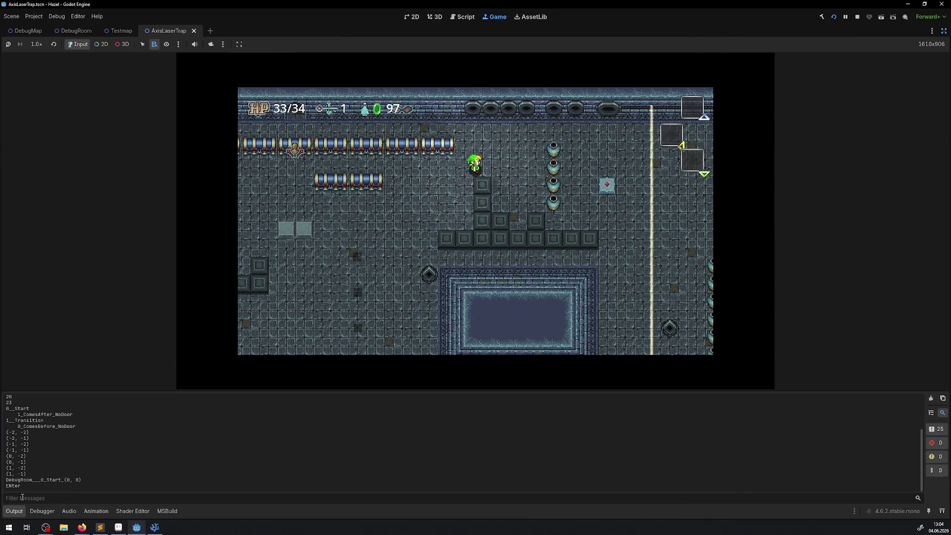
left_click(15, 510)
left_click(308, 345)
key("Right")
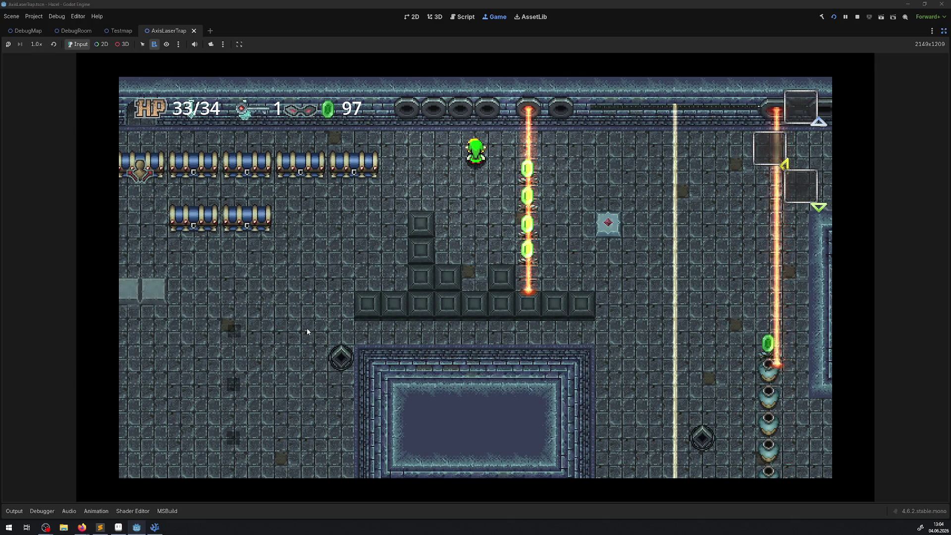
key("Down")
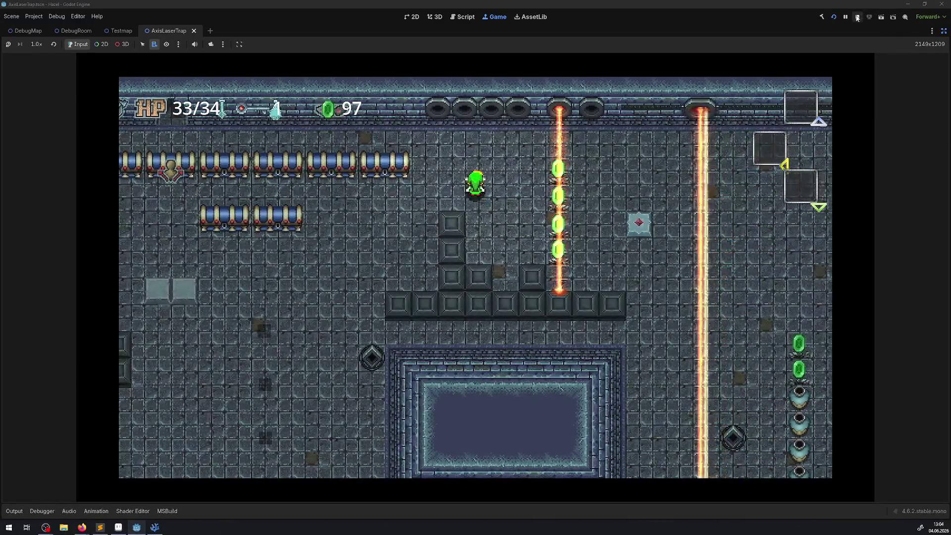
left_click(858, 16)
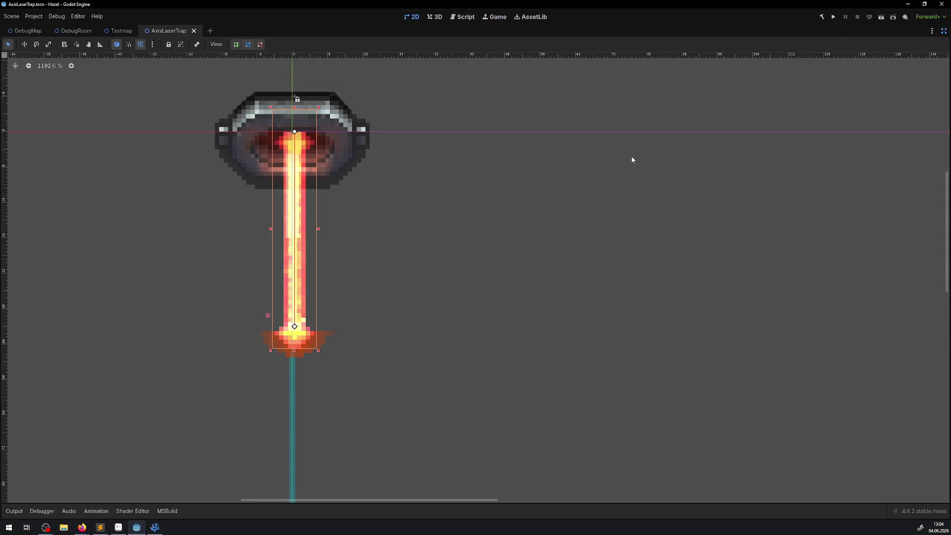
- Run the game, walk the player right into the laser room up near the lasers, and stop it
left_click(834, 17)
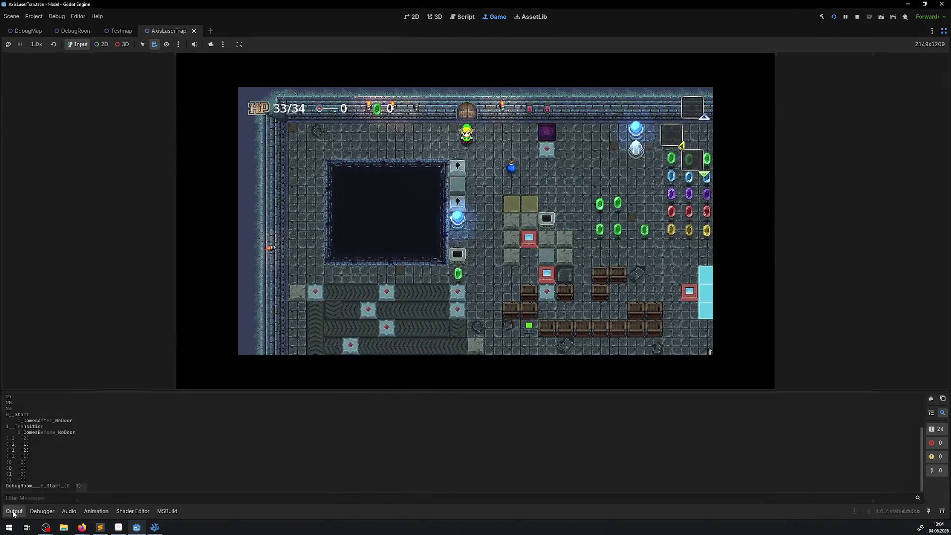
key("Right")
key("Down")
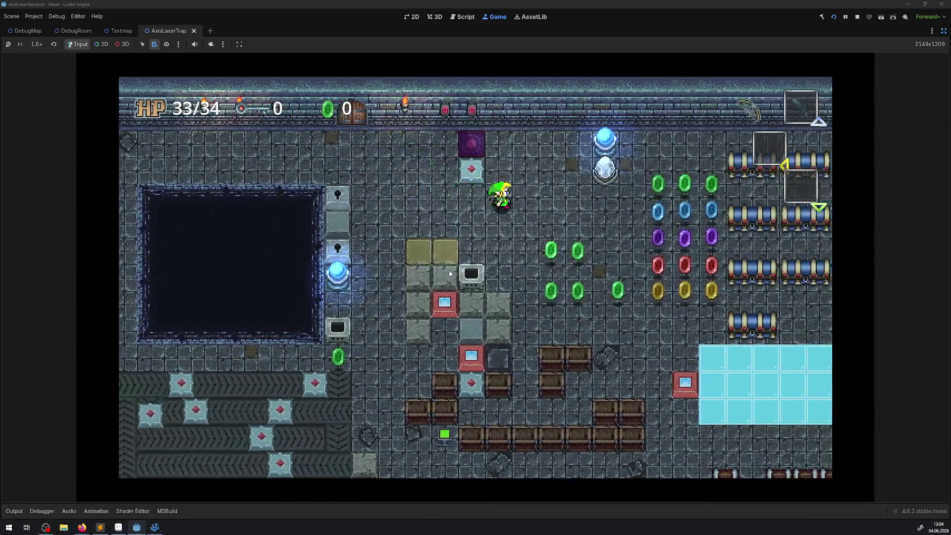
key("Right")
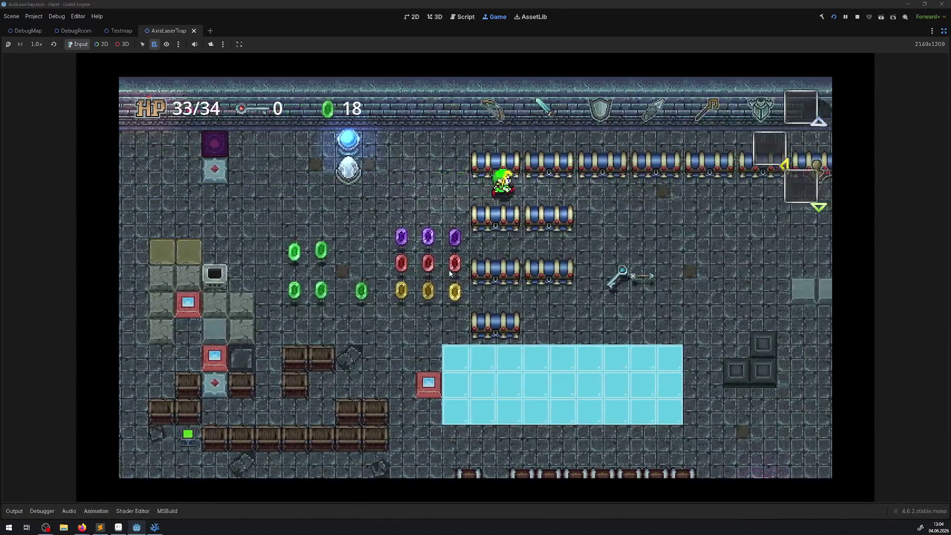
key("Right")
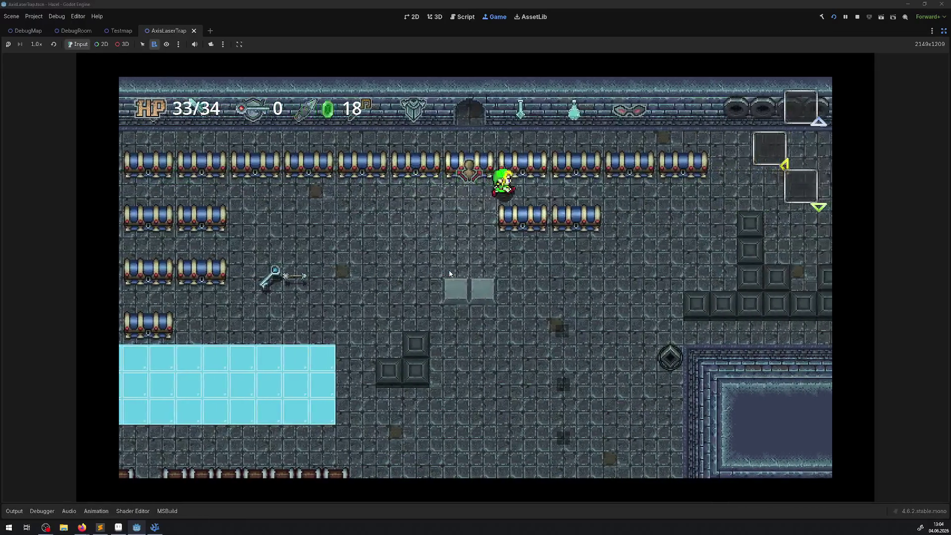
key("Right")
key("Up")
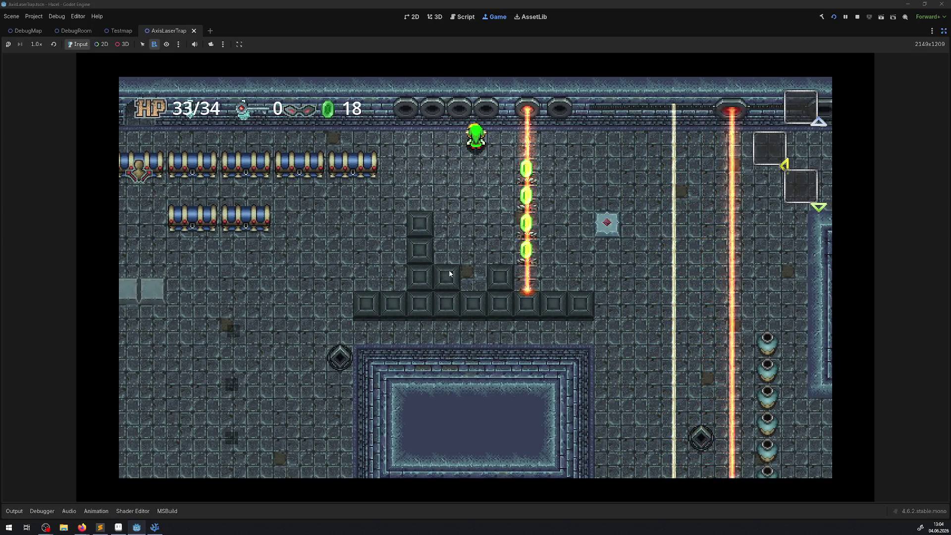
left_click(857, 17)
- Run again with the output panel hidden, walk past the lasers and around the pit, then stop
left_click(835, 18)
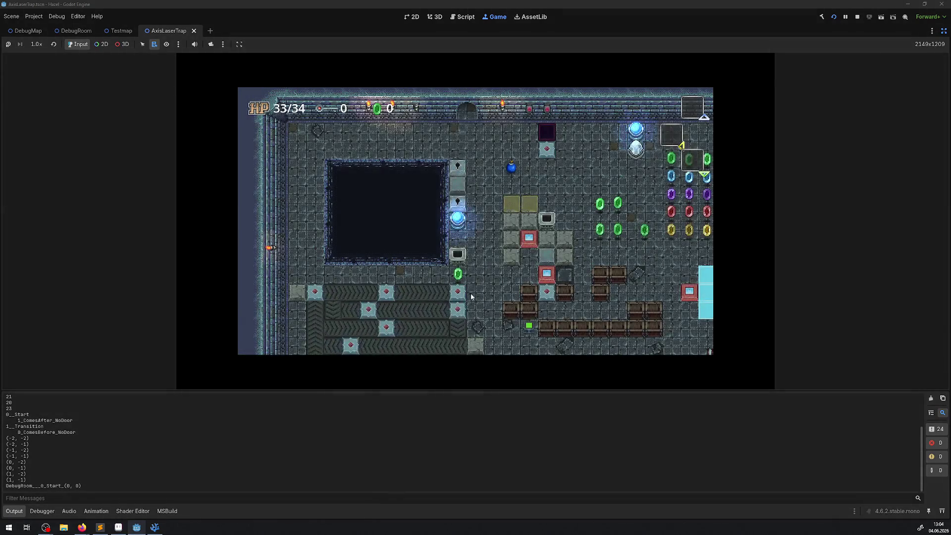
left_click(14, 510)
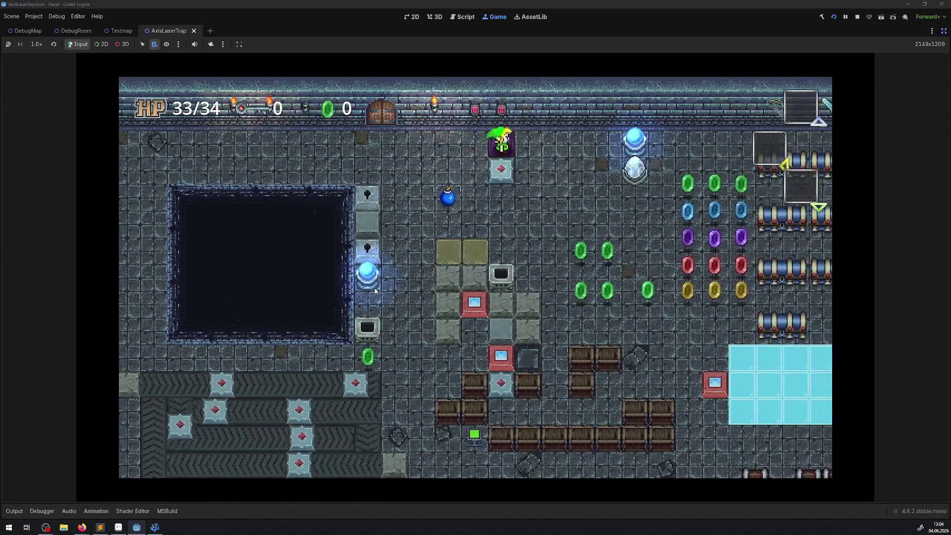
key("Right")
key("Down")
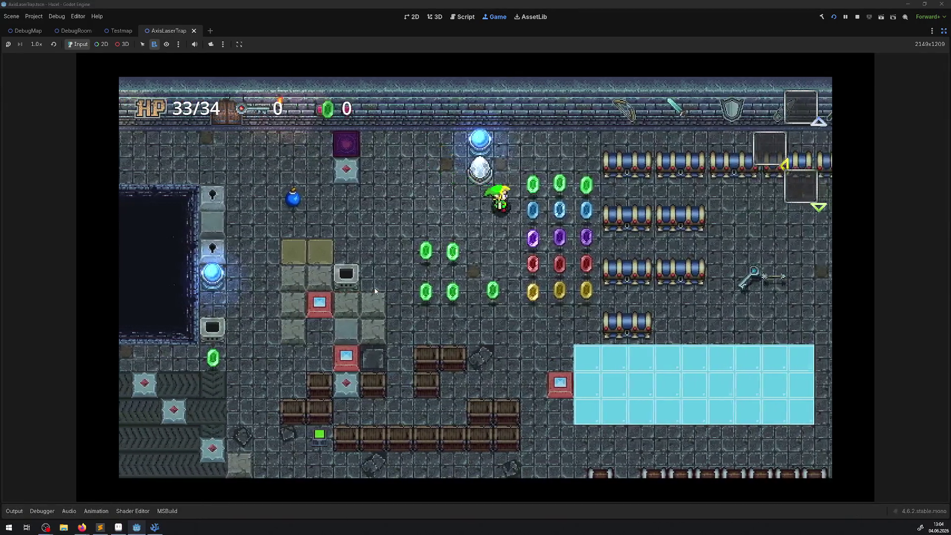
key("Up")
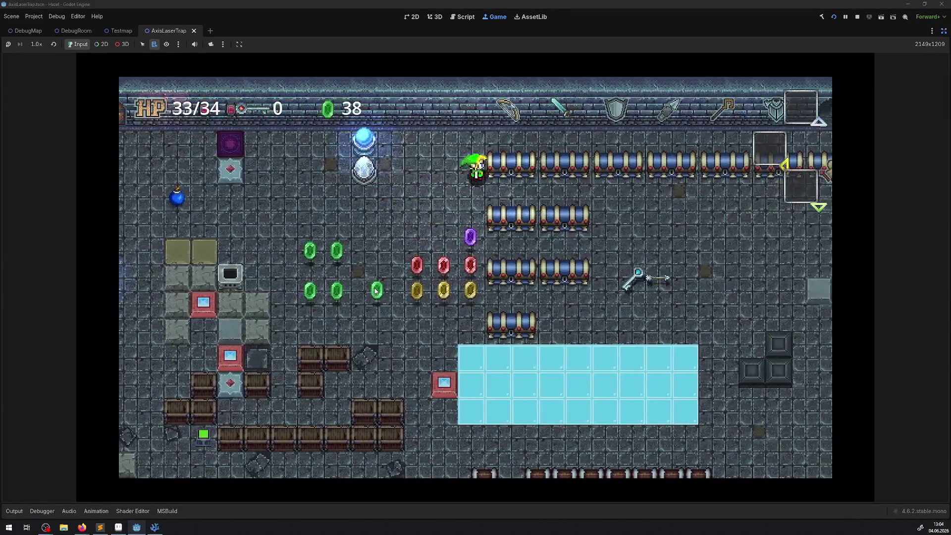
key("Right")
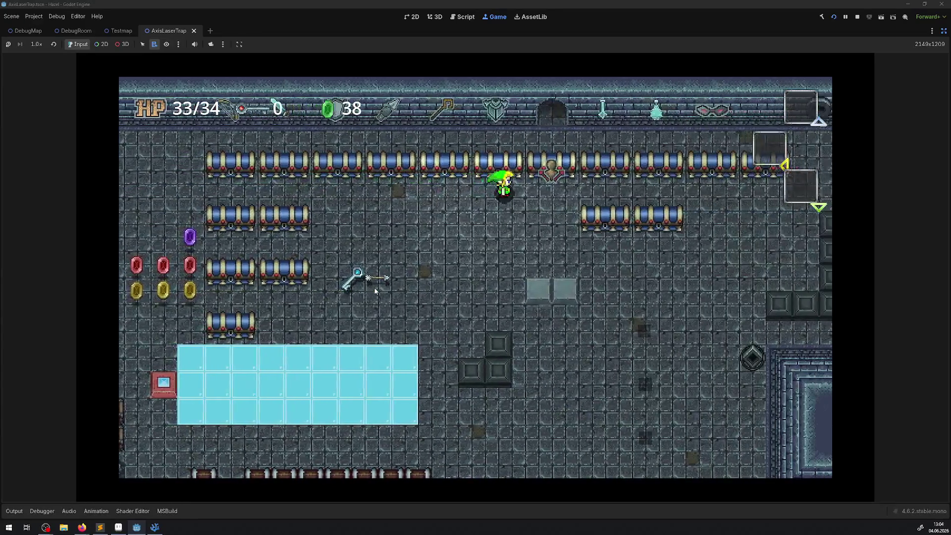
key("Right")
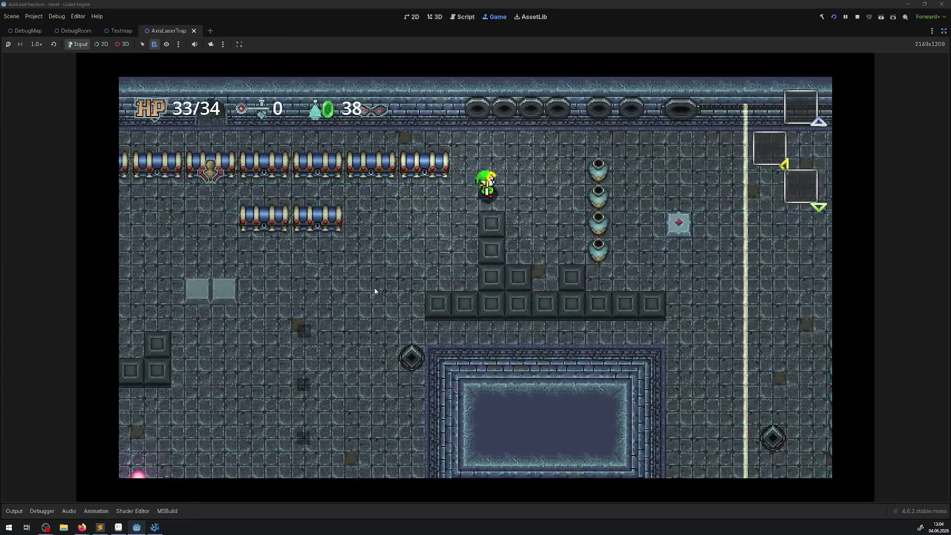
key("Right")
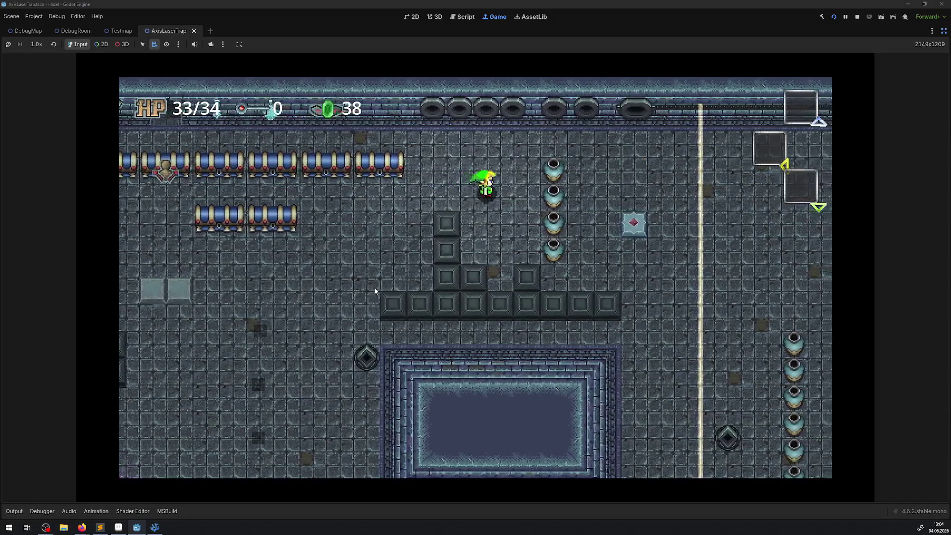
key("Up")
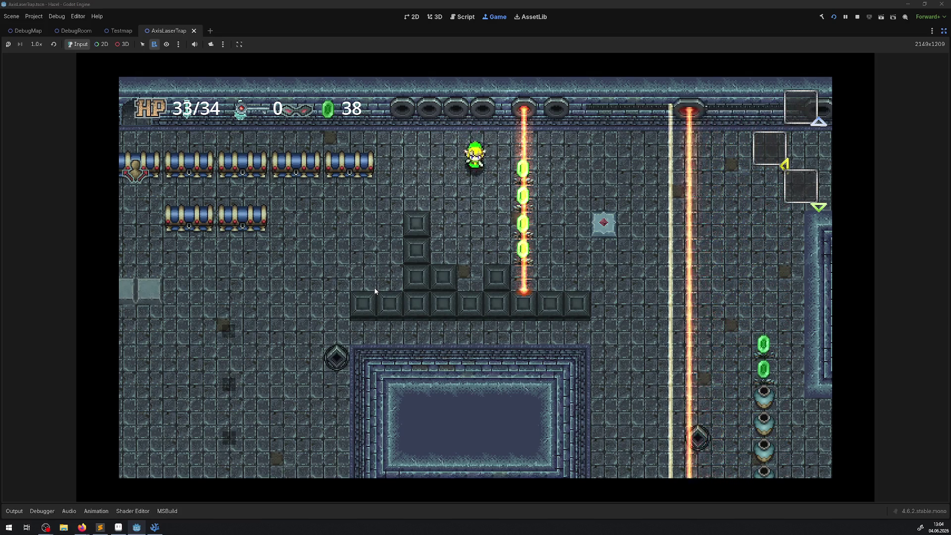
key("Left")
key("Down")
key("Right")
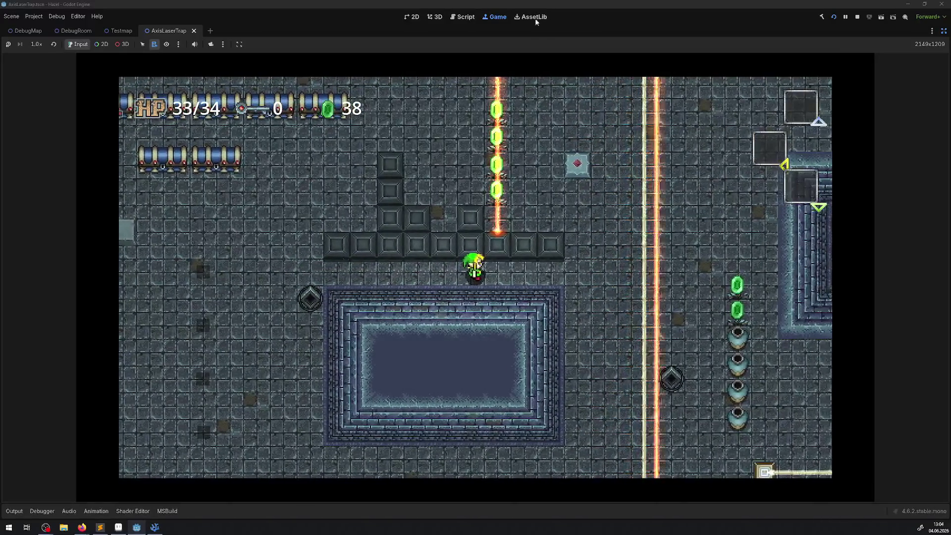
left_click(856, 17)
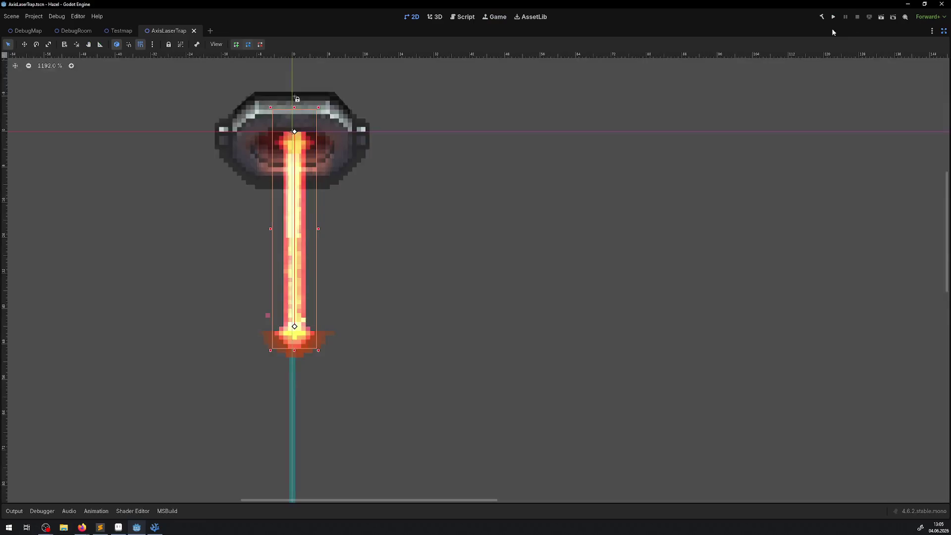
- Switch to the DebugRoom scene and move WarpFieldRoom2 up beside the magenta block
left_click(75, 30)
scroll(564, 197, "down", 3)
scroll(595, 267, "down", 3)
scroll(595, 267, "left", 5)
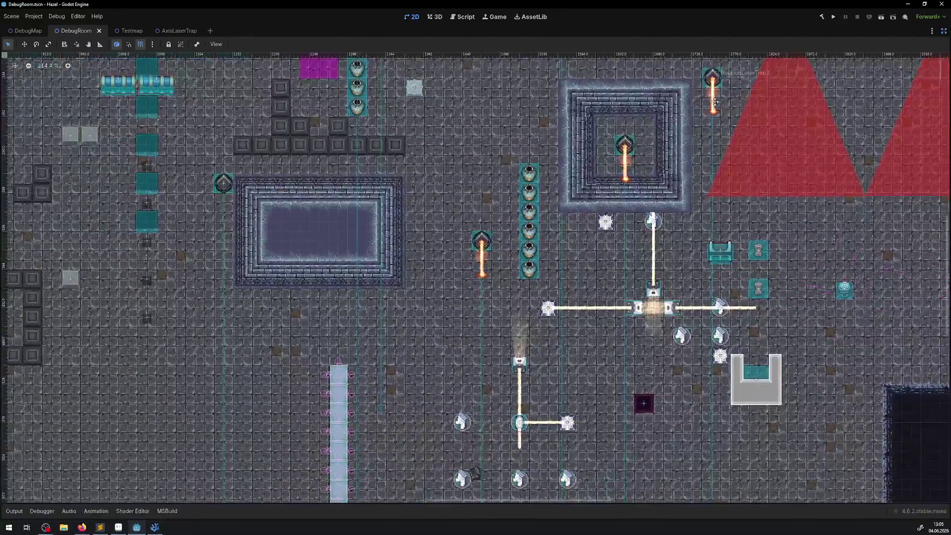
mouse_move(630, 423)
left_mouse_down()
mouse_move(452, 143)
mouse_move(329, 96)
mouse_move(319, 127)
mouse_move(393, 277)
mouse_move(333, 218)
left_mouse_up()
scroll(392, 275, "up", 4)
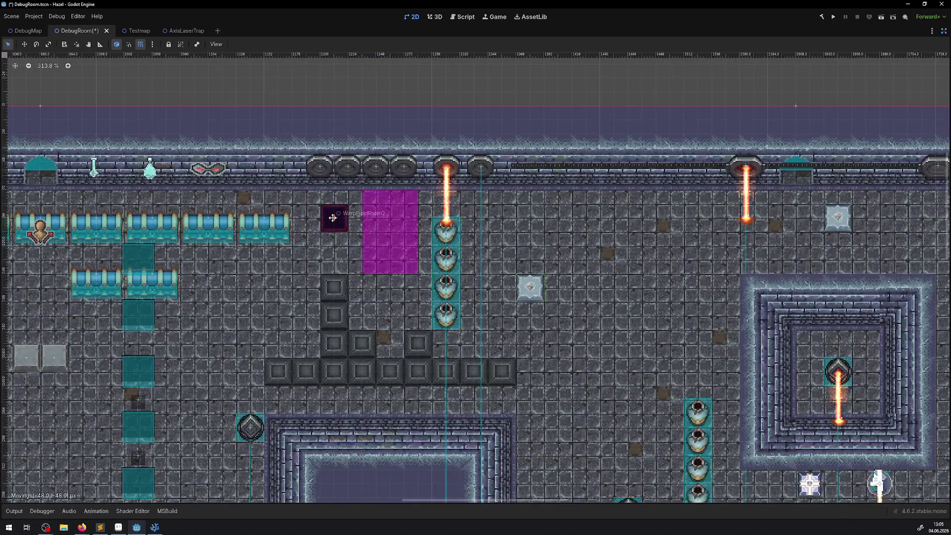
scroll(354, 262, "down", 6)
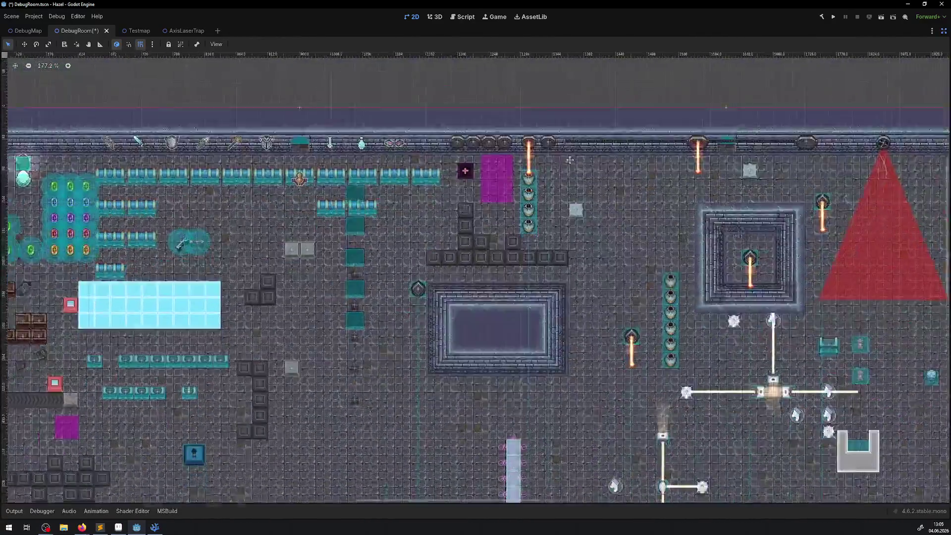
left_click_drag(570, 160, 670, 99)
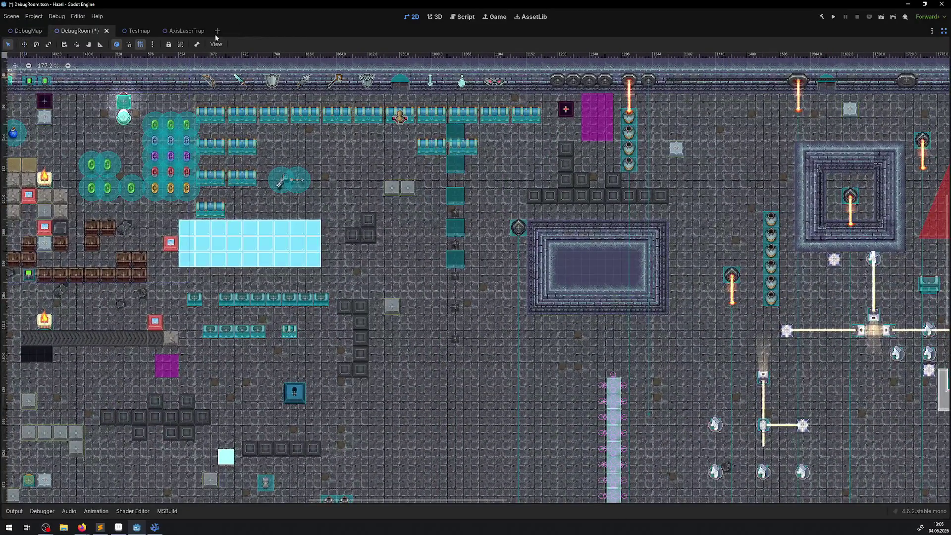
- Restore the editor docks and select the TileMapLayer to show its tile sources
left_click(943, 30)
scroll(561, 143, "up", 6)
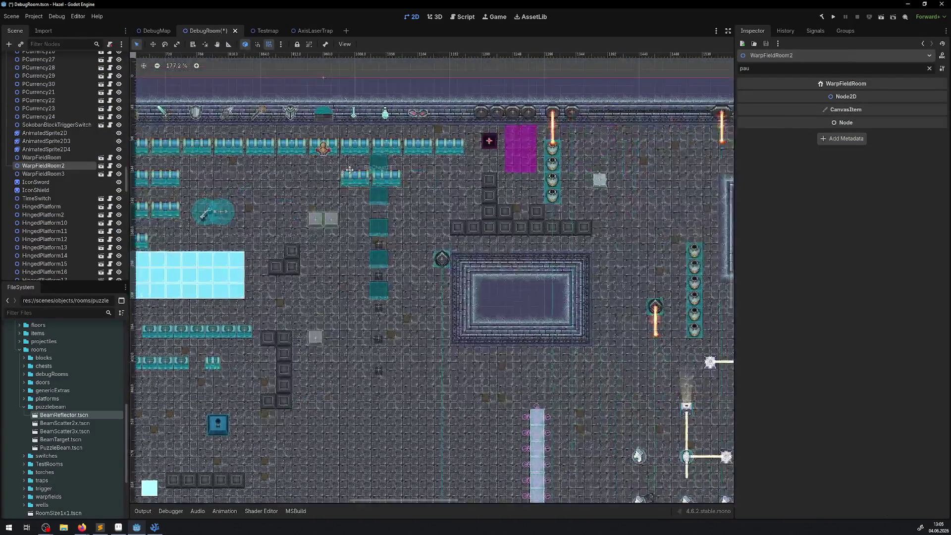
scroll(494, 195, "up", 2)
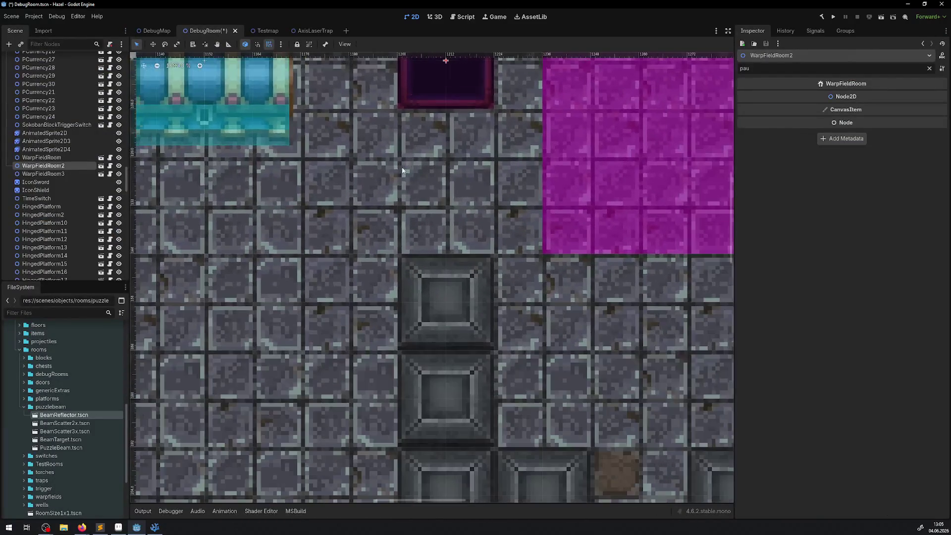
scroll(52, 88, "up", 10)
scroll(52, 89, "up", 3)
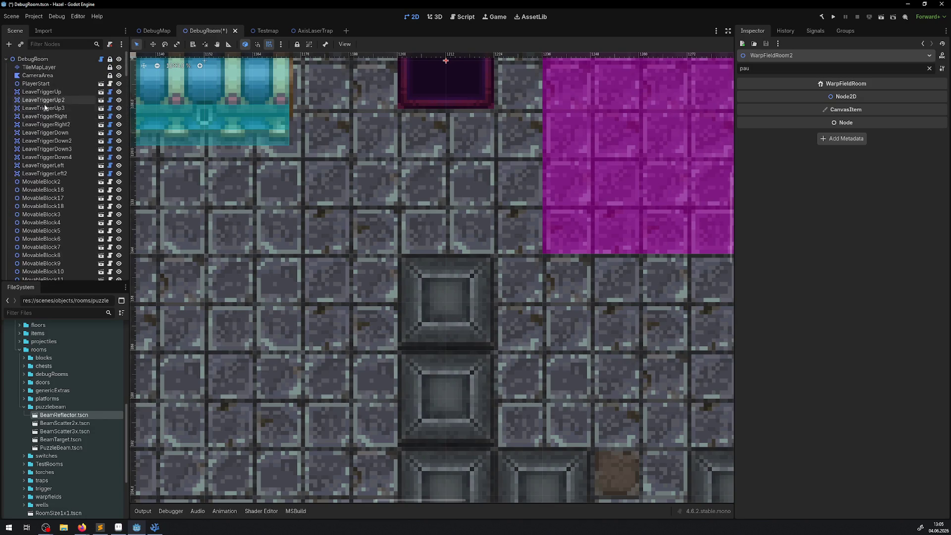
left_click(40, 68)
left_click(203, 456)
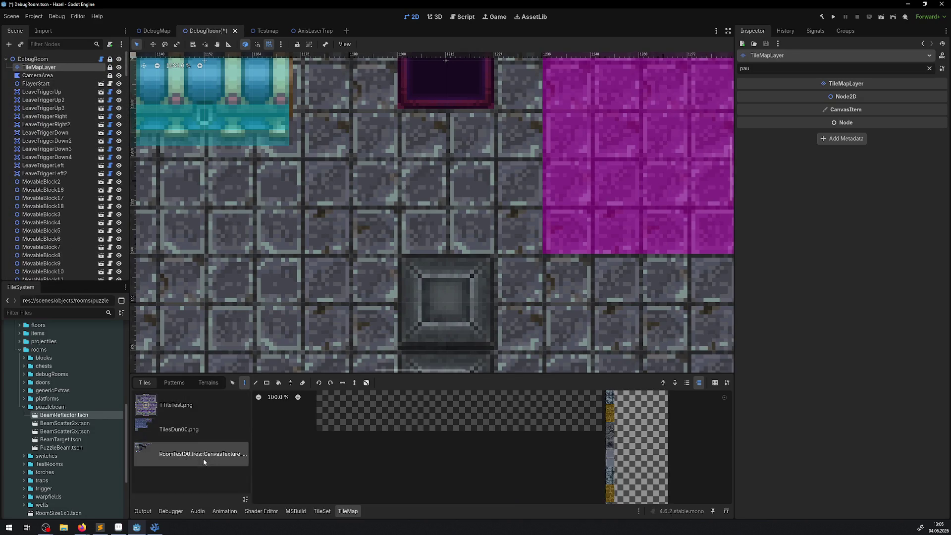
- Pick the dark RoomTest00 tile and paint a 2×2 patch just left of the block column
scroll(377, 461, "up", 8)
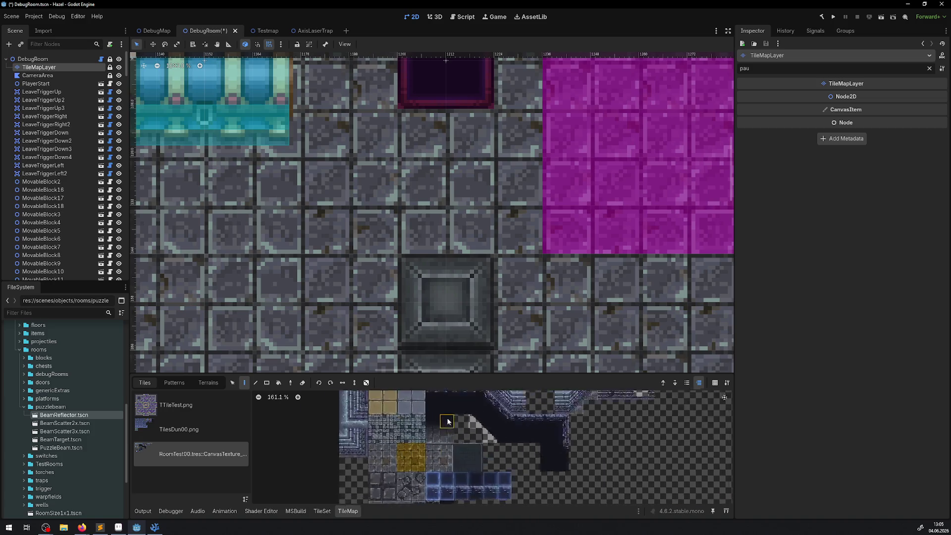
left_click(292, 383)
scroll(421, 496, "up", 3)
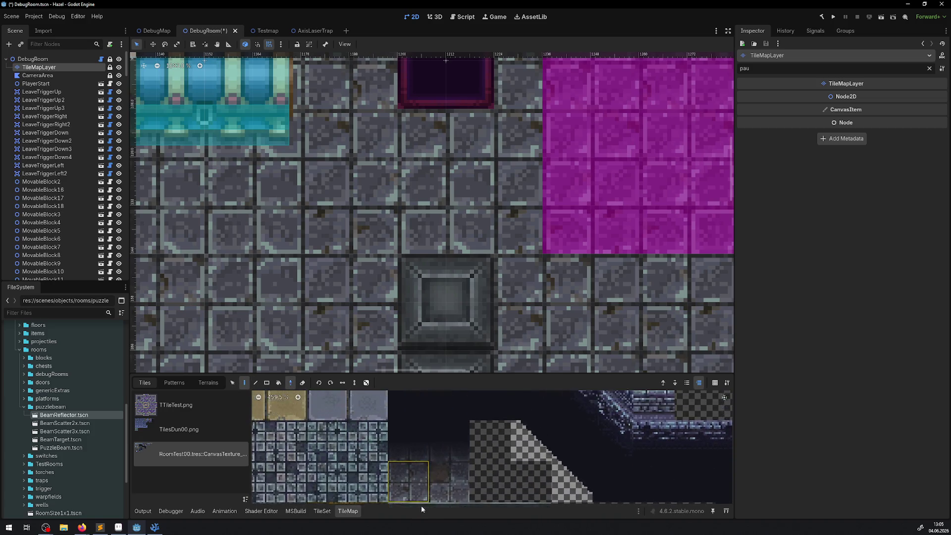
scroll(263, 354, "down", 5)
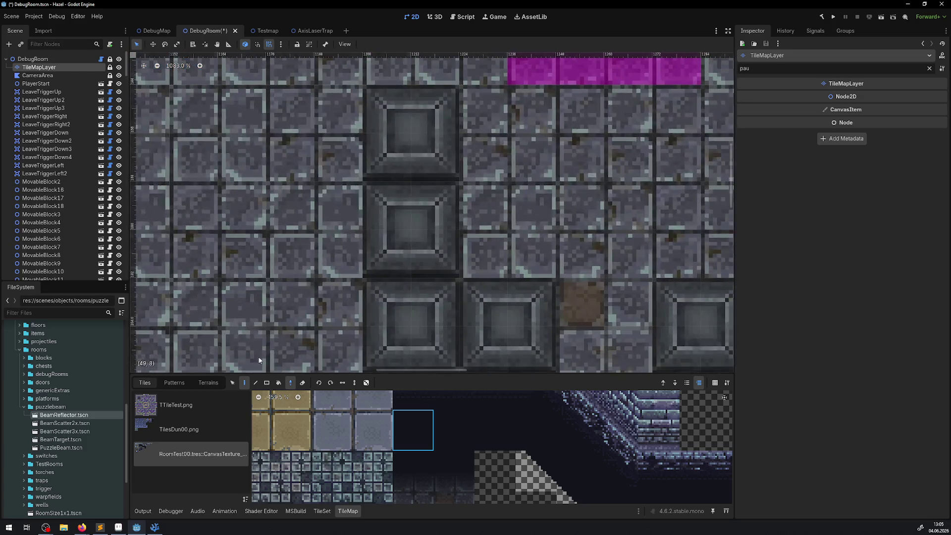
scroll(322, 255, "down", 2)
left_click(324, 321)
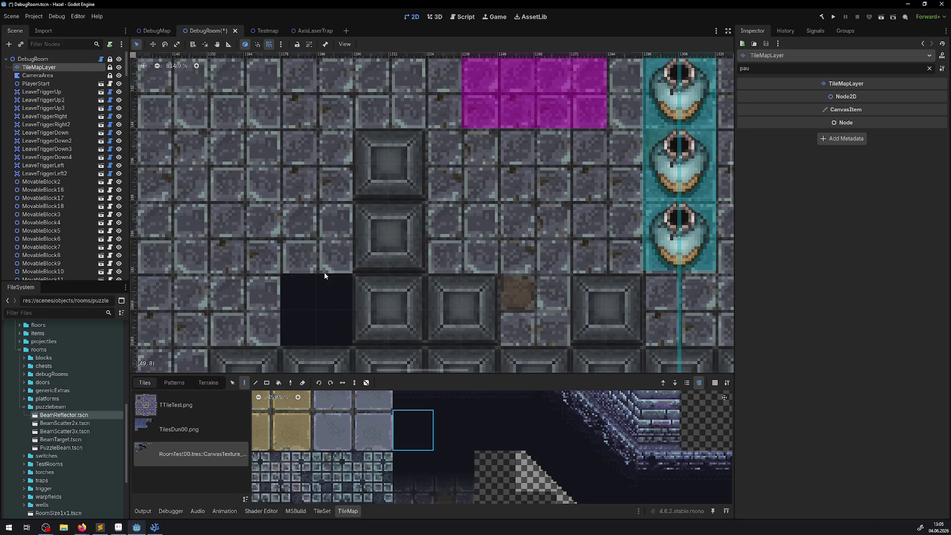
left_click(324, 272)
left_click(277, 315)
left_click(260, 269)
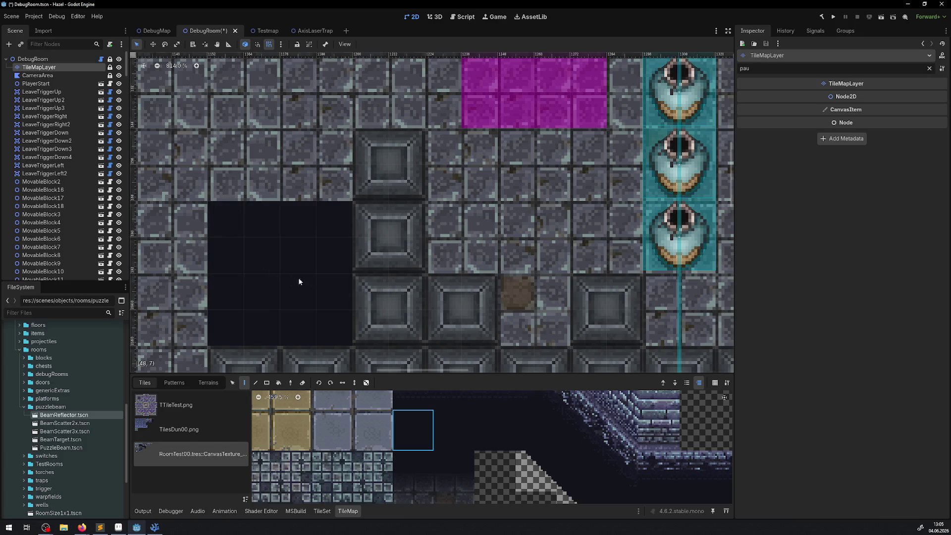
- Save and run DebugRoom with the game view enlarged, walking onto the warp tile into the laser room
left_click(834, 18)
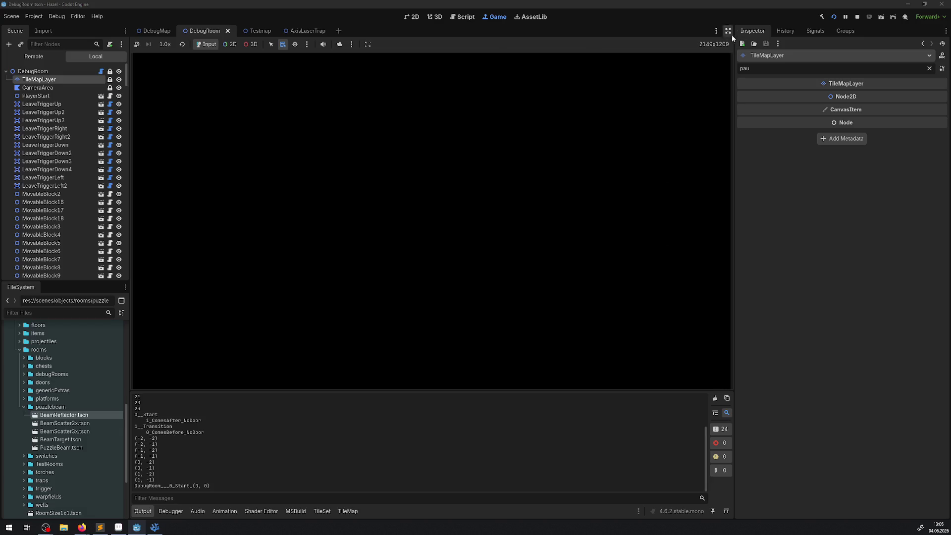
left_click(729, 32)
left_click(10, 511)
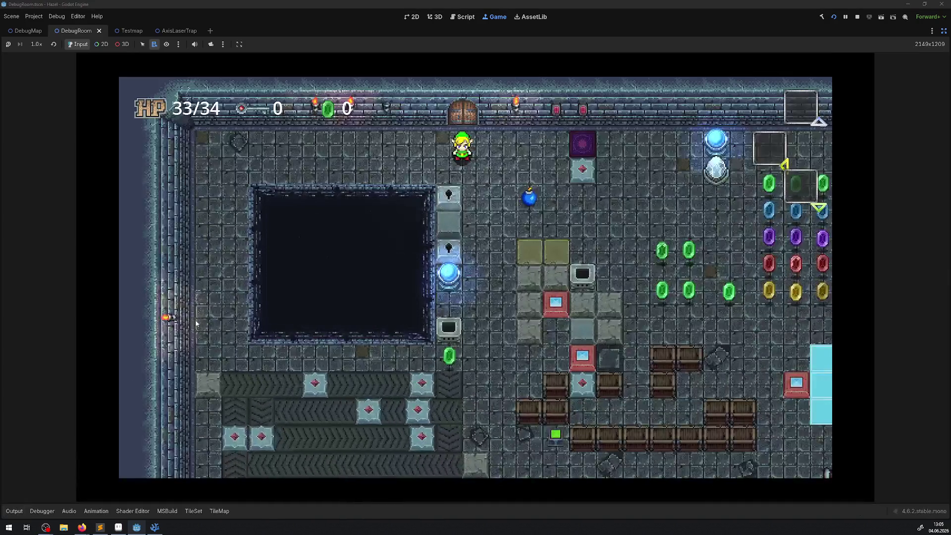
key("Right")
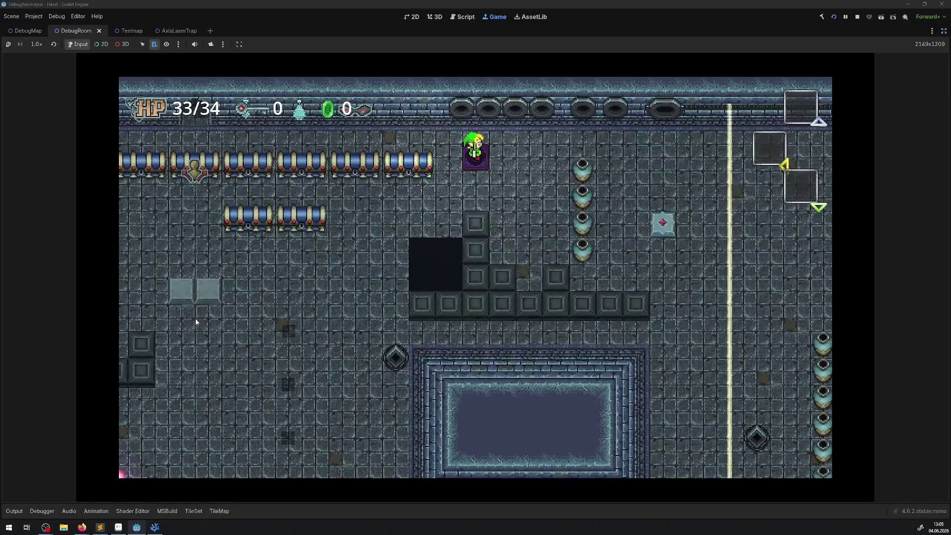
key("Right")
key("Left")
key("Down")
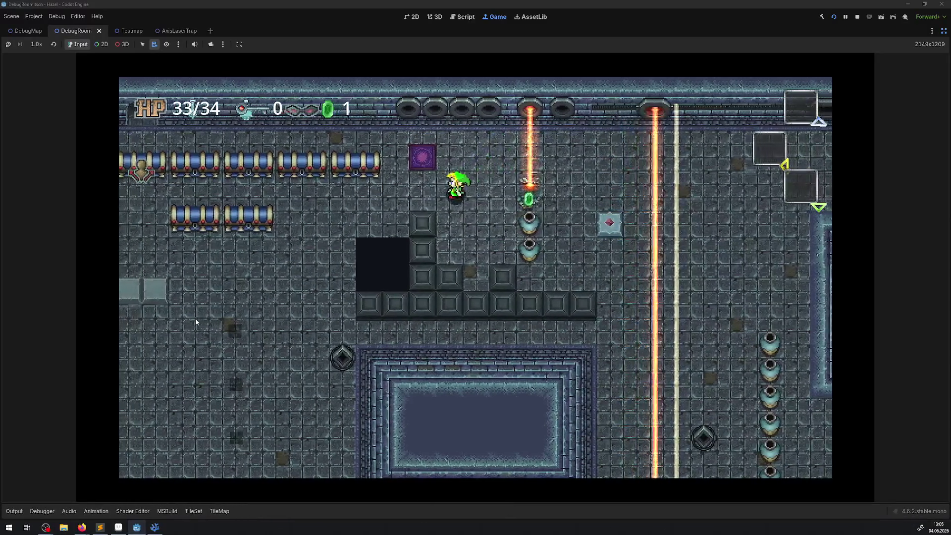
- Step on and off the warp tile, walk around the room past the lasers, then stop the game
key("Down")
key("Up")
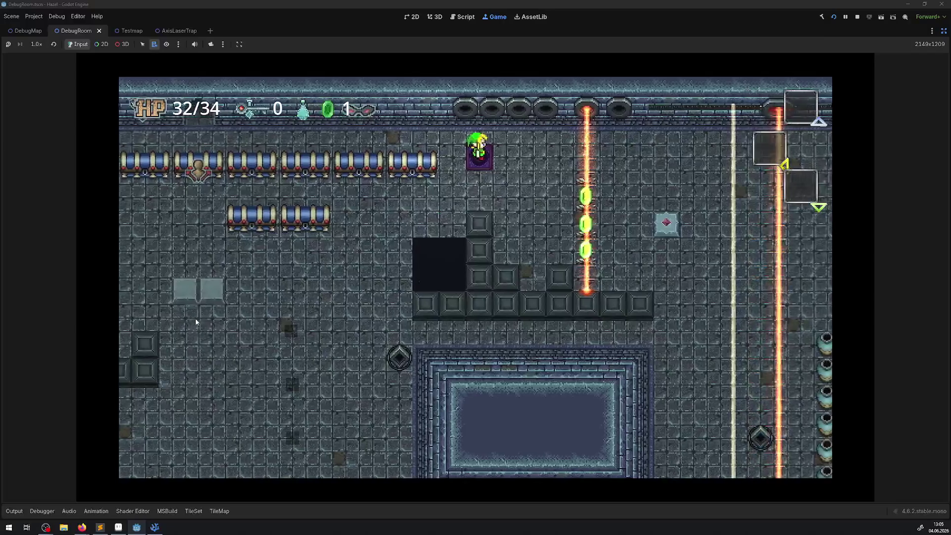
key("Down")
key("Up")
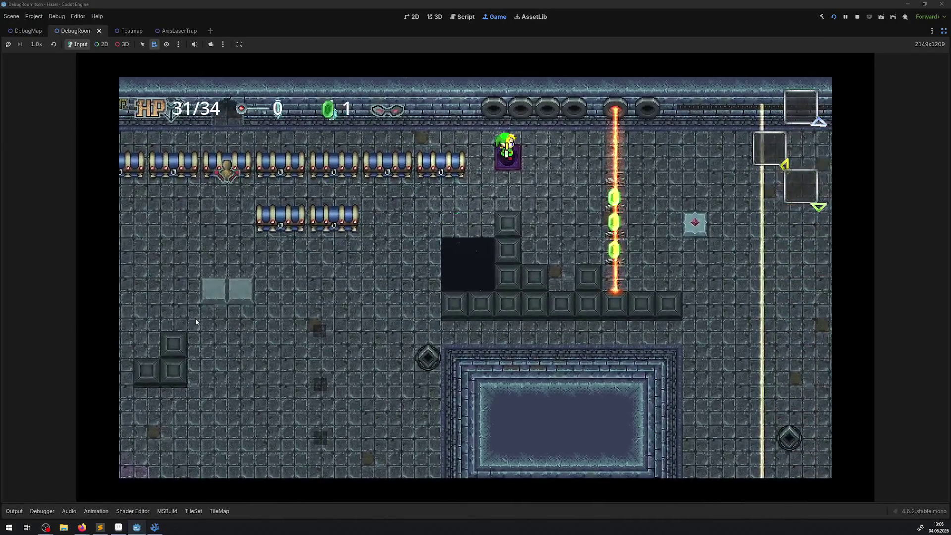
key("Right")
key("Down")
key("Left")
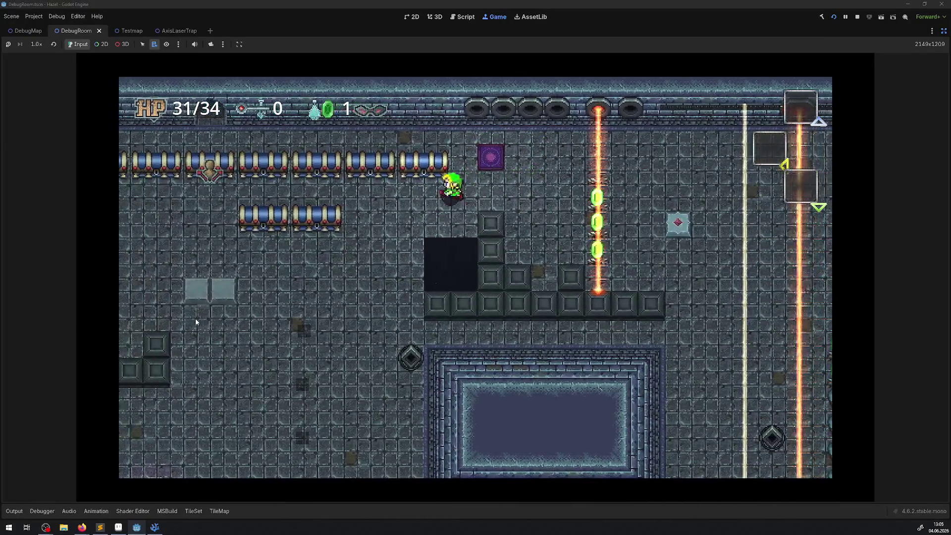
key("Down")
key("Up")
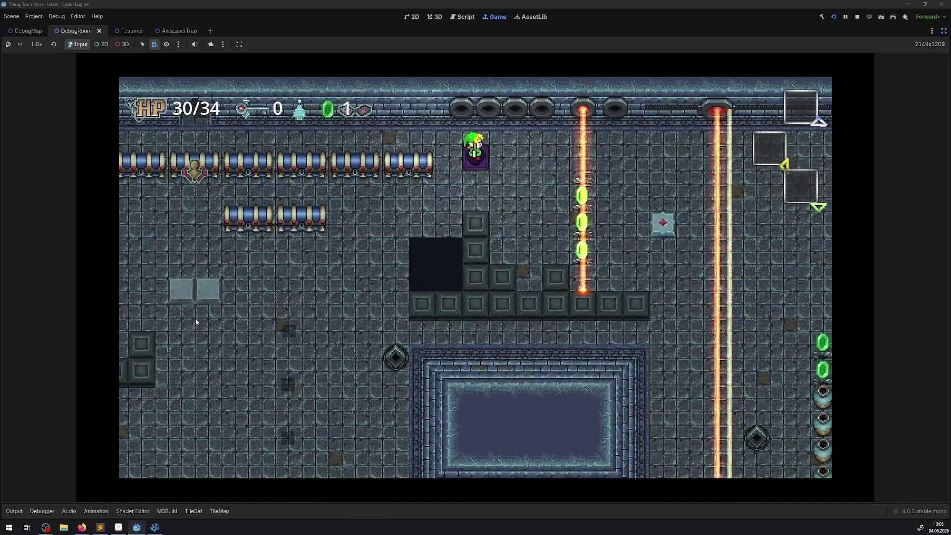
key("Down")
key("Down")
key("Up")
key("Right")
key("Down")
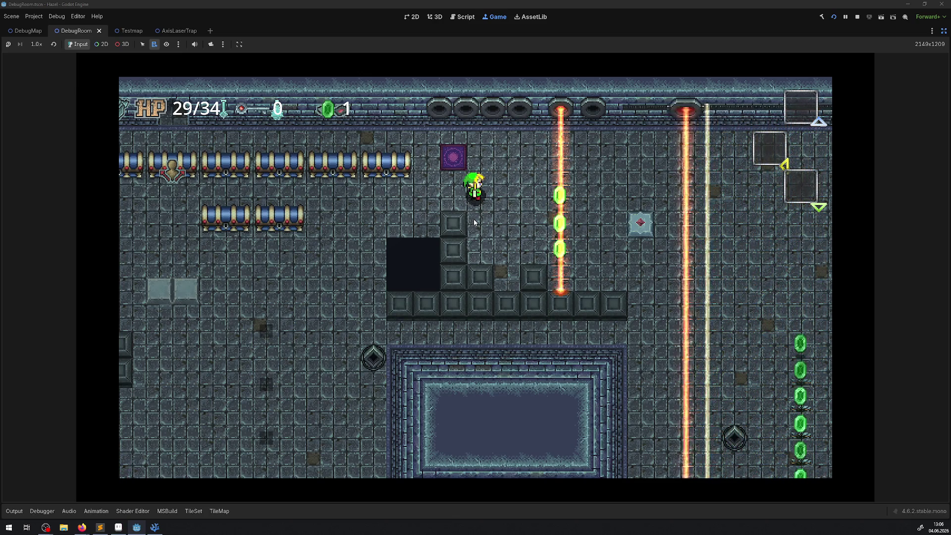
left_click(858, 17)
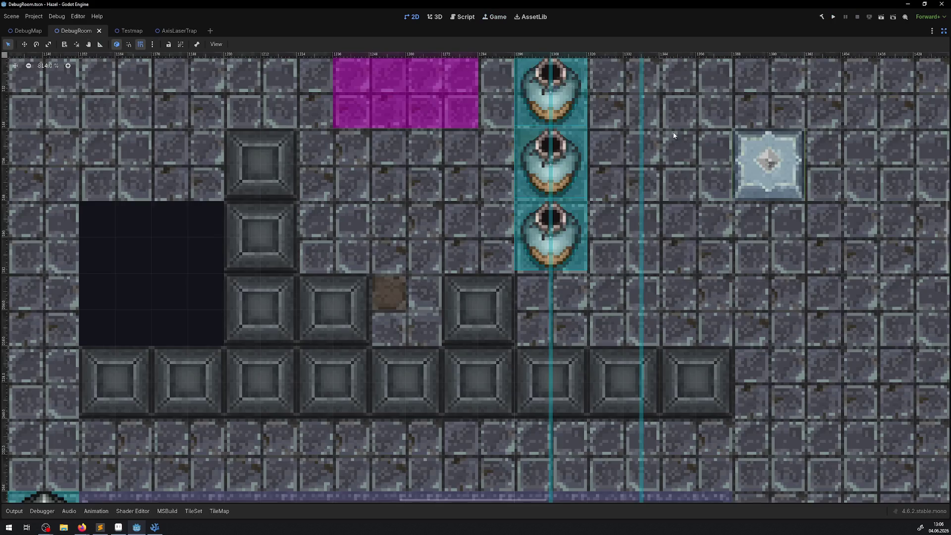
- Paste the texture pause lines below the AnimatedTexture cast line in LaserTrap.cs
left_click(155, 530)
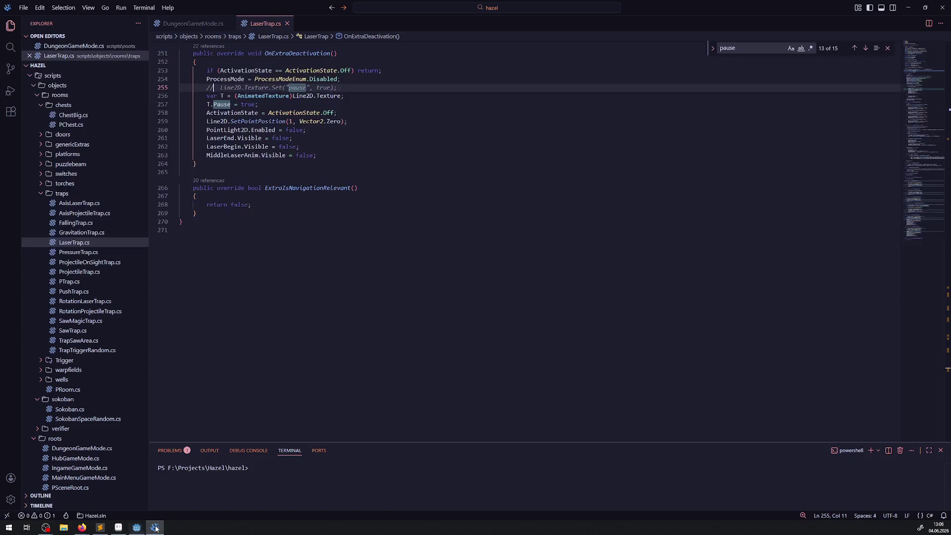
scroll(265, 290, "up", 5)
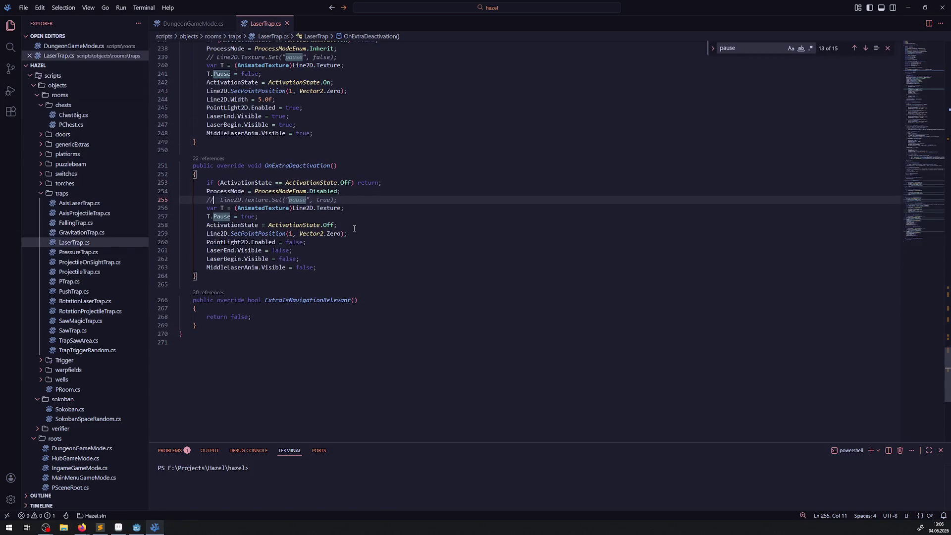
left_click(353, 208)
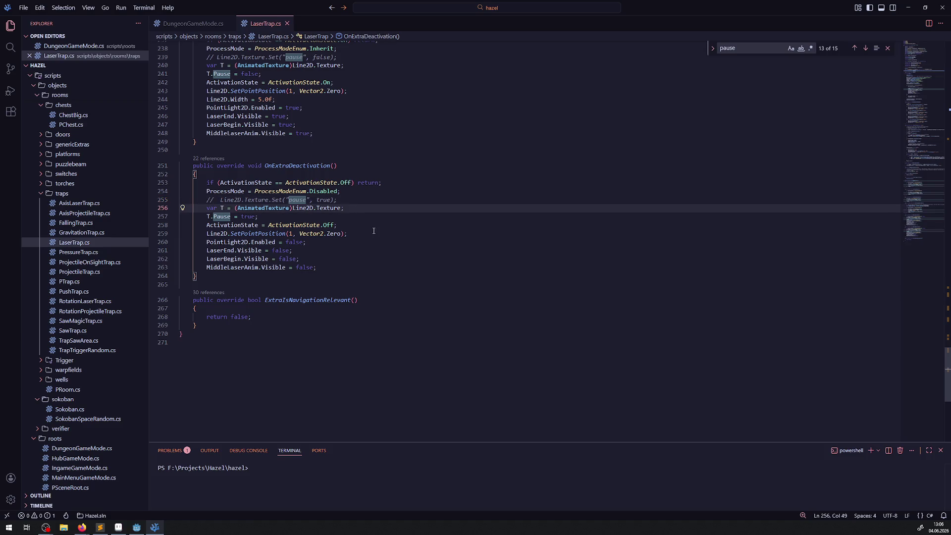
scroll(375, 231, "up", 20)
scroll(319, 176, "down", 8)
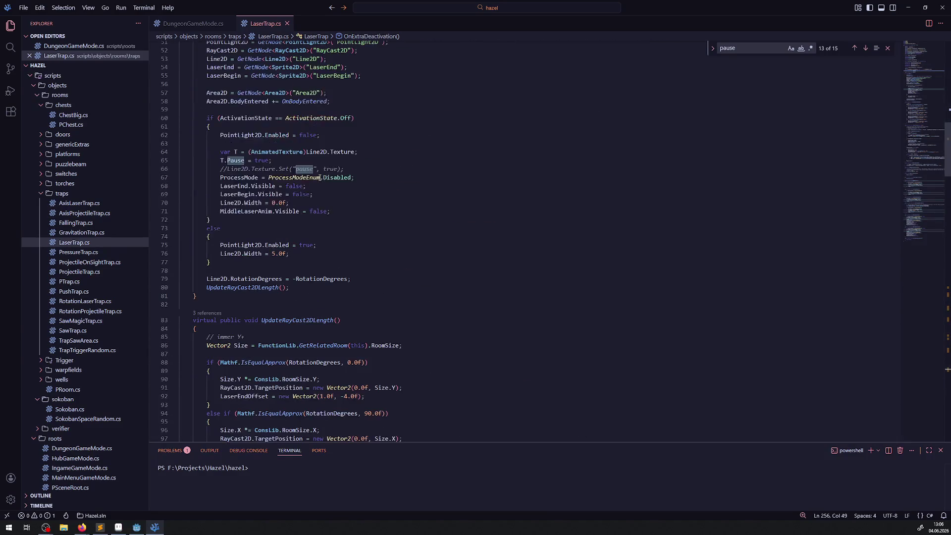
scroll(319, 177, "down", 20)
left_click(342, 213)
key("Return")
key("ctrl+v")
- Undo the pasted lines, the T.Pause line and the texture-cast variable line
key("ctrl+z")
key("ctrl+z")
key("ctrl+z")
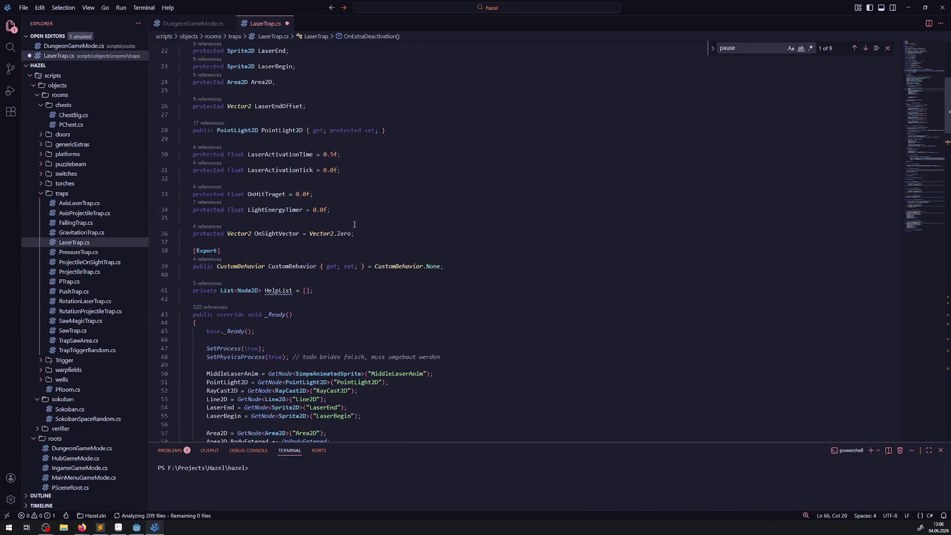
key("ctrl+z")
key("ctrl+z")
key("ctrl+z")
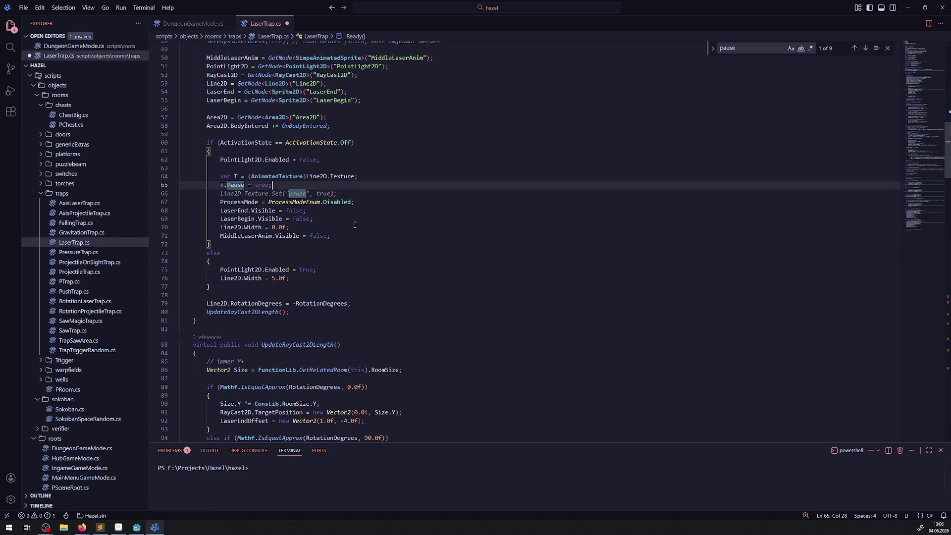
key("ctrl+z")
key("ctrl+z")
key("ctrl+z")
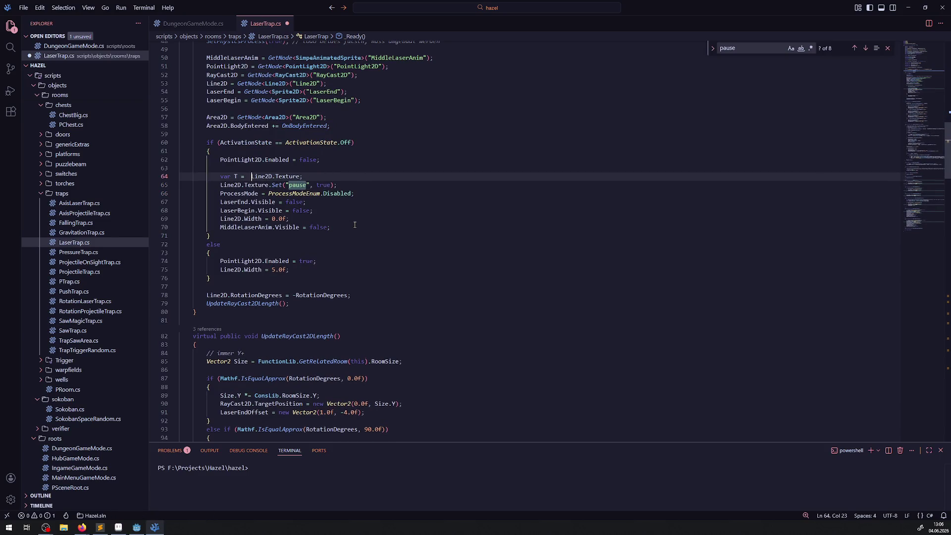
key("ctrl+z")
key("ctrl+z")
key("ctrl+z")
key("ctrl+z")
key("ctrl+z")
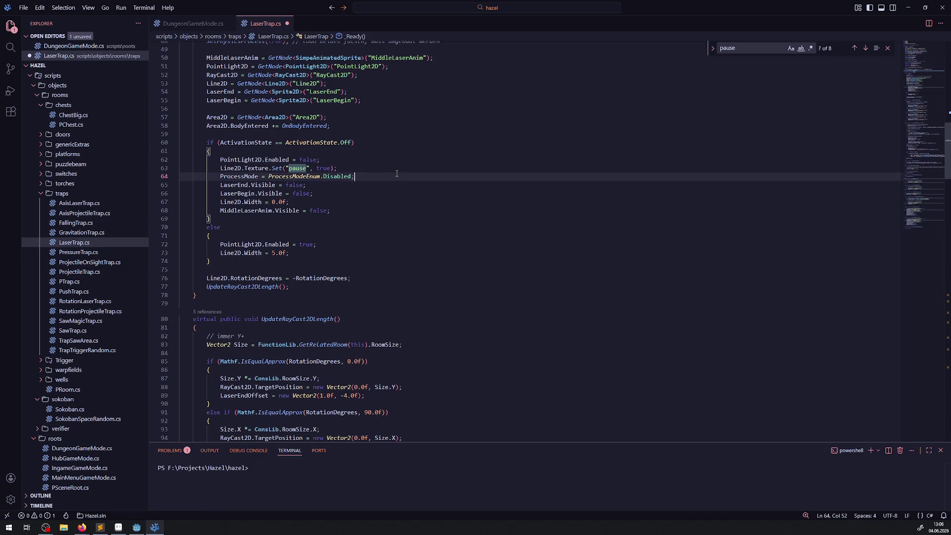
left_click(136, 527)
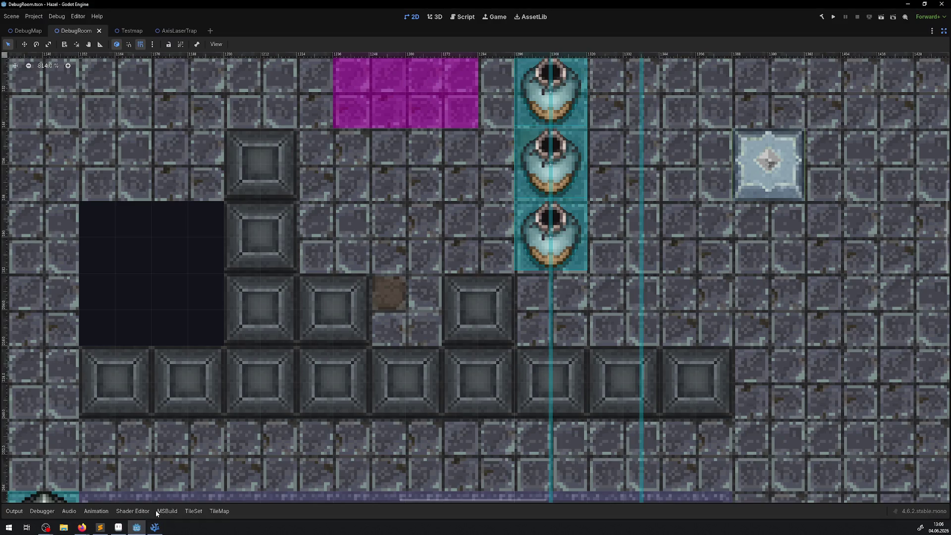
- Run DebugRoom, walk the player down and left across the purple tile until beams fire, then stop
left_click(832, 18)
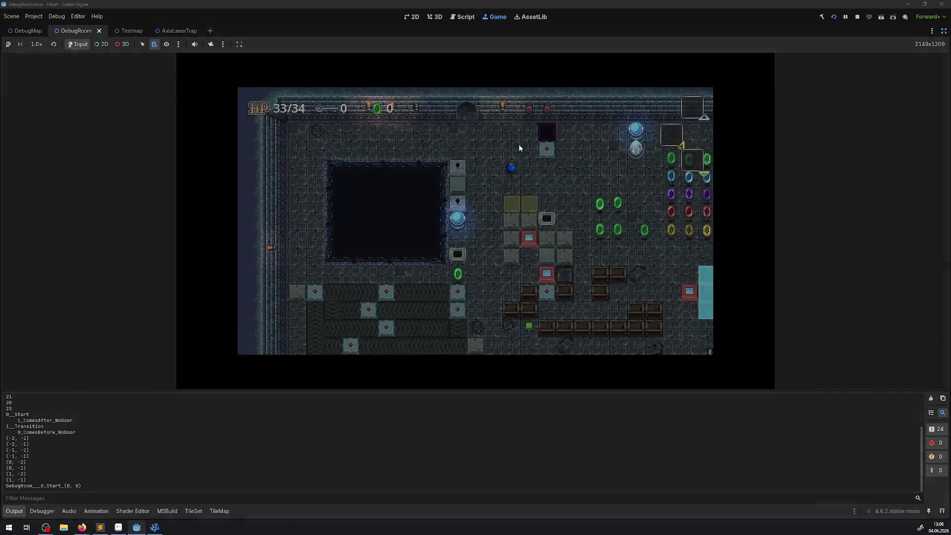
left_click(10, 512)
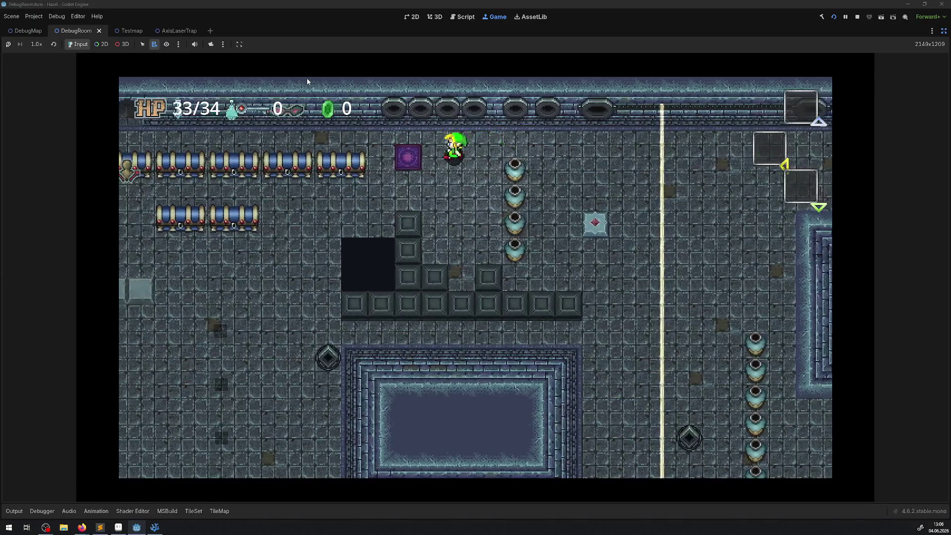
key("Down")
key("Left")
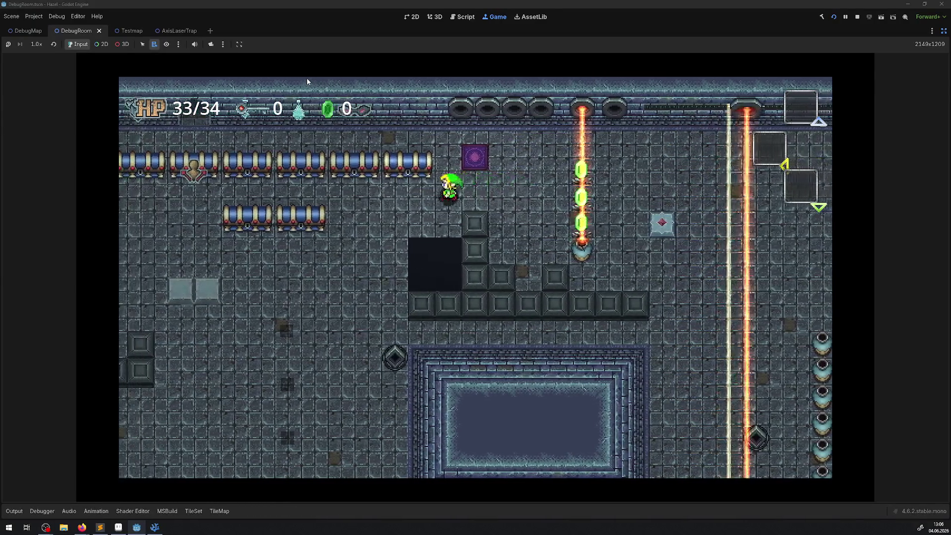
key("Up")
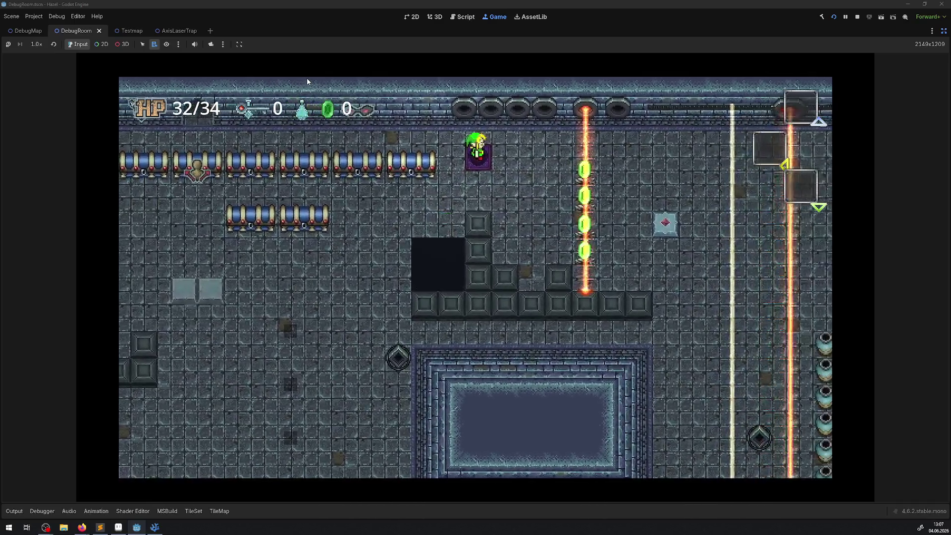
key("Left")
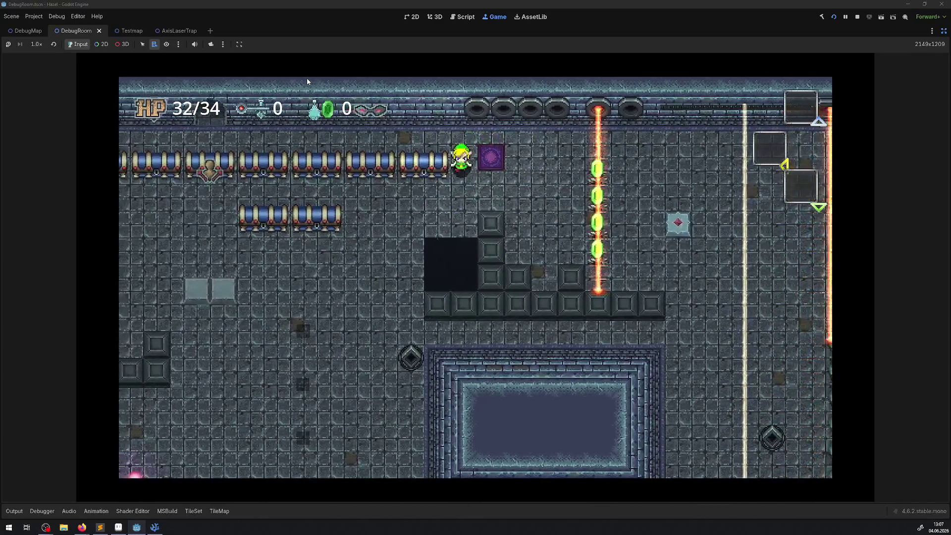
key("Down")
key("Left")
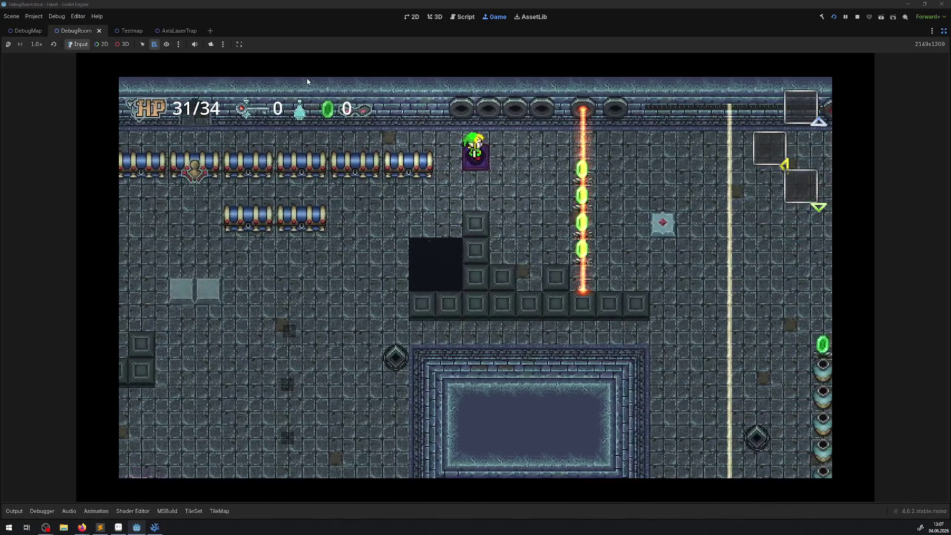
key("Down")
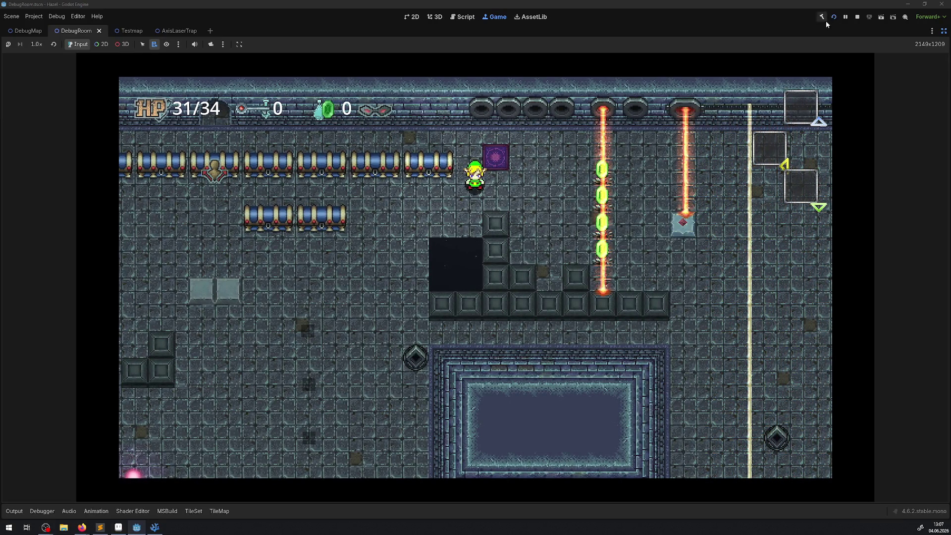
left_click(858, 17)
scroll(441, 154, "down", 6)
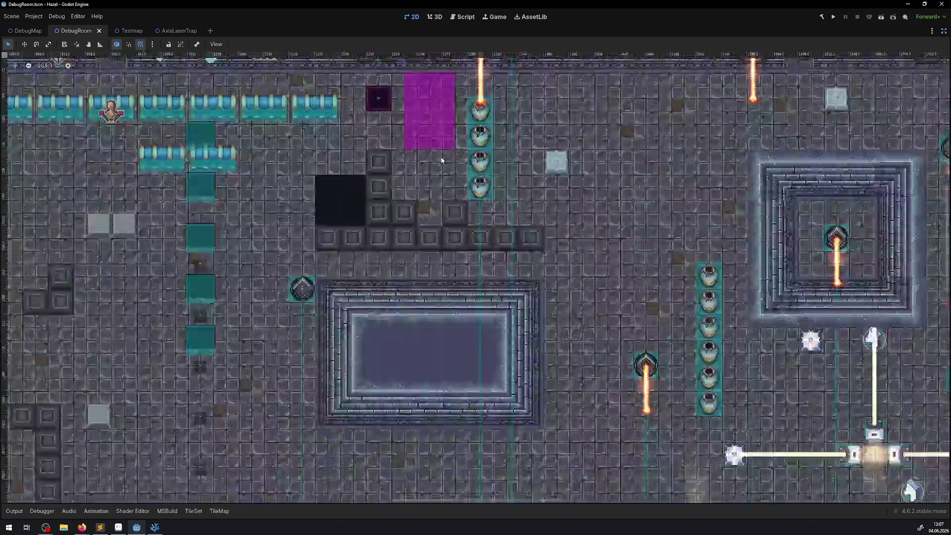
- Restore the side docks, switch to the AxisLaserTrap scene and clear the Inspector filter
scroll(441, 153, "up", 5)
left_click(944, 31)
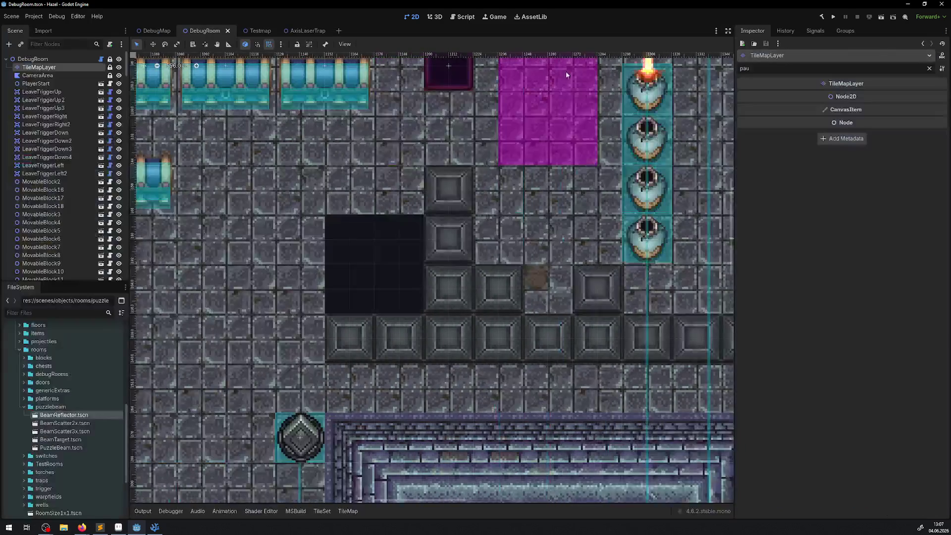
left_click(308, 31)
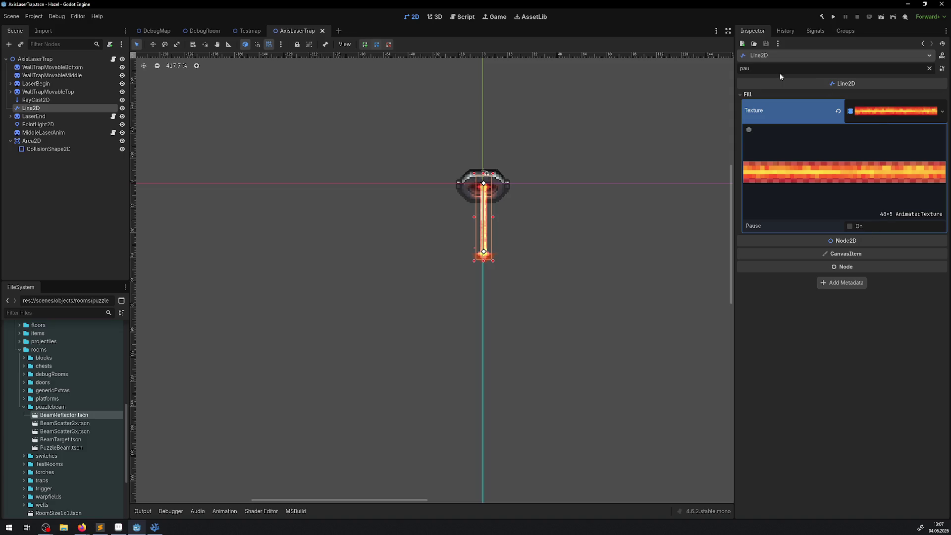
left_click(929, 69)
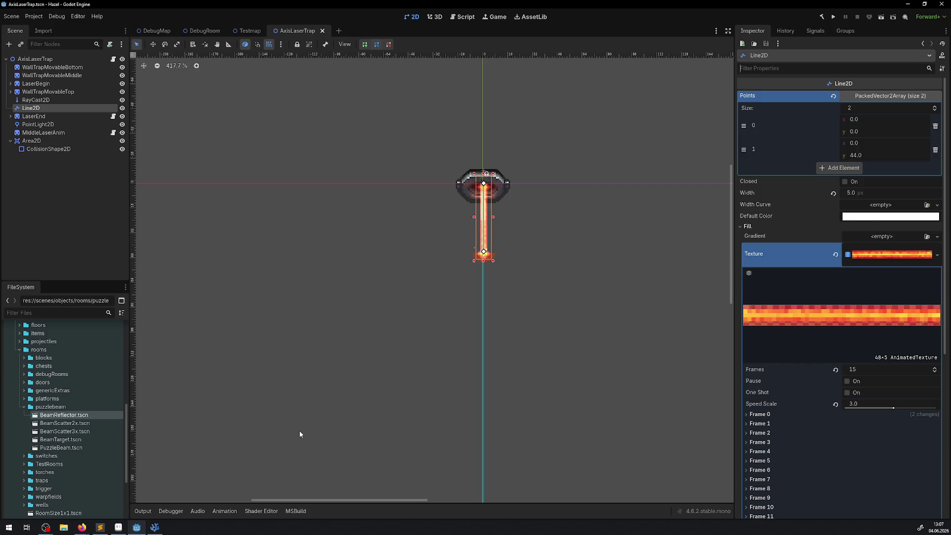
- Expand and check Frames 1 through 14 of the Line2D's animated laser texture
mouse_move(155, 528)
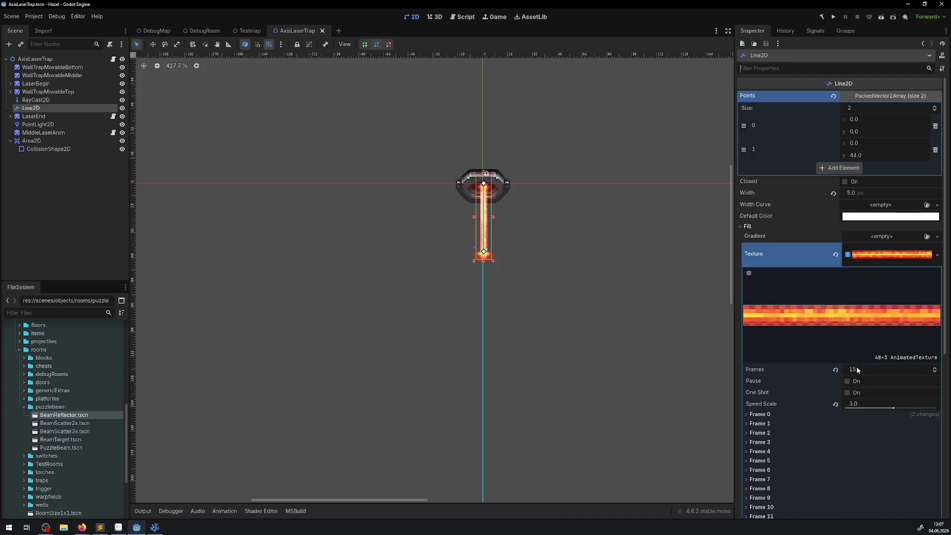
scroll(786, 431, "down", 7)
scroll(782, 421, "up", 5)
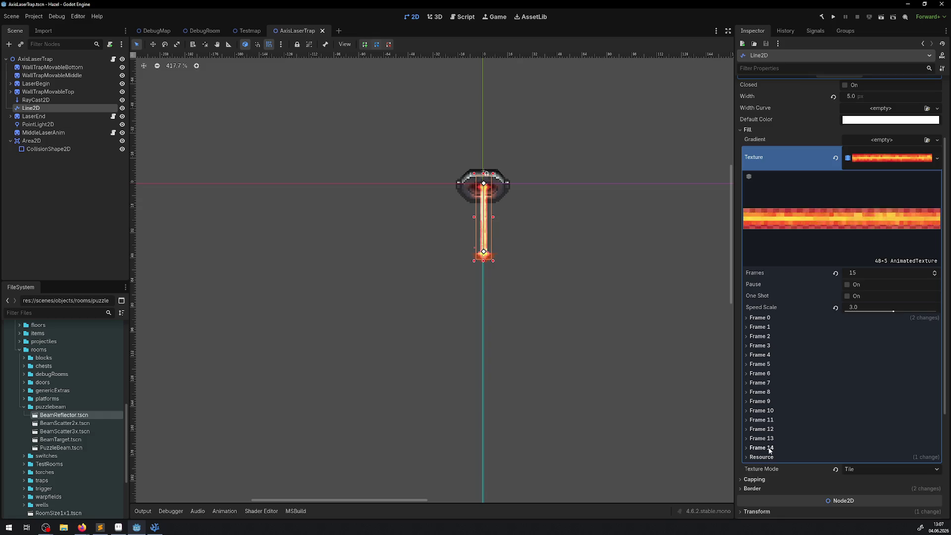
left_click(764, 327)
left_click(763, 327)
left_click(763, 327)
left_click(763, 327)
left_click(760, 337)
left_click(760, 336)
left_click(758, 346)
left_click(758, 347)
left_click(757, 355)
left_click(757, 355)
left_click(756, 367)
left_click(755, 367)
left_click(756, 374)
left_click(756, 373)
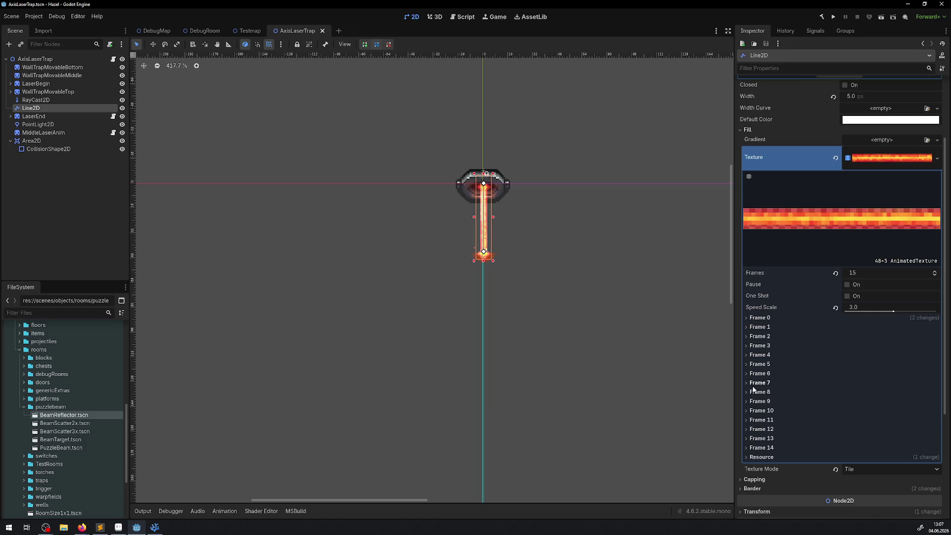
left_click(753, 383)
left_click(753, 385)
left_click(755, 393)
left_click(754, 392)
left_click(754, 401)
left_click(754, 402)
left_click(754, 410)
left_click(754, 410)
left_click(753, 420)
left_click(753, 420)
left_click(753, 429)
left_click(754, 429)
left_click(758, 438)
left_click(766, 439)
left_click(766, 439)
left_click(766, 439)
left_click(765, 448)
left_click(765, 448)
- Review the Line2D's process and physics interpolation settings, keeping the mode as Inherit
scroll(796, 389, "down", 3)
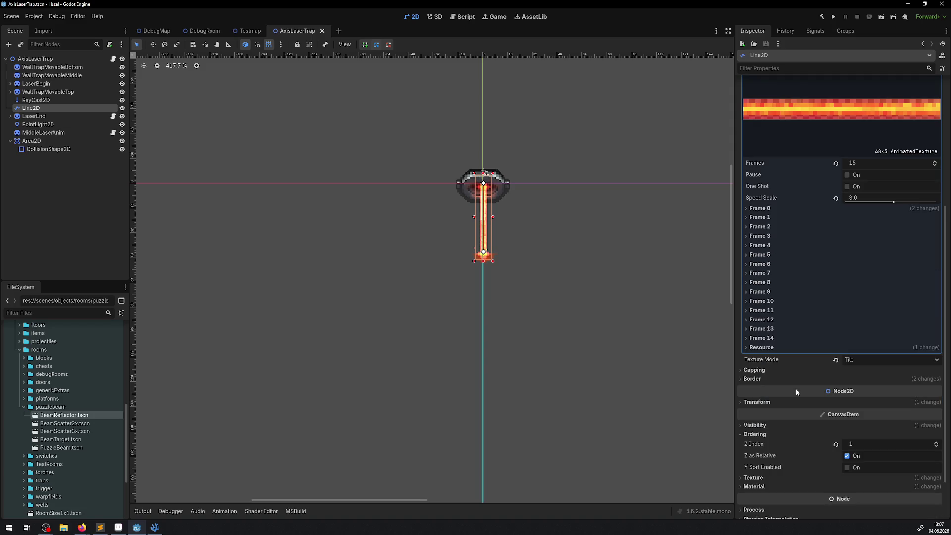
scroll(796, 389, "down", 2)
left_click(753, 455)
left_click(754, 455)
left_click(758, 464)
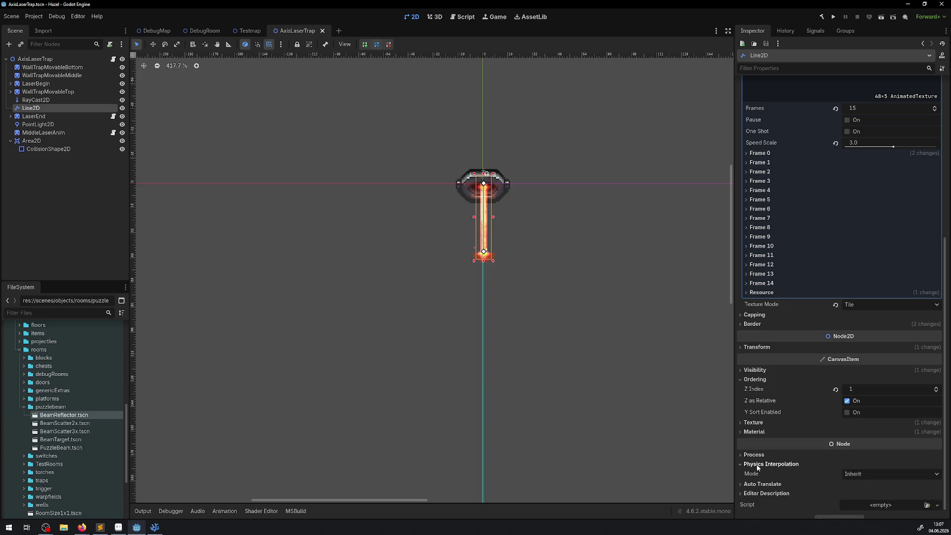
left_click(892, 475)
left_click(891, 471)
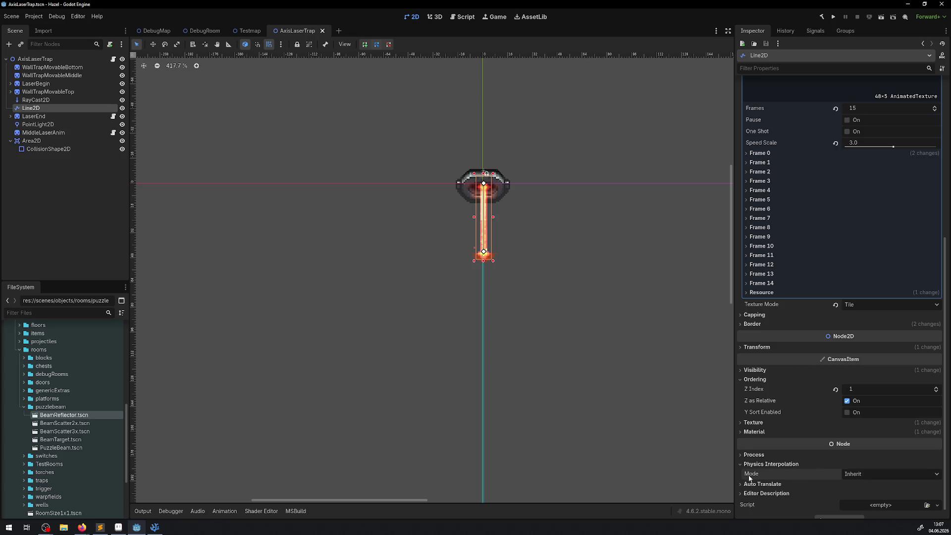
mouse_move(750, 478)
- Collapse the Line2D fill settings and select the AxisLaserTrap root node
scroll(817, 139, "up", 5)
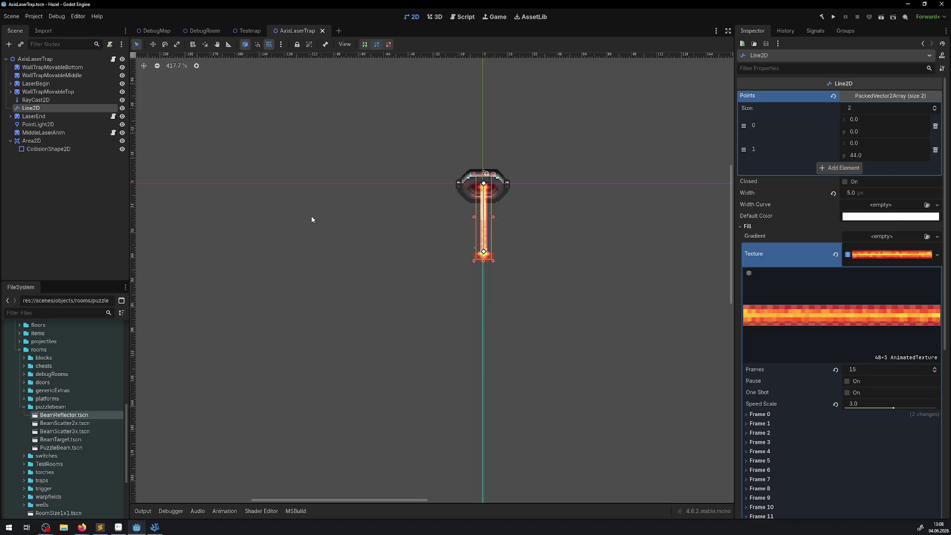
left_click(740, 226)
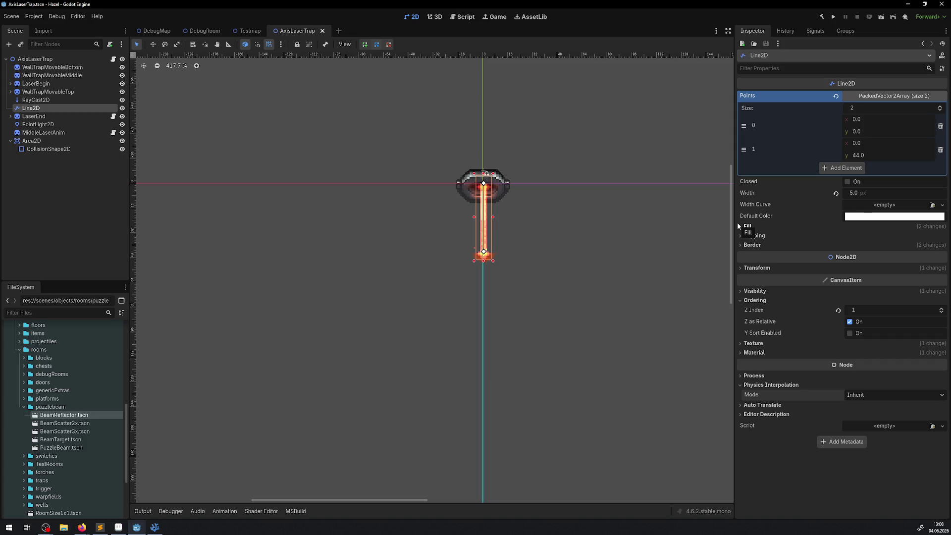
left_click(27, 59)
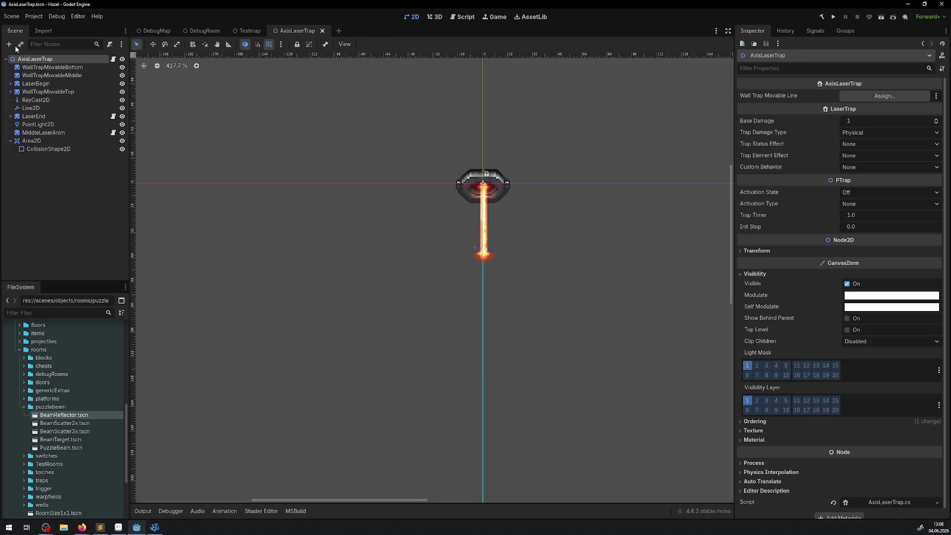
- Add a new Line2D child node to the AxisLaserTrap scene
left_click(11, 45)
type("line2")
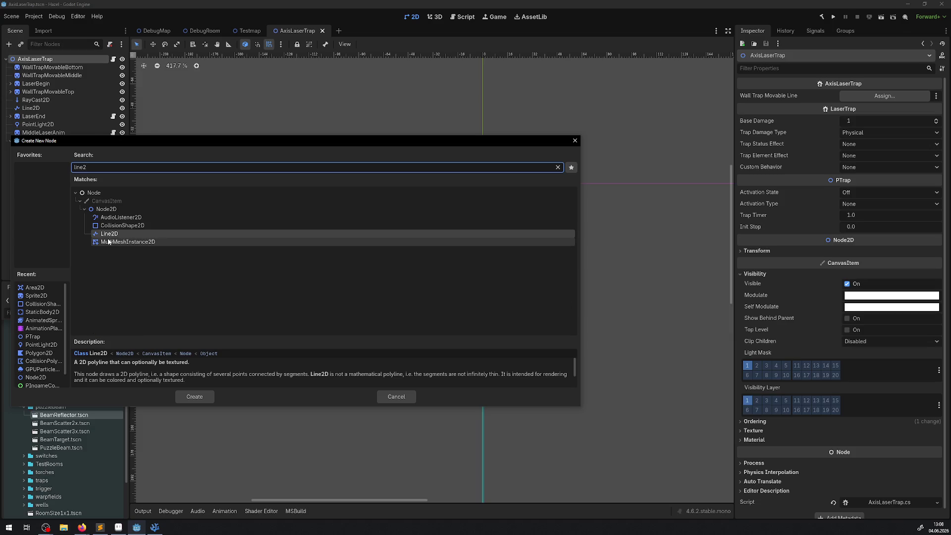
double_click(124, 234)
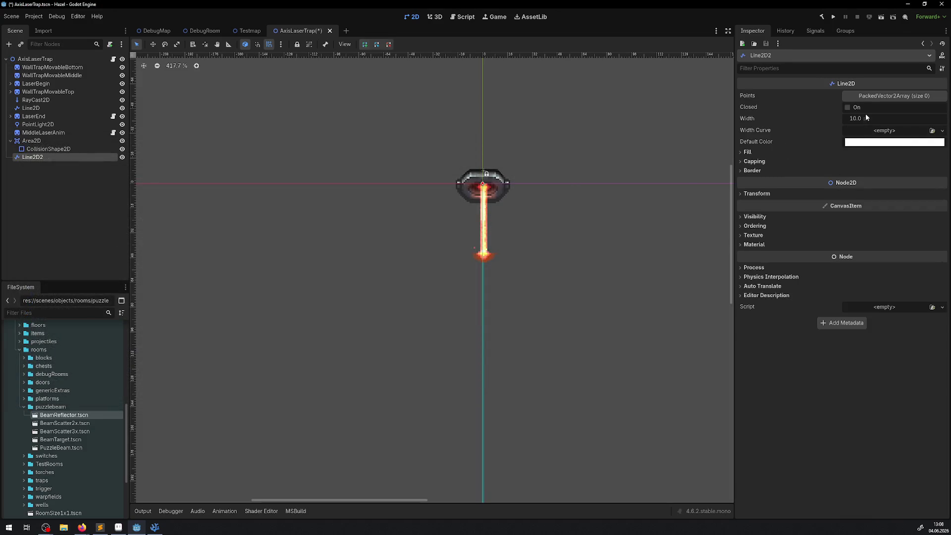
left_click(765, 152)
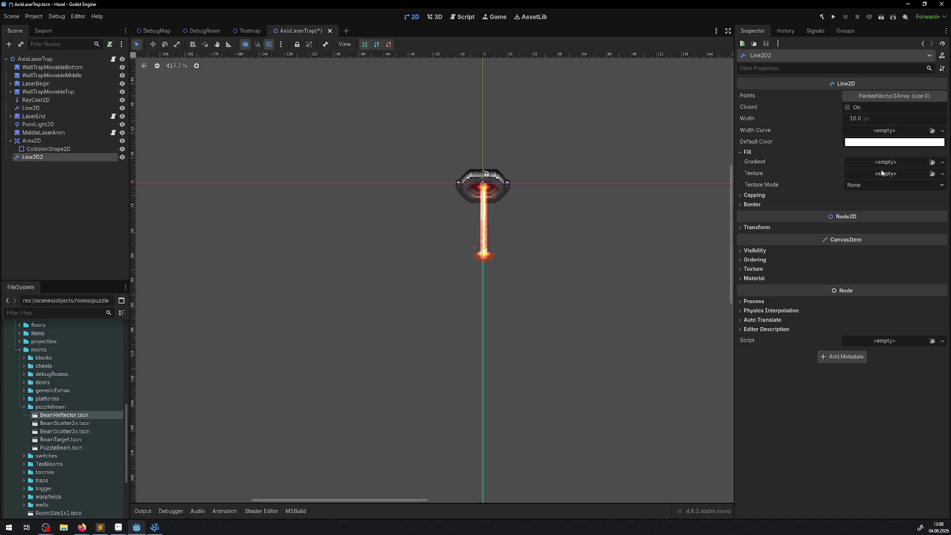
- Compare the RayCast2D and original Line2D fill settings, then select Line2D2
left_click(71, 100)
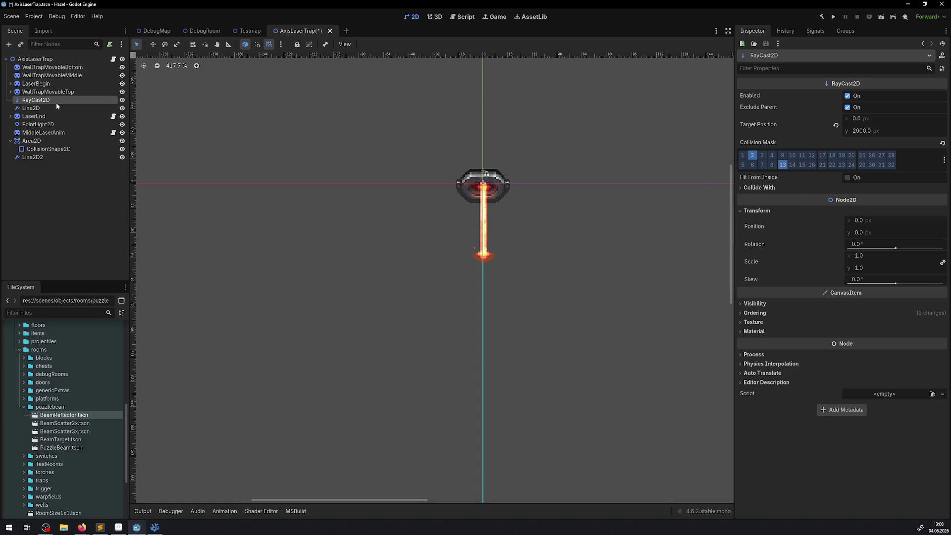
left_click(52, 109)
left_click(757, 229)
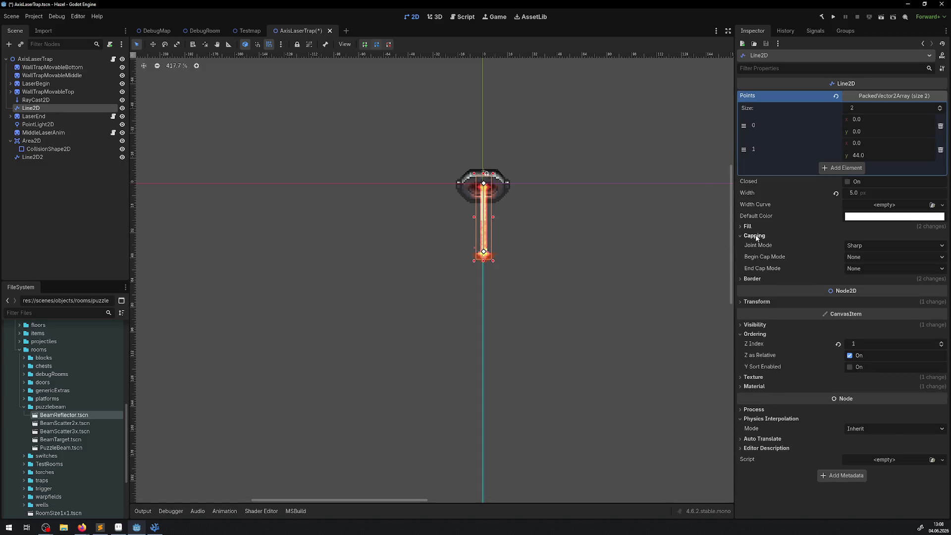
left_click(754, 228)
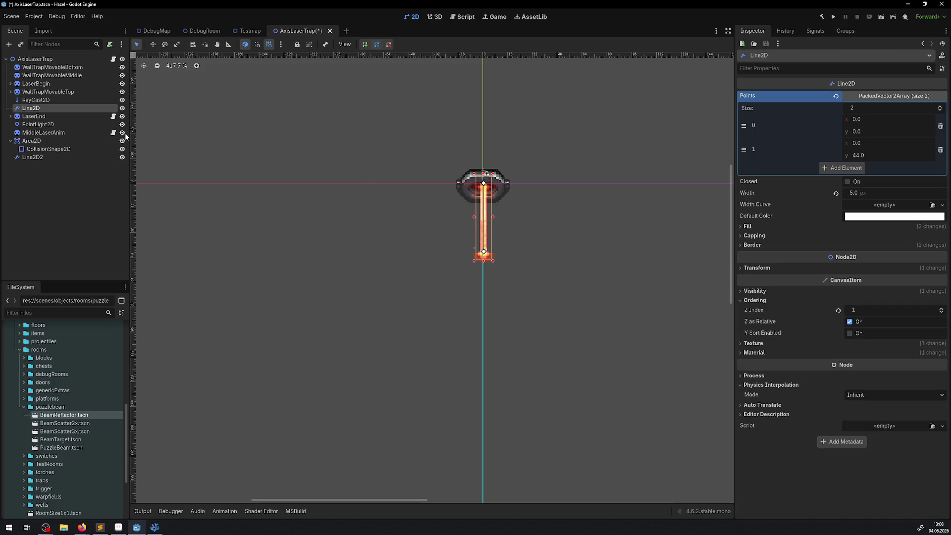
left_click(49, 157)
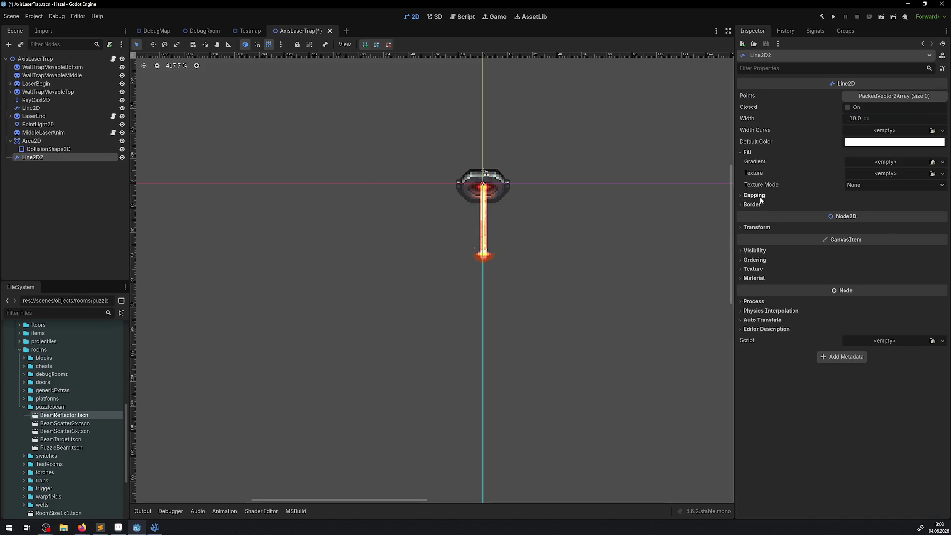
- Give Line2D2 a new CanvasTexture, then replace it with an ImageTexture and inspect it
left_click(935, 164)
key("Escape")
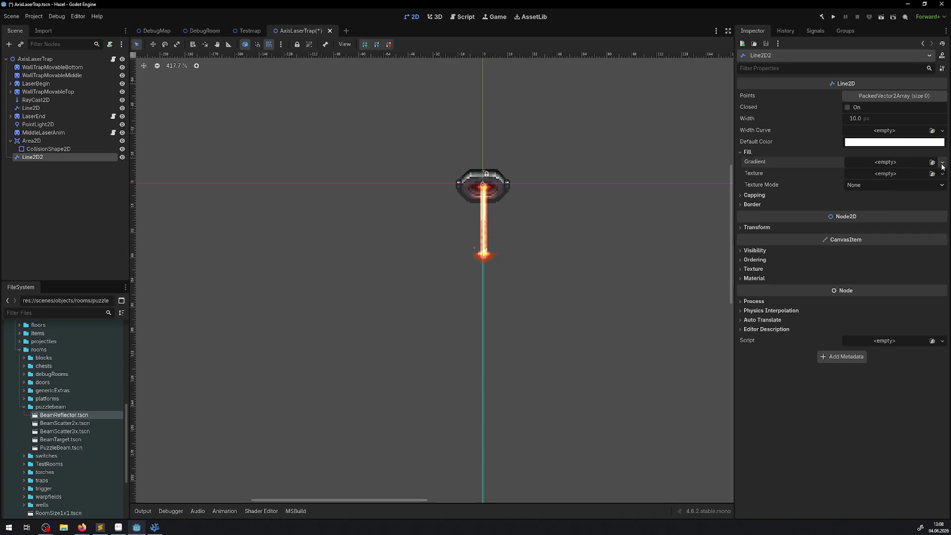
left_click(904, 172)
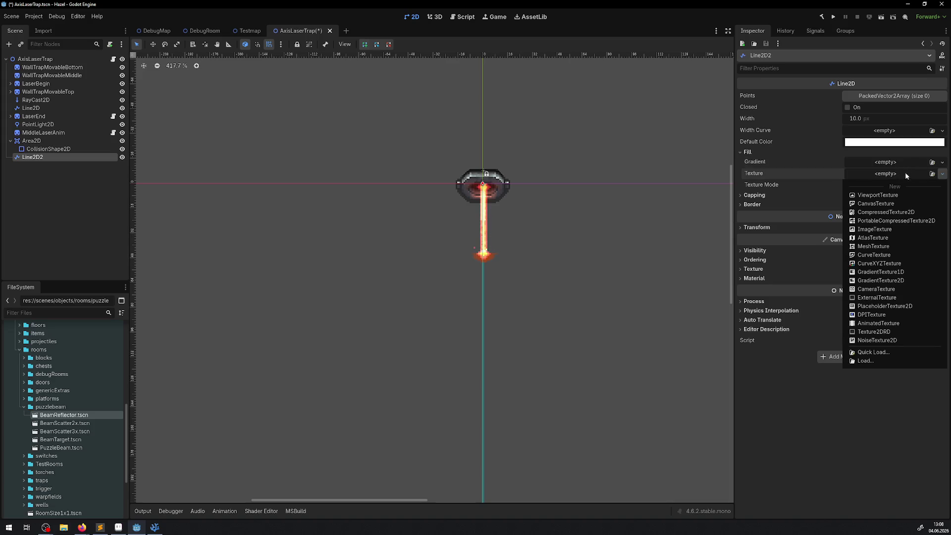
left_click(889, 204)
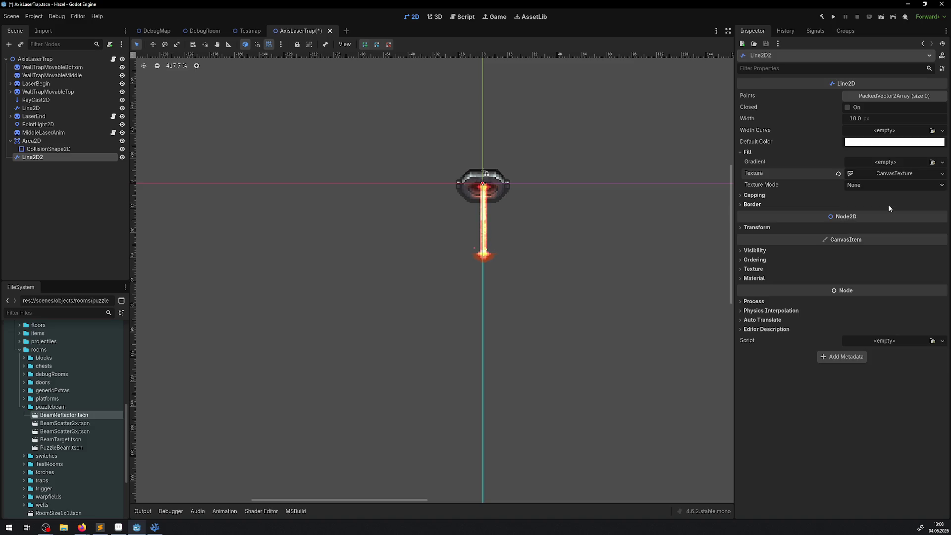
left_click(943, 174)
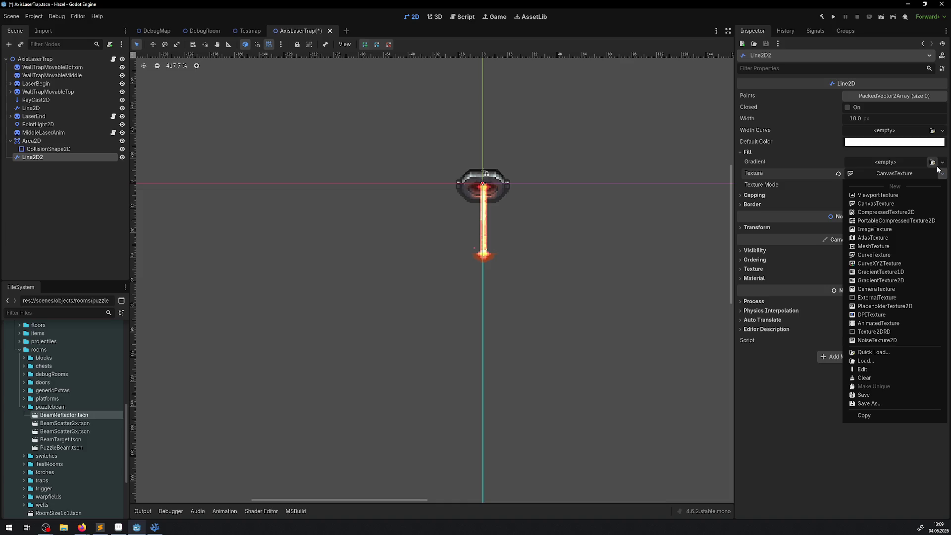
left_click(891, 227)
left_click(883, 175)
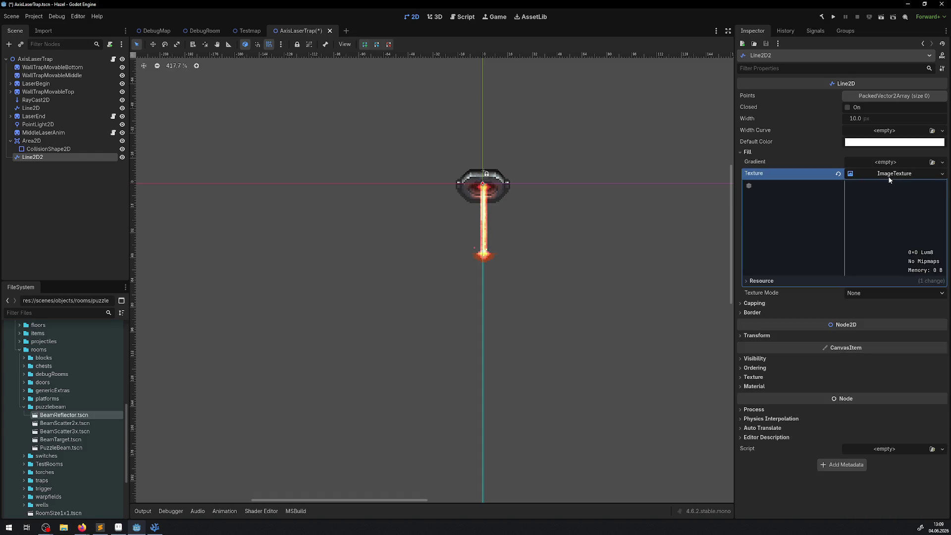
left_click(888, 175)
left_click(887, 174)
- Switch Line2D2's texture back to a CanvasTexture, then to a new AnimatedTexture
left_click(941, 174)
left_click(890, 198)
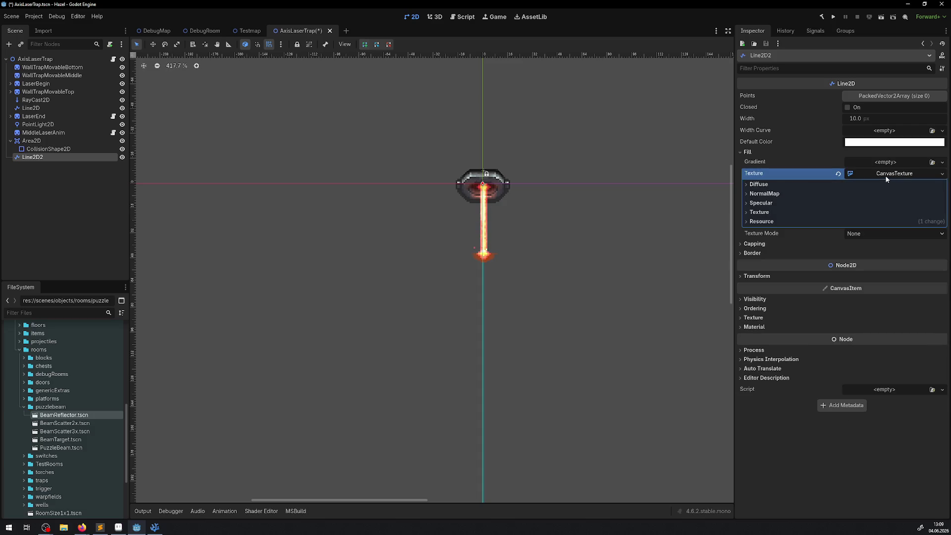
left_click(886, 175)
left_click(886, 175)
left_click(941, 174)
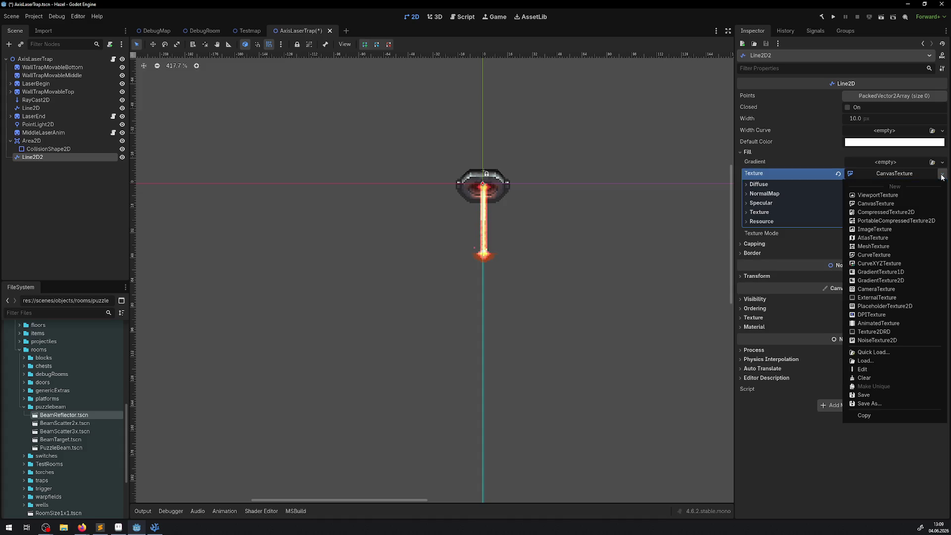
left_click(879, 325)
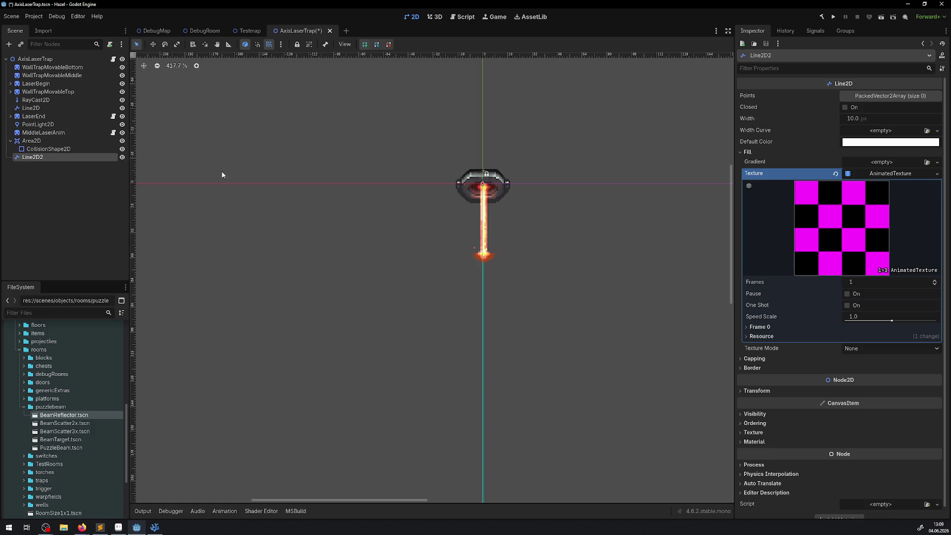
- Delete the Line2D2 node, confirm the removal and save the AxisLaserTrap scene
left_click(85, 182)
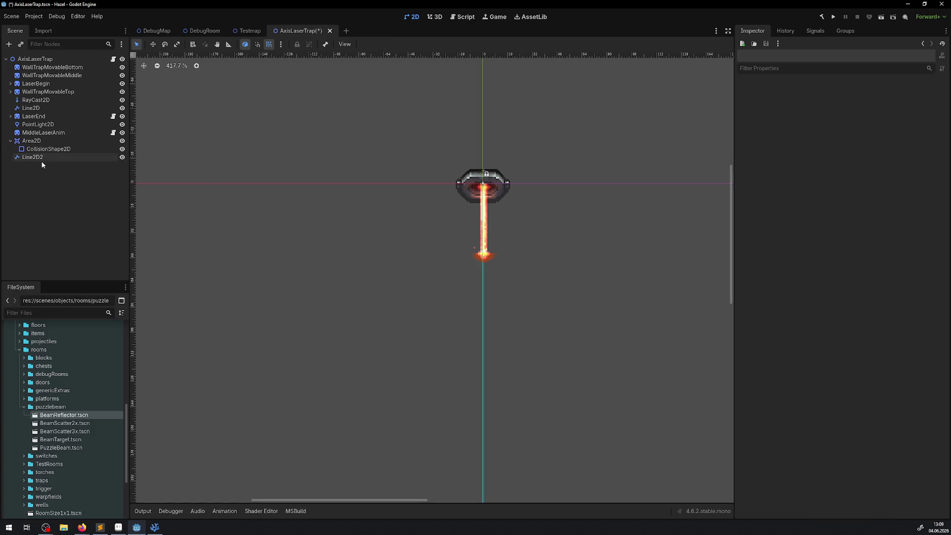
left_click(41, 159)
key("Delete")
left_click(466, 278)
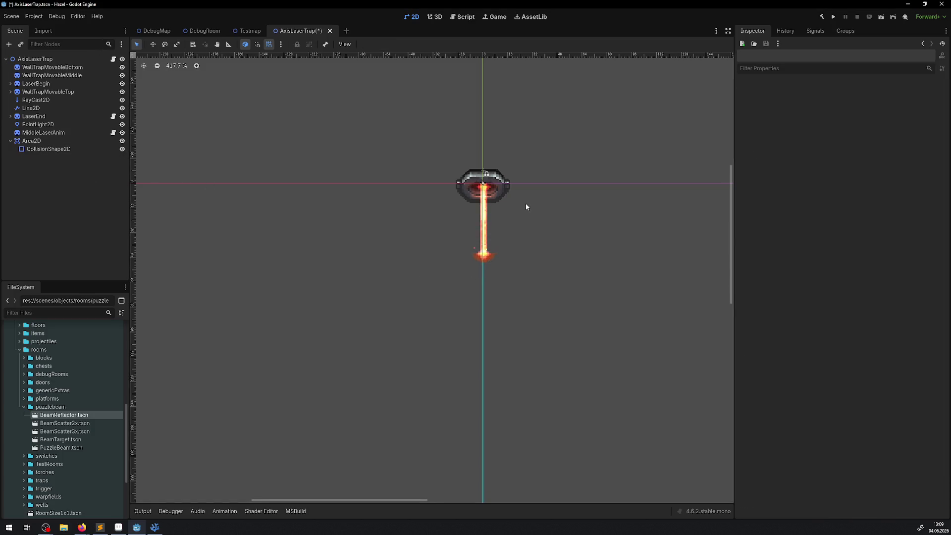
left_click_drag(527, 207, 454, 226)
key("ctrl+s")
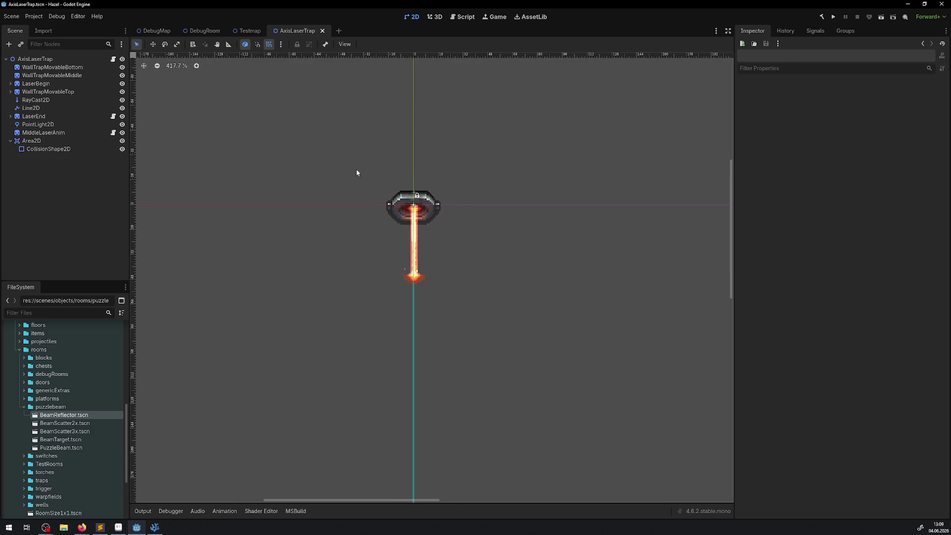
left_click(154, 527)
- Locate the texture unpause statement on line 228 inside OnExtraActivation
left_click(463, 235)
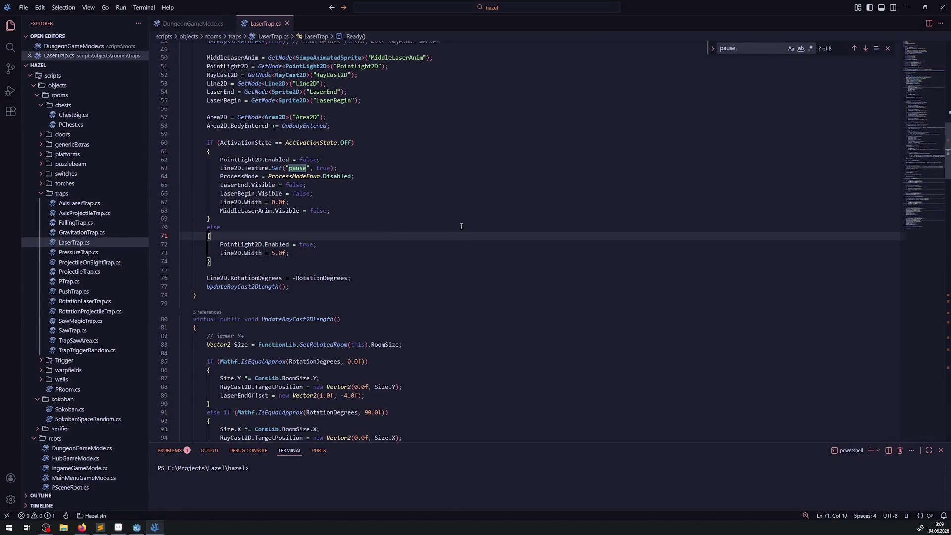
mouse_move(136, 527)
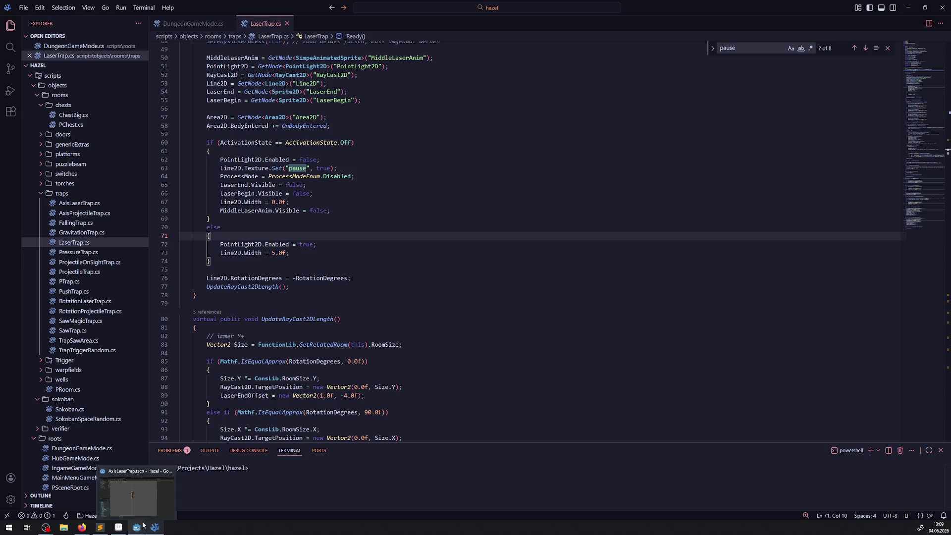
scroll(347, 275, "down", 20)
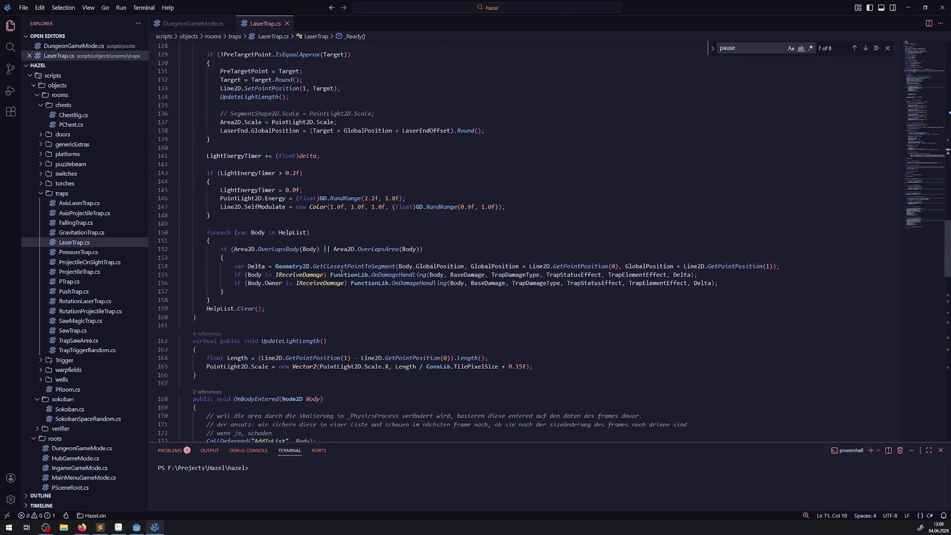
scroll(223, 99, "down", 6)
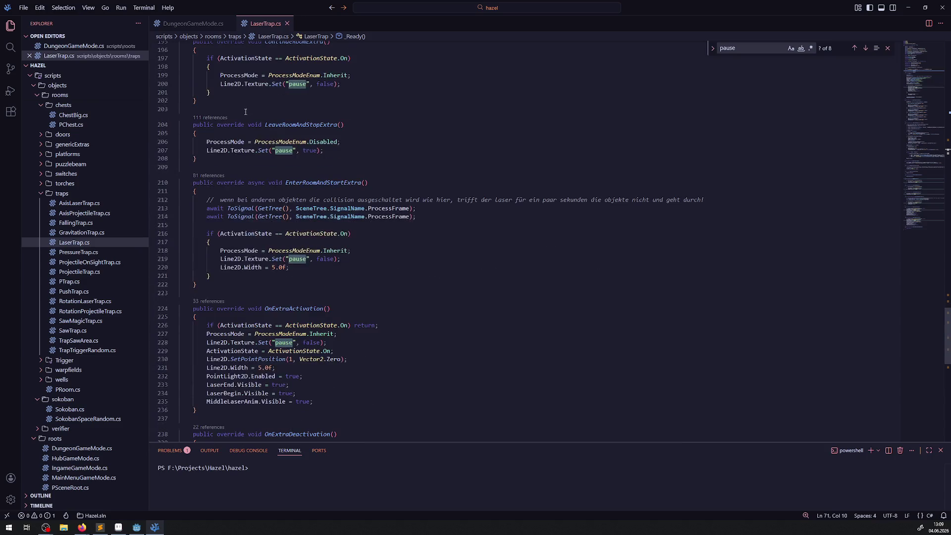
scroll(307, 235, "down", 4)
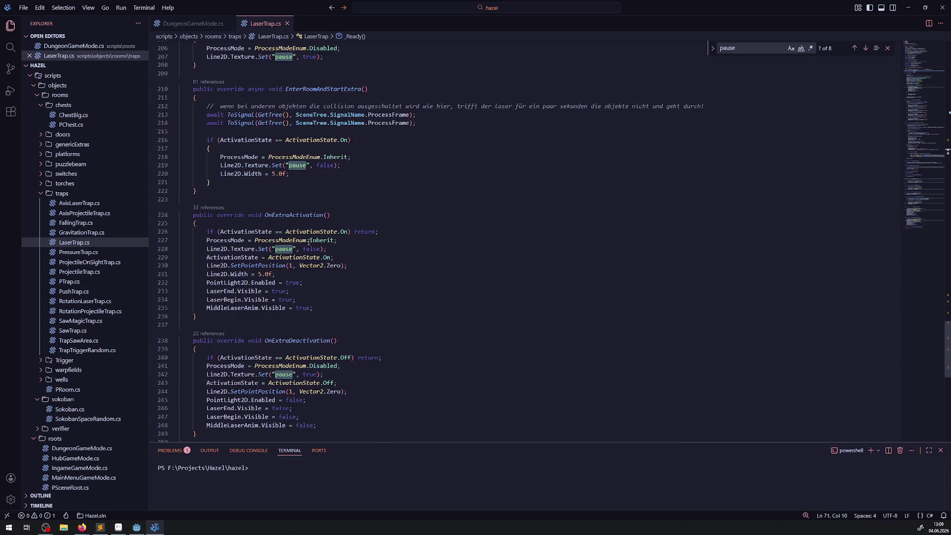
left_click(245, 216)
left_click(358, 253)
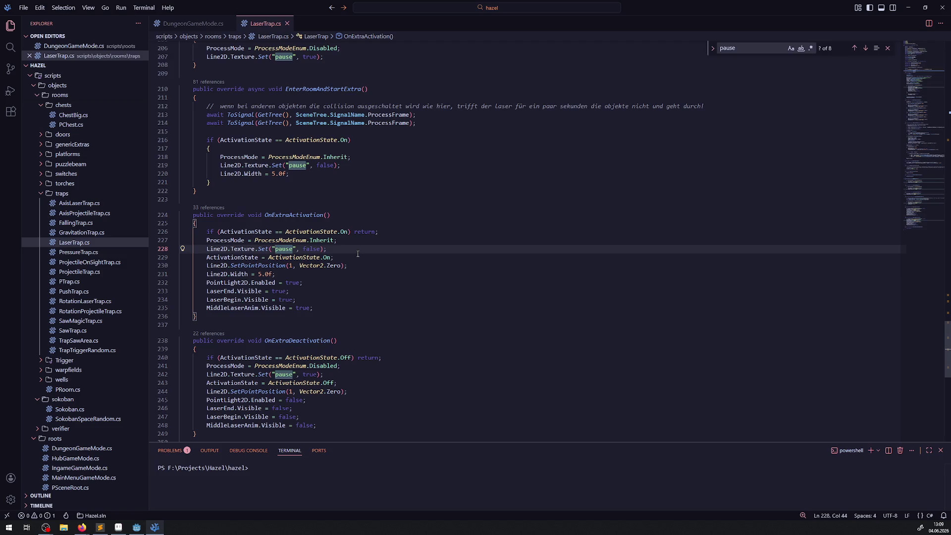
left_click_drag(347, 251, 194, 249)
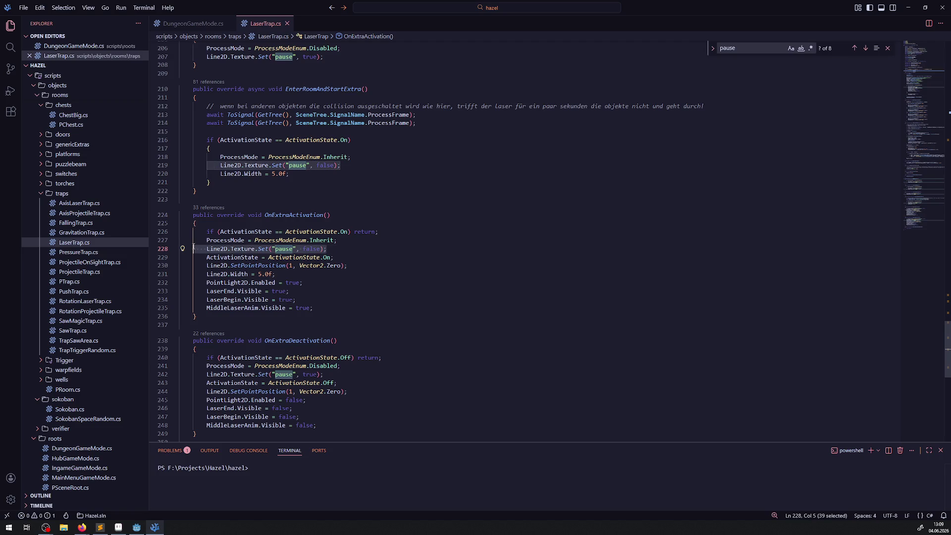
left_click(362, 252)
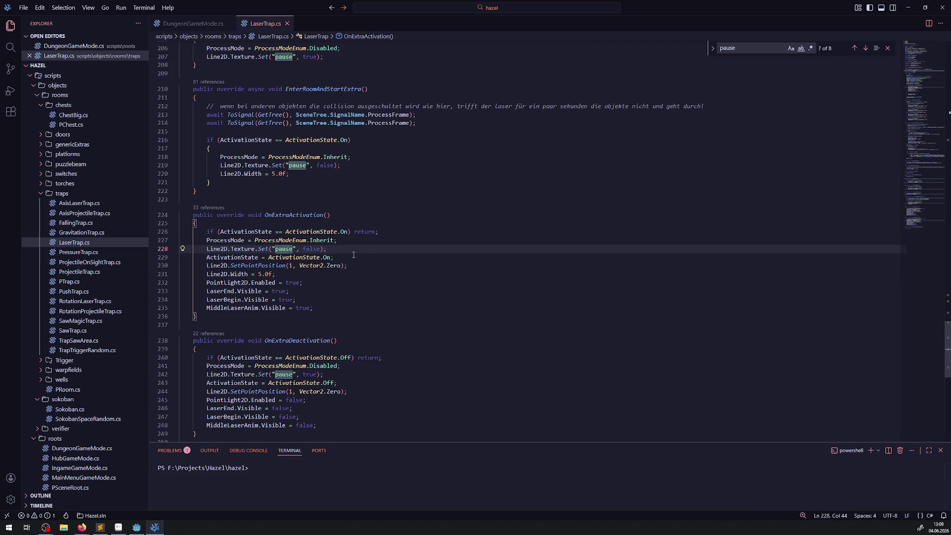
key("Return")
key("Return")
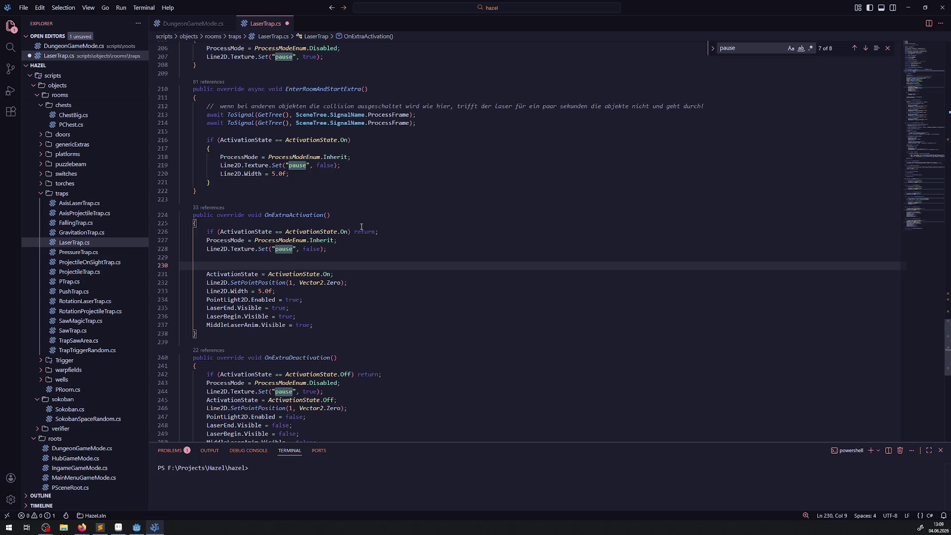
key("BackSpace")
key("BackSpace")
key("BackSpace")
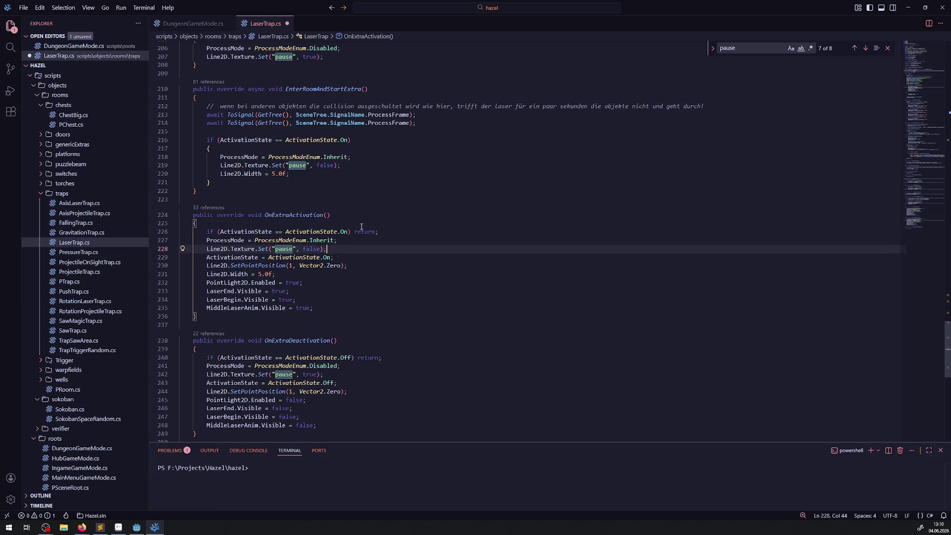
- Add the async keyword to the OnExtraActivation method
scroll(396, 96, "up", 2)
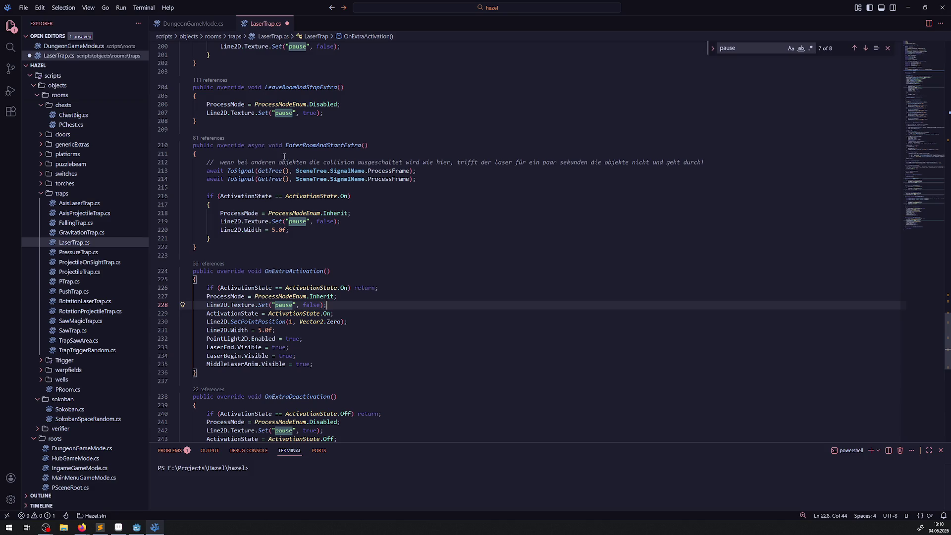
double_click(258, 145)
left_click(247, 272)
type("async")
- Copy the await ToSignal ProcessFrame line below line 228 and save LaserTrap.cs
left_click_drag(424, 179, 201, 179)
key("ctrl+c")
left_click(353, 304)
key("Return")
key("Return")
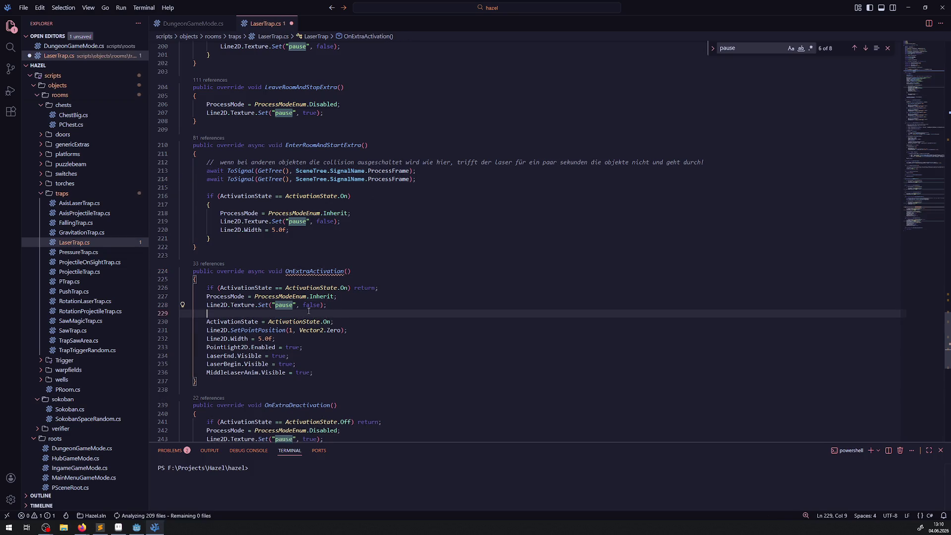
key("ctrl+v")
key("Return")
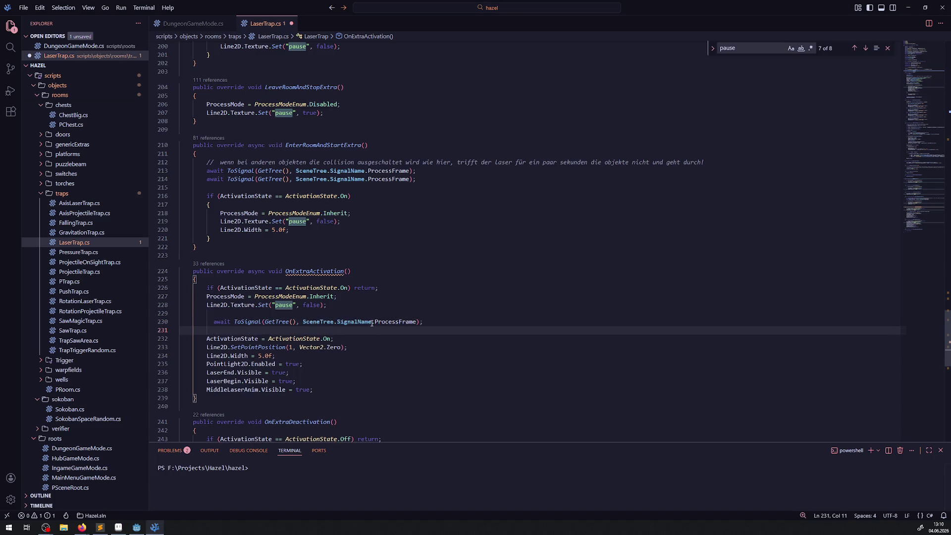
key("ctrl+s")
double_click(386, 322)
left_click(423, 288)
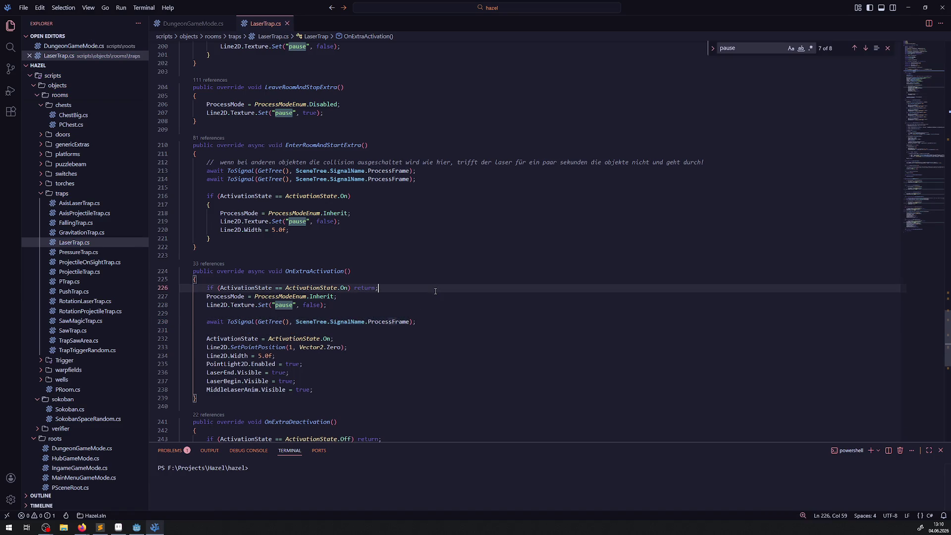
left_click(137, 527)
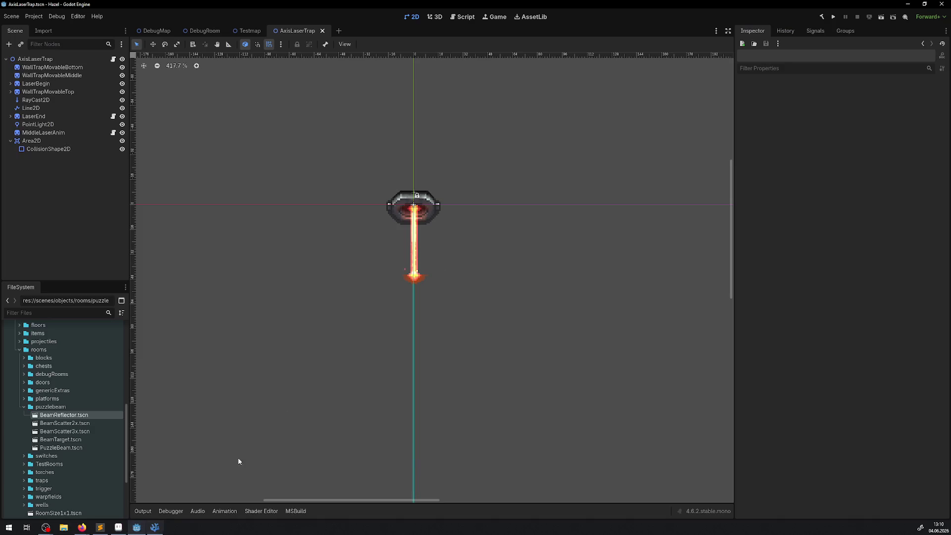
- Start the game build and review the async OnExtraActivation code while it compiles
left_click(835, 17)
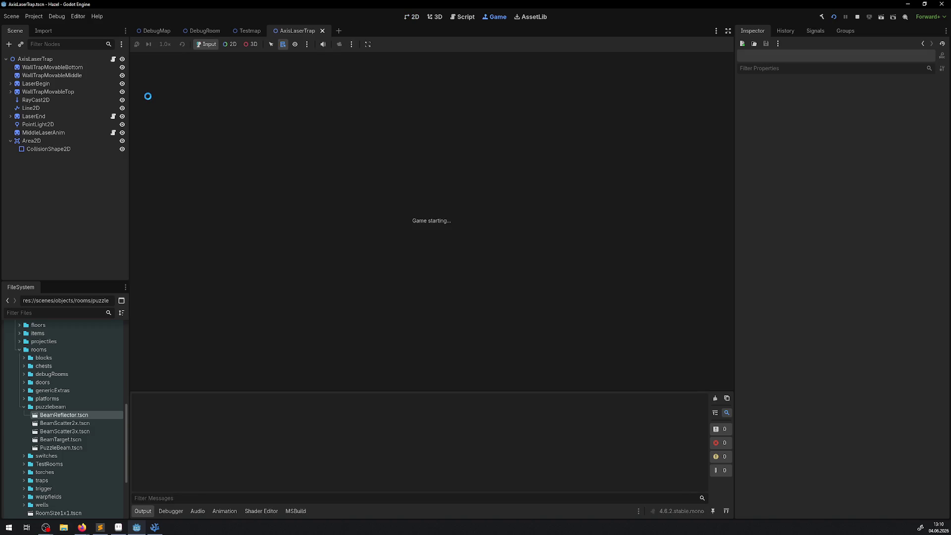
left_click(155, 526)
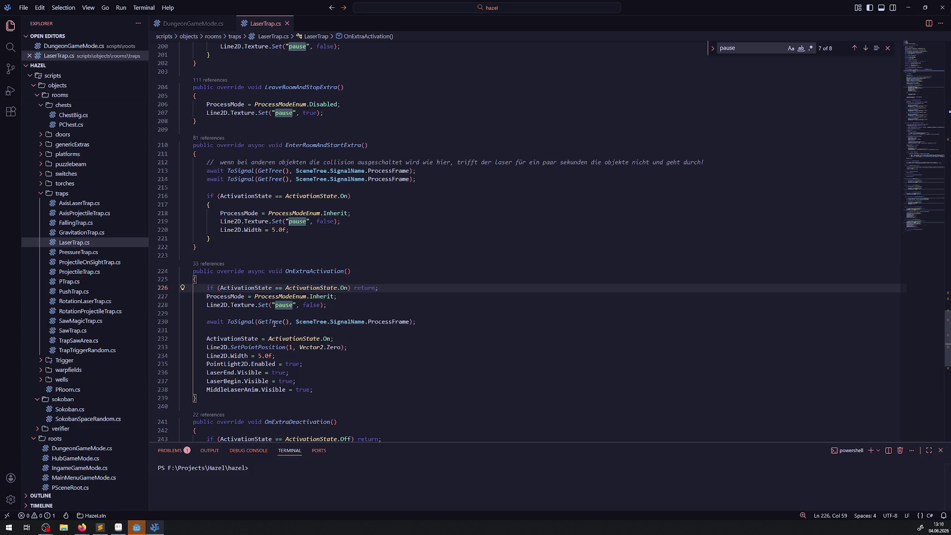
mouse_move(274, 323)
mouse_move(284, 340)
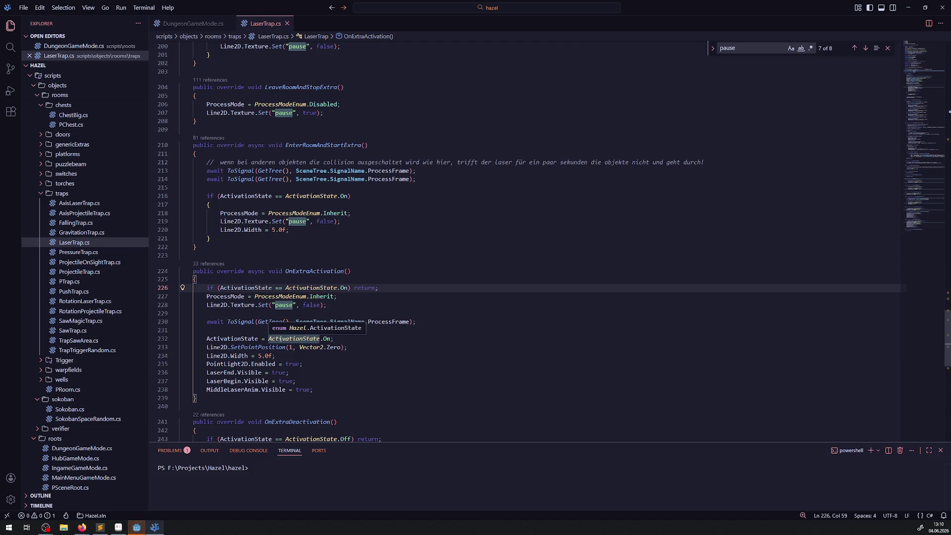
left_click(137, 529)
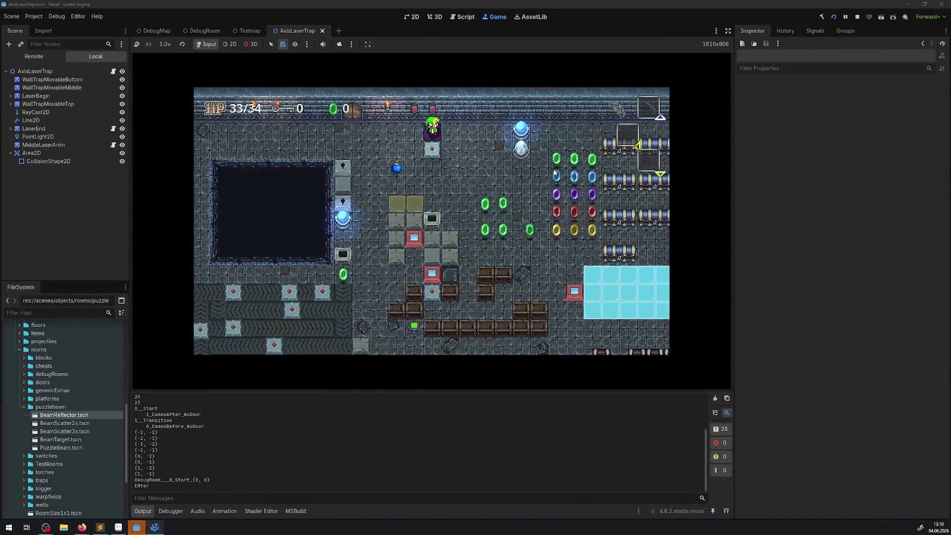
- Enlarge the game view, walk the player right and down into the laser room, then stop
key("ctrl+shift+F11")
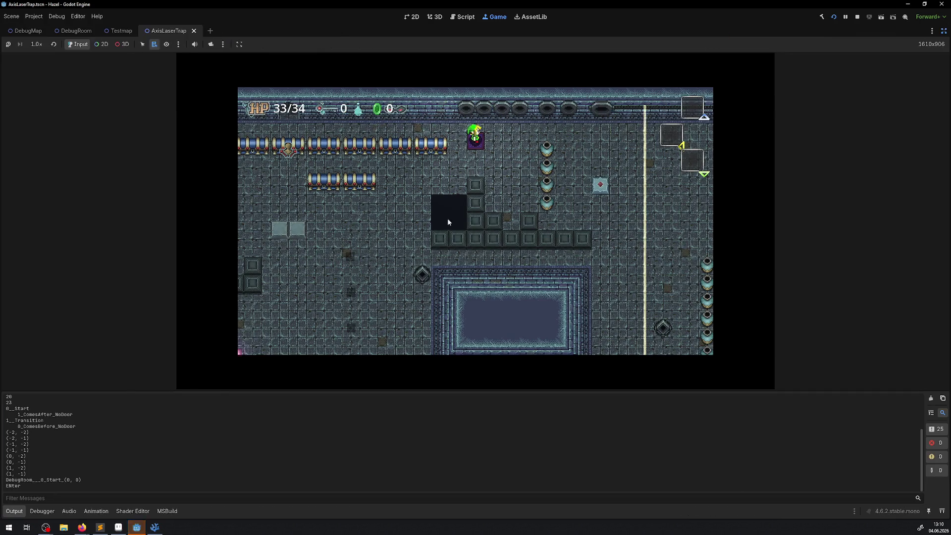
left_click(9, 514)
key("Right")
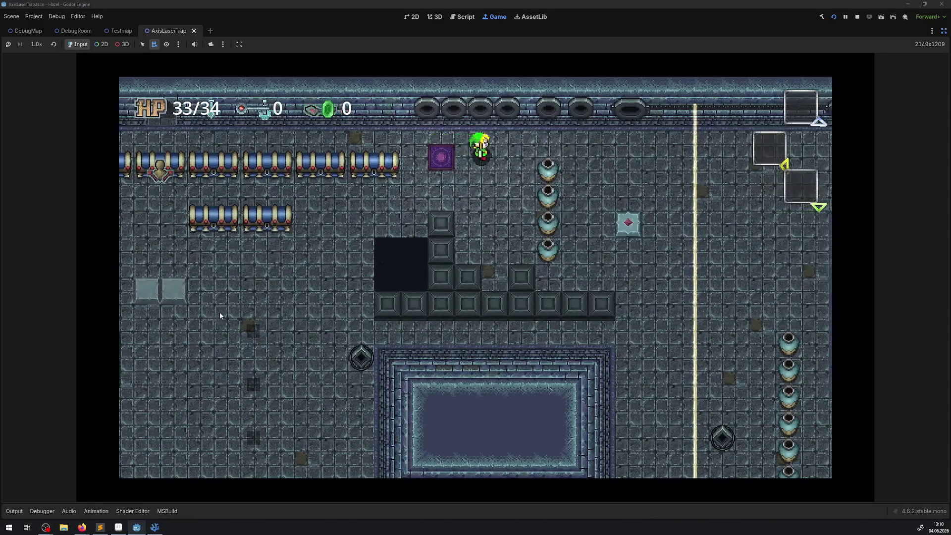
key("Down")
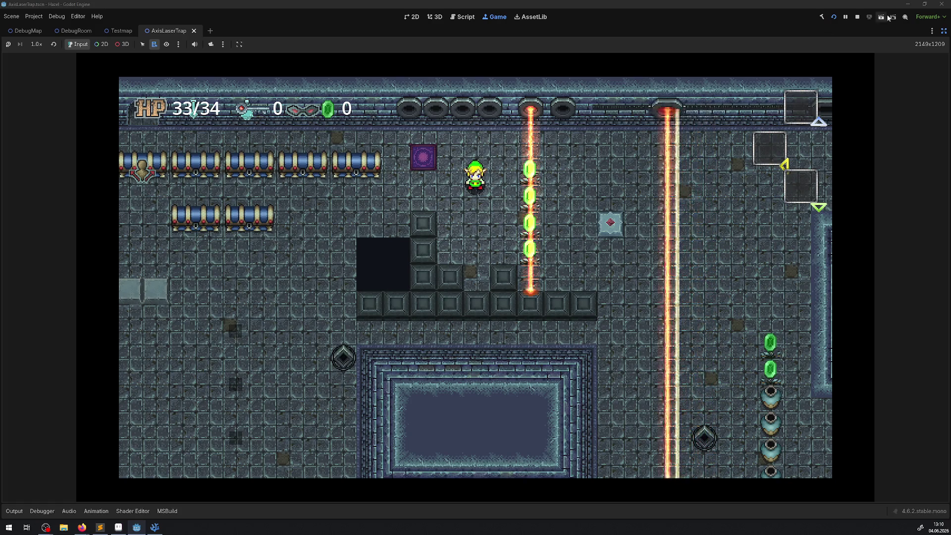
left_click(858, 16)
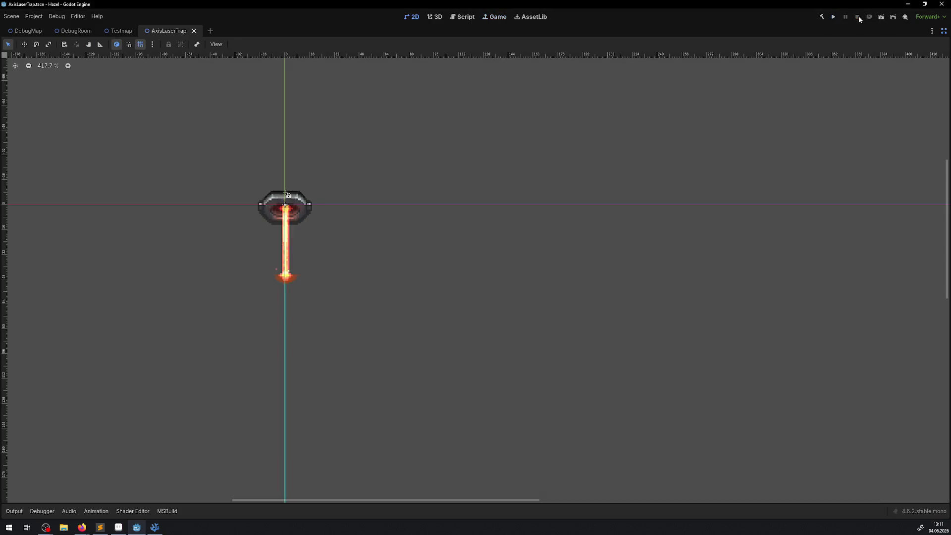
left_click(156, 526)
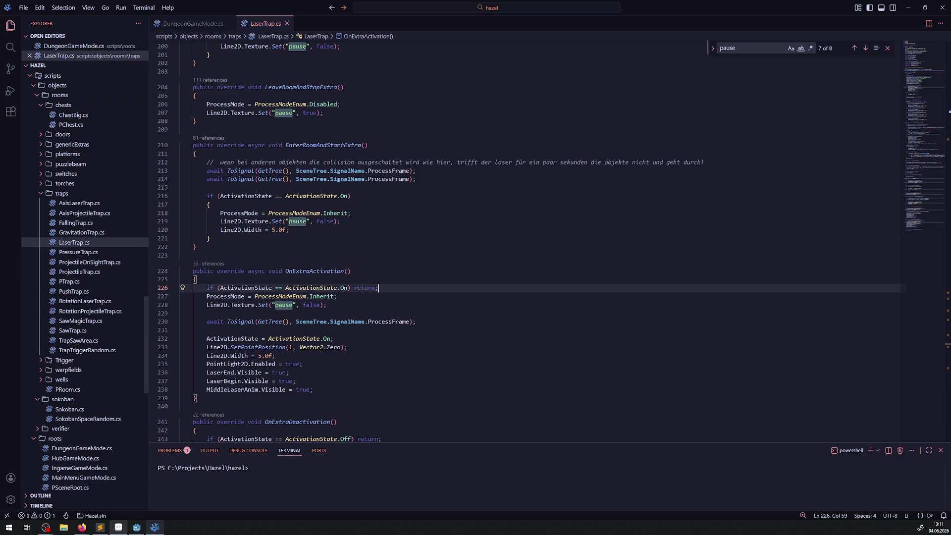
- Return to the Godot editor and show the Testmap level scene with its dungeon rooms
left_click(137, 528)
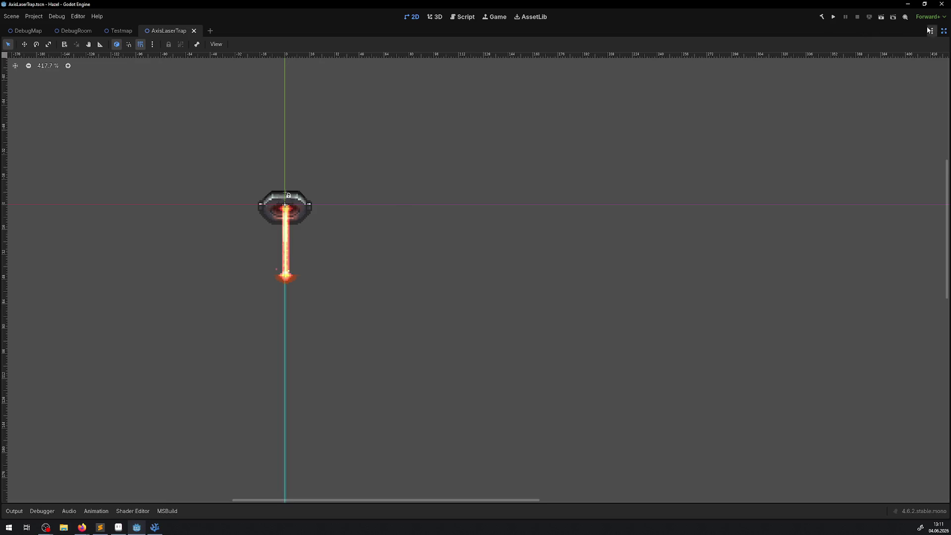
left_click(119, 31)
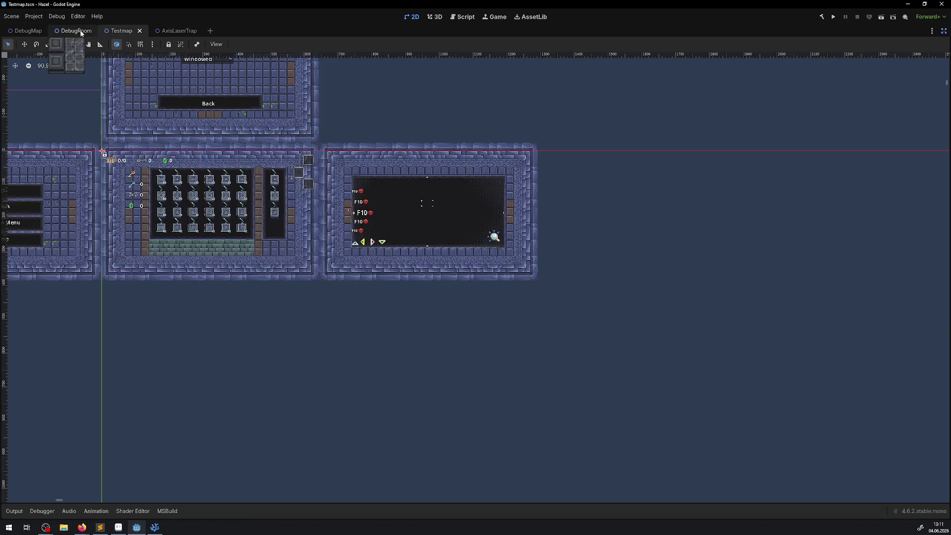
- Restore the scene, file and inspector panels, open DebugRoom, and bring the beam emitters into view
left_click(945, 31)
left_click(196, 30)
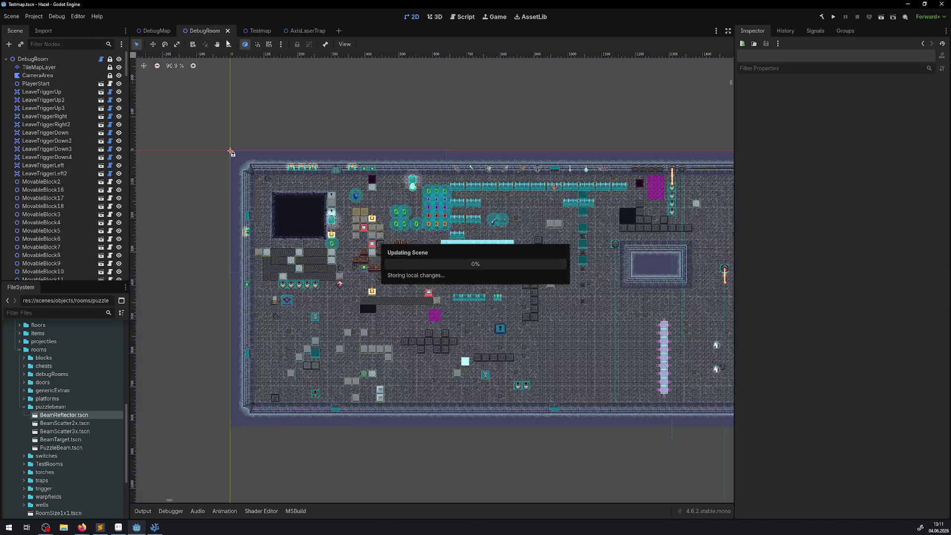
scroll(420, 265, "down", 5)
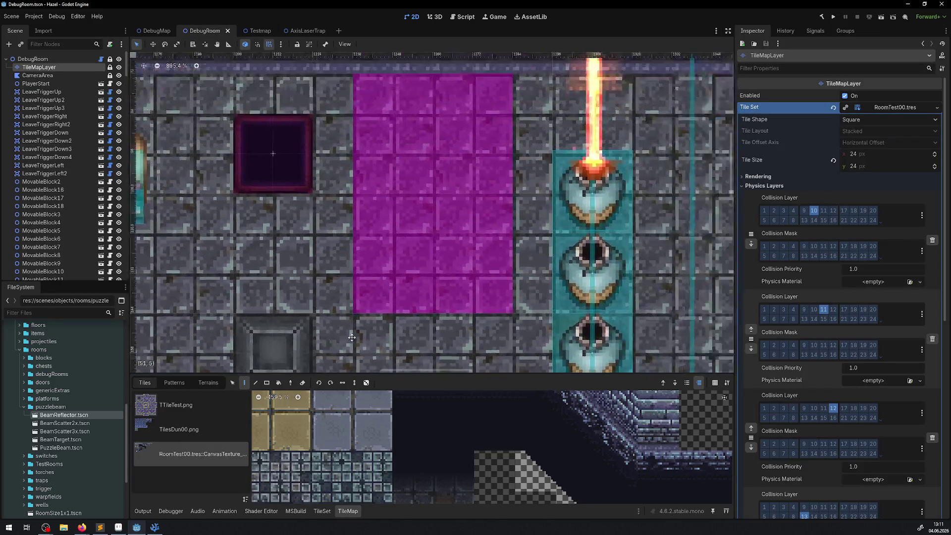
scroll(677, 147, "right", 10)
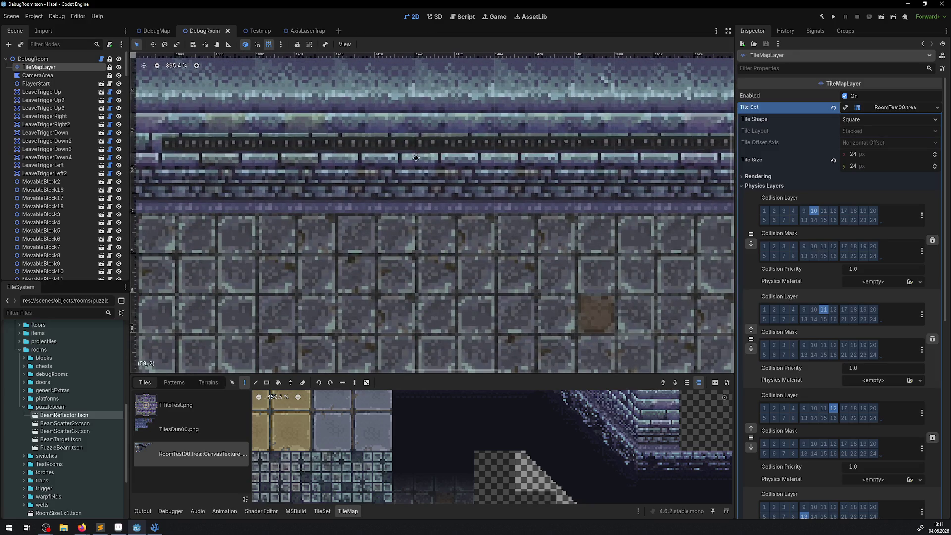
left_click_drag(376, 155, 626, 156)
- Zoom around the top-wall laser emitters and select the moving wall trap
scroll(466, 188, "down", 5)
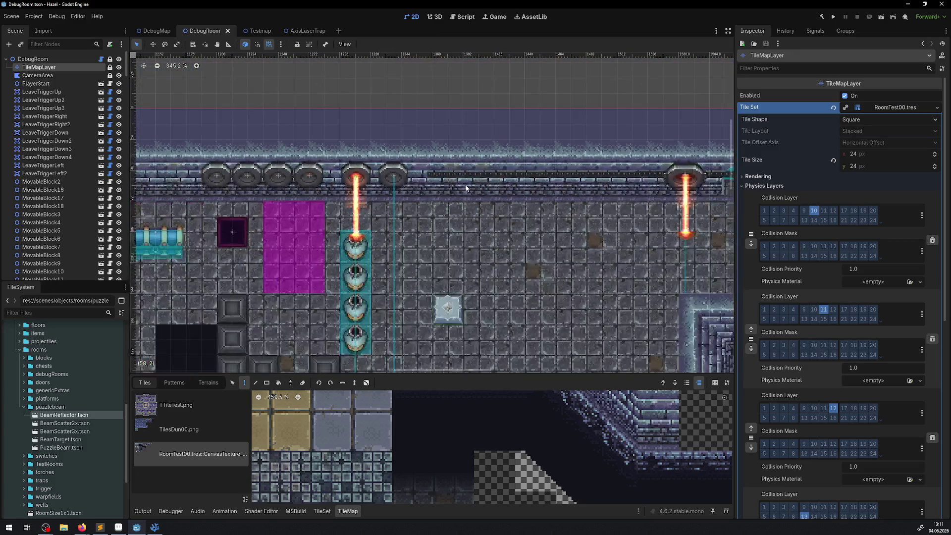
scroll(455, 183, "up", 8)
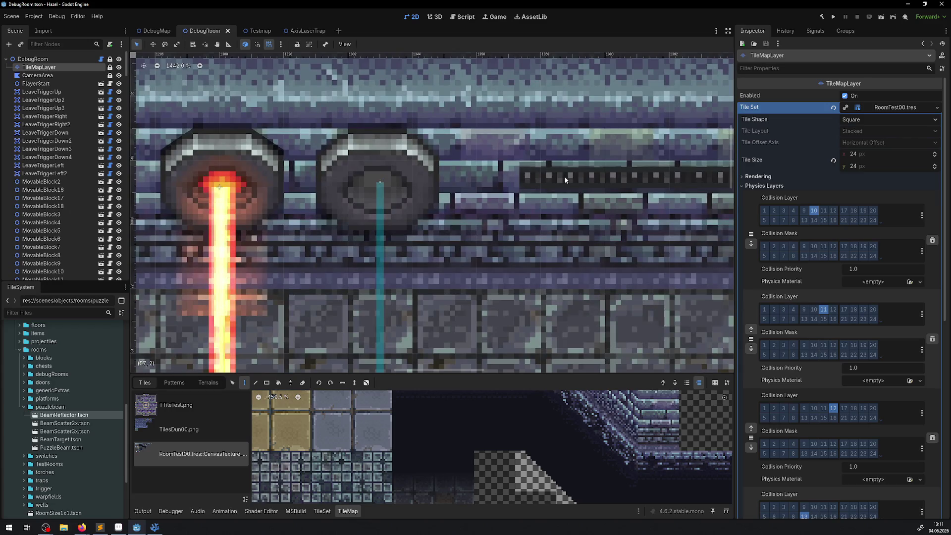
scroll(378, 187, "down", 8)
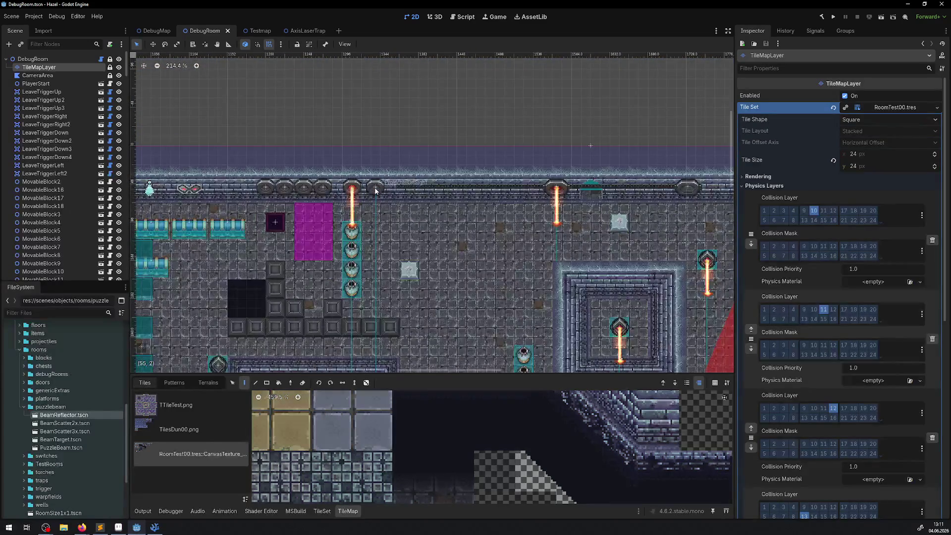
scroll(376, 190, "up", 4)
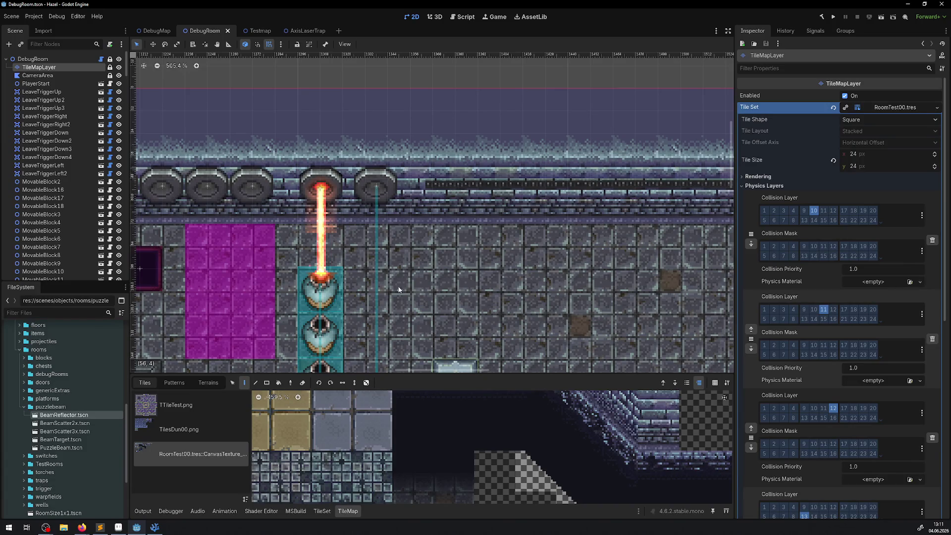
scroll(495, 185, "down", 1)
scroll(495, 184, "right", 5)
scroll(495, 182, "right", 5)
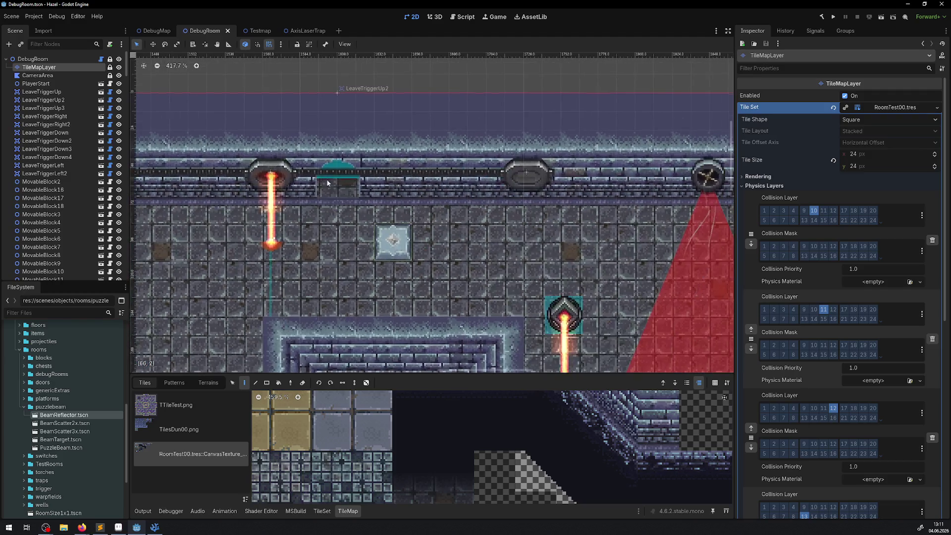
left_click(389, 169)
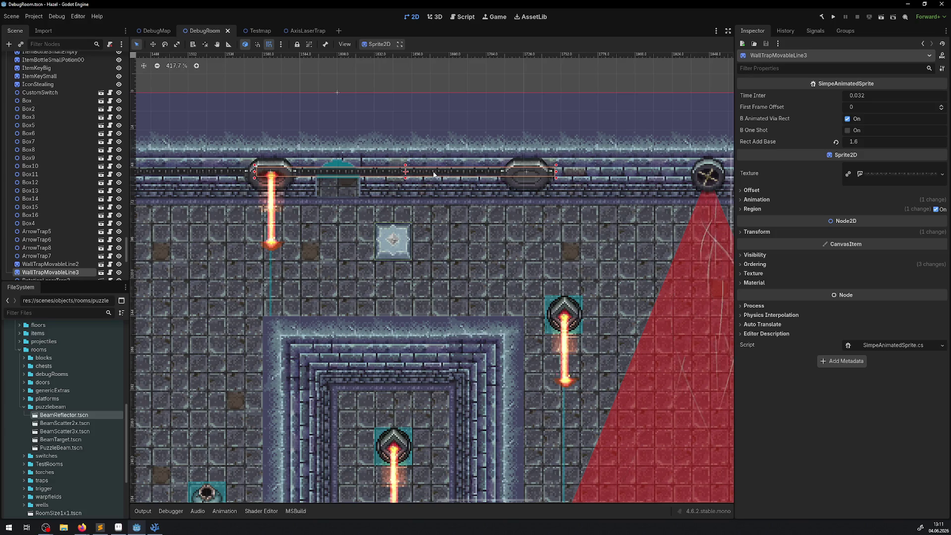
- Expand WallTrapMovableLine3's Sprite2D texture settings in the Inspector and look around the room
left_click(879, 174)
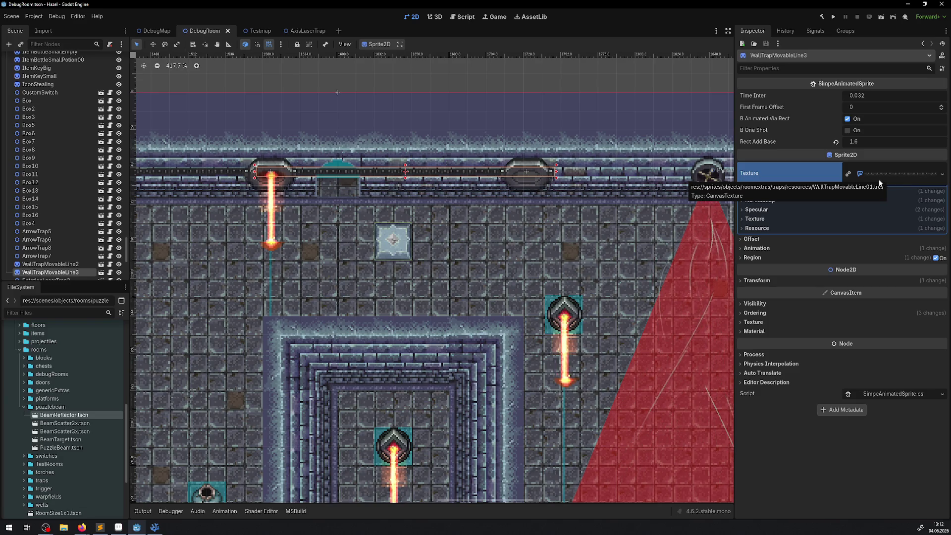
scroll(265, 120, "left", 10)
scroll(265, 120, "down", 6)
scroll(265, 121, "up", 1)
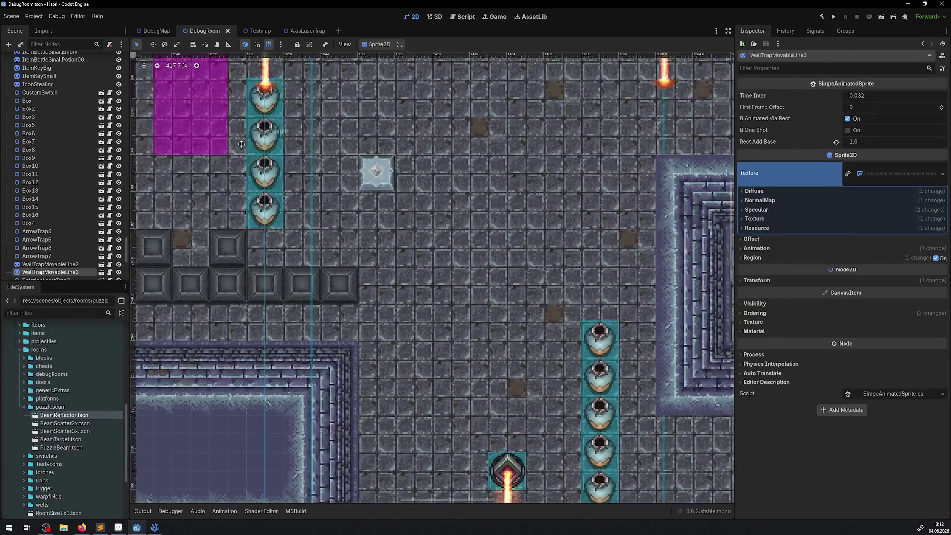
scroll(707, 155, "right", 5)
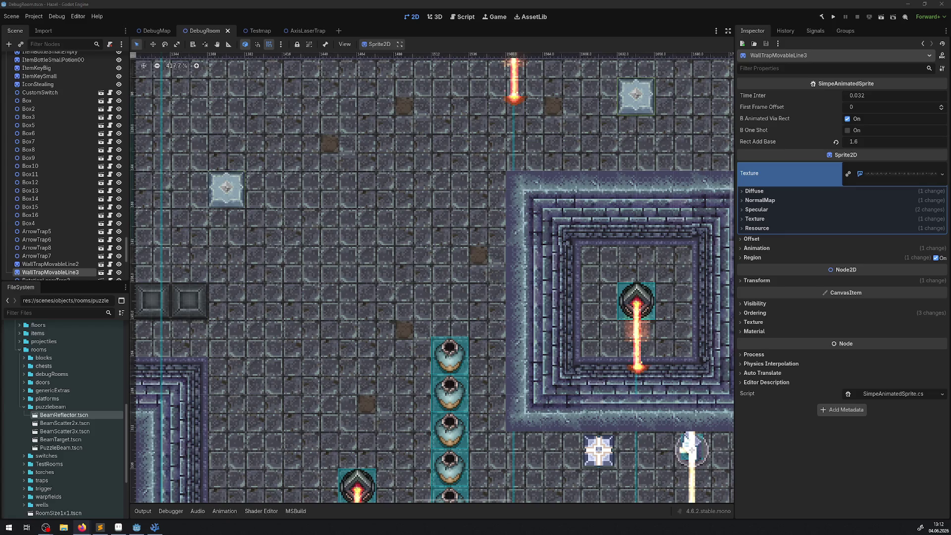
- Look over the DebugRoom again in Godot, then return to LaserTrap.cs in VS Code
key("alt+Tab")
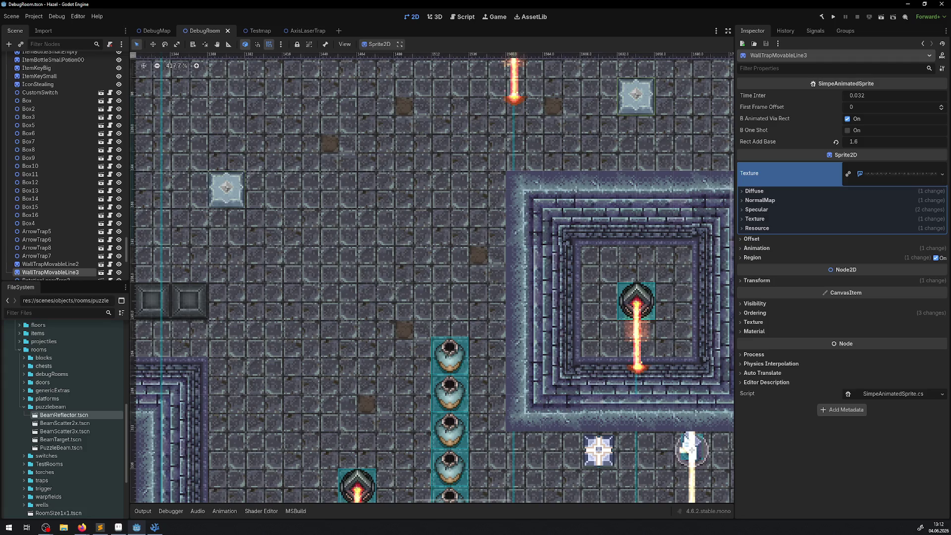
scroll(333, 137, "down", 8)
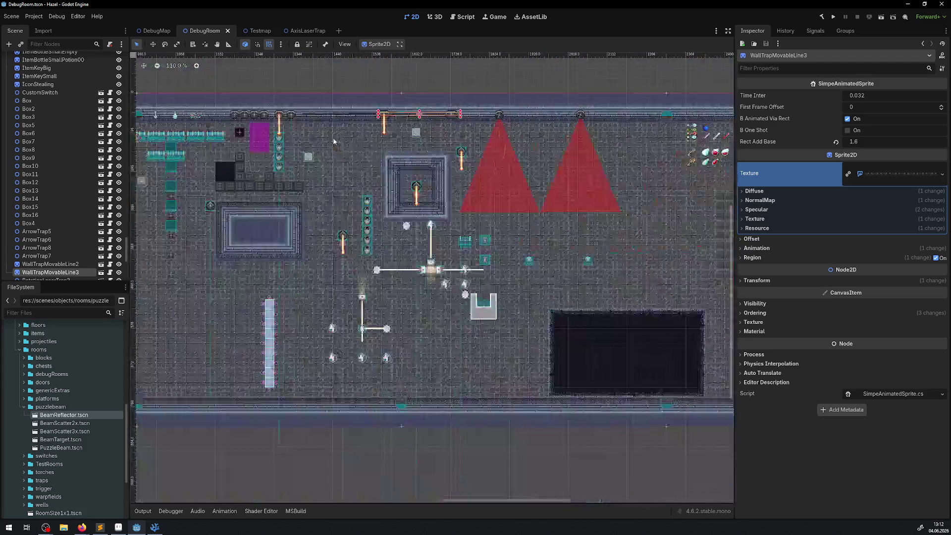
scroll(580, 132, "up", 7)
scroll(579, 131, "left", 1)
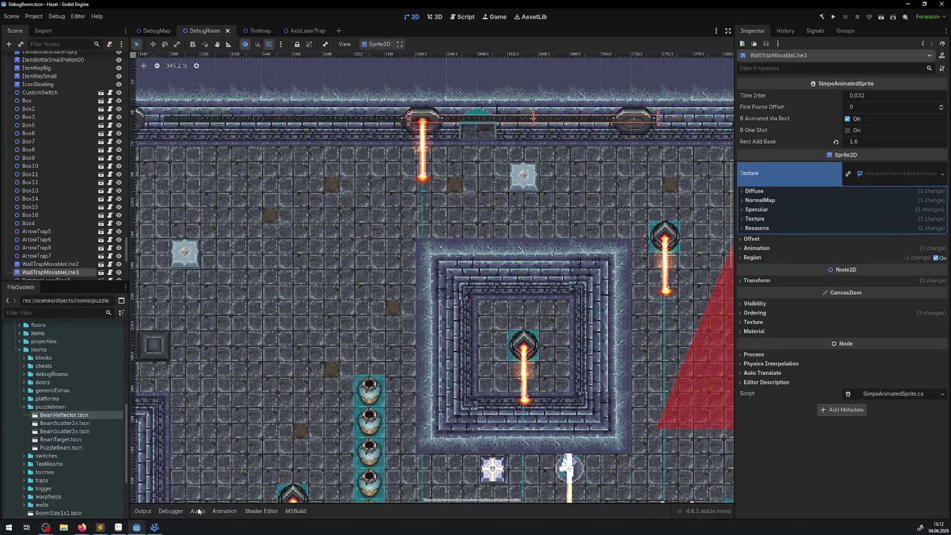
left_click(155, 527)
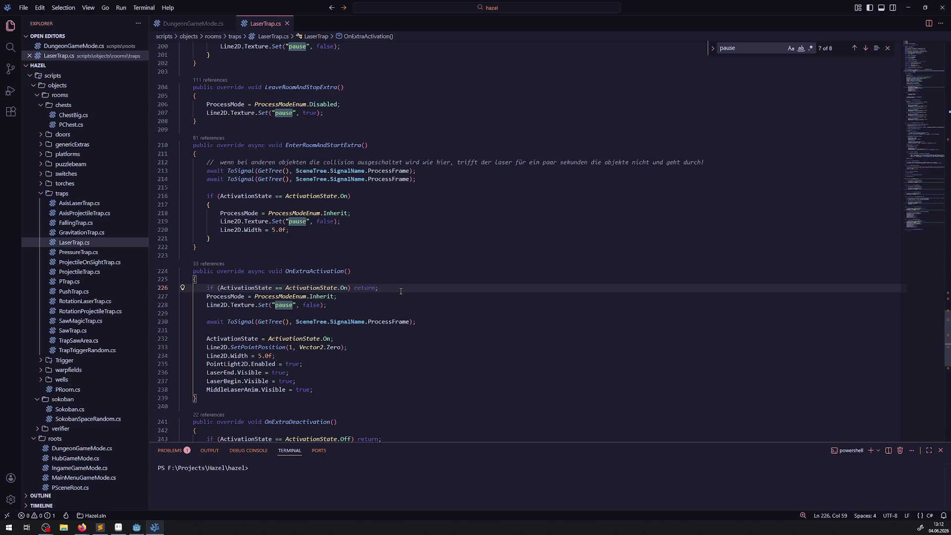
- Comment out the texture pause calls on lines 228, 219 and 207
scroll(225, 293, "down", 1)
left_click(206, 286)
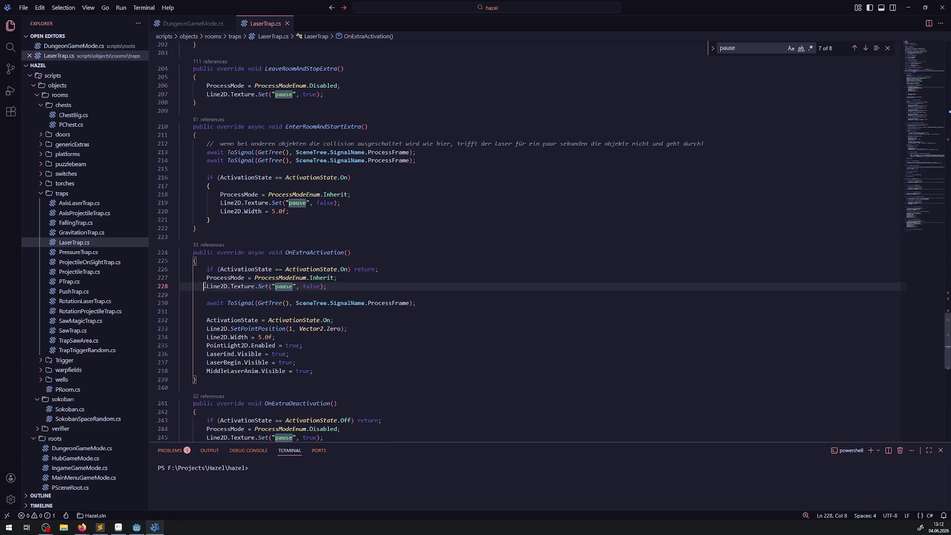
type("//")
scroll(262, 286, "up", 4)
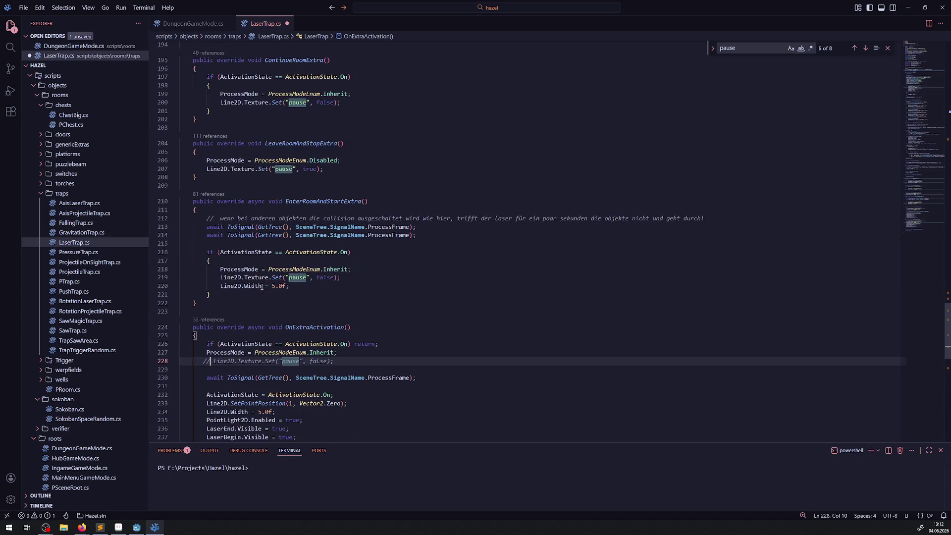
left_click(214, 277)
type("//")
left_click(200, 168)
type("/")
- Comment out the texture pause calls on lines 200 and 191
scroll(224, 246, "up", 3)
left_click(213, 177)
type("//")
scroll(215, 181, "up", 4)
left_click(215, 187)
type("//")
scroll(237, 195, "up", 7)
scroll(236, 196, "up", 15)
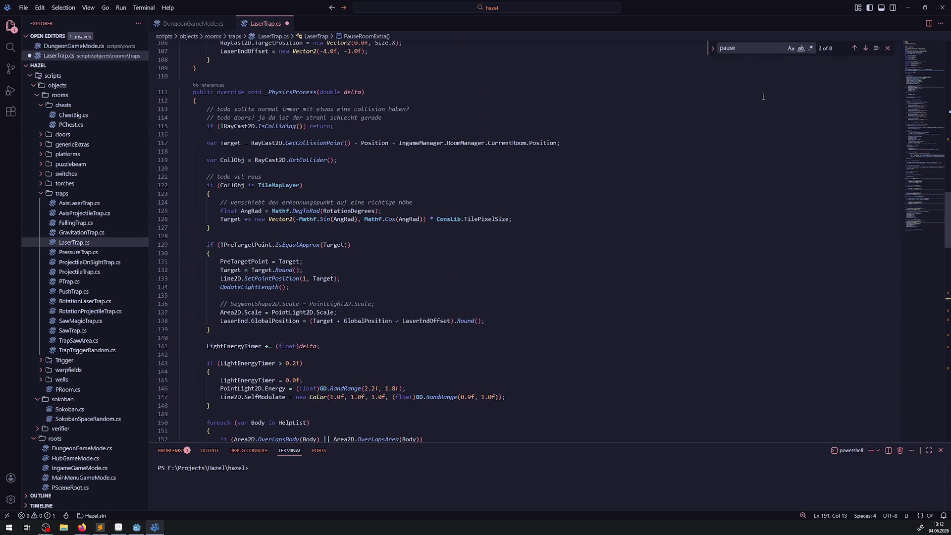
- Find the remaining "pause" matches and comment out lines 245 and 63
left_click(744, 53)
key("Return")
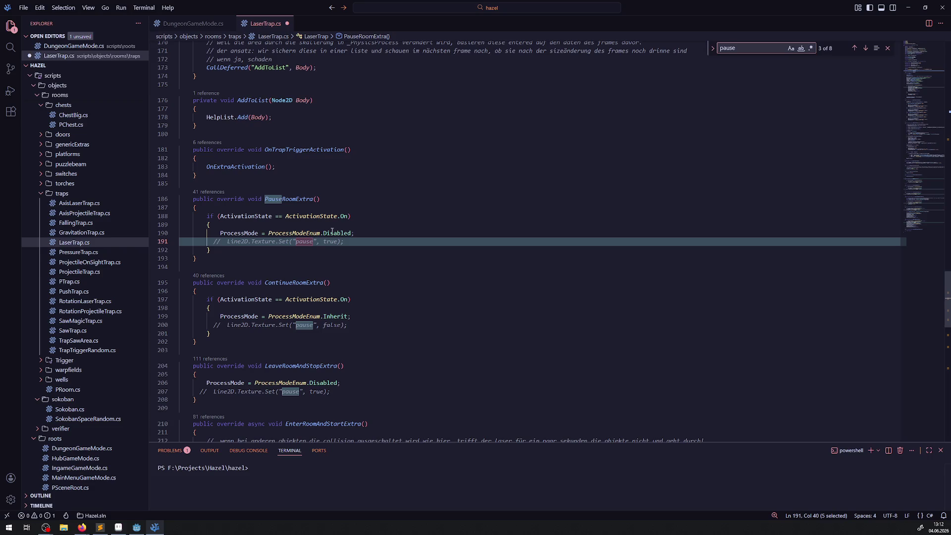
key("Return")
key("Return")
key("Return")
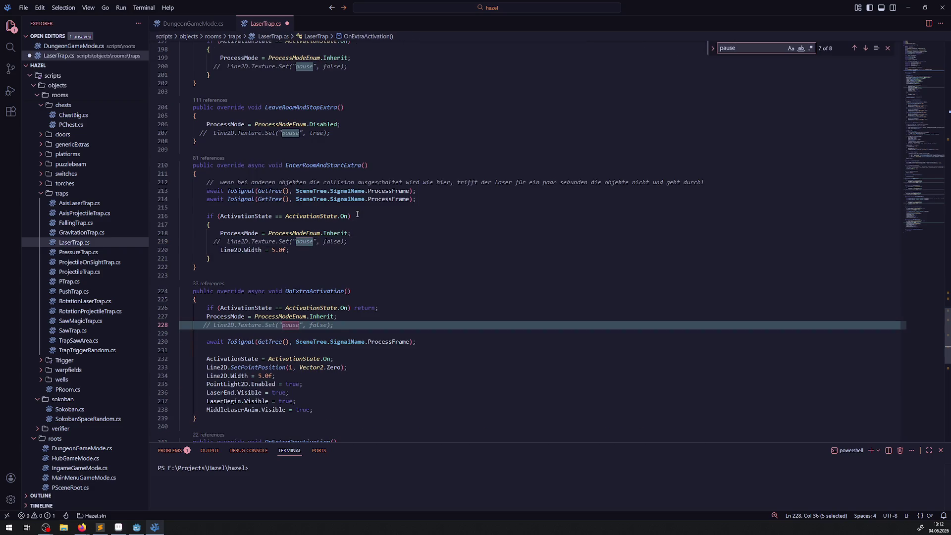
left_click(206, 241)
type("//")
left_click(745, 51)
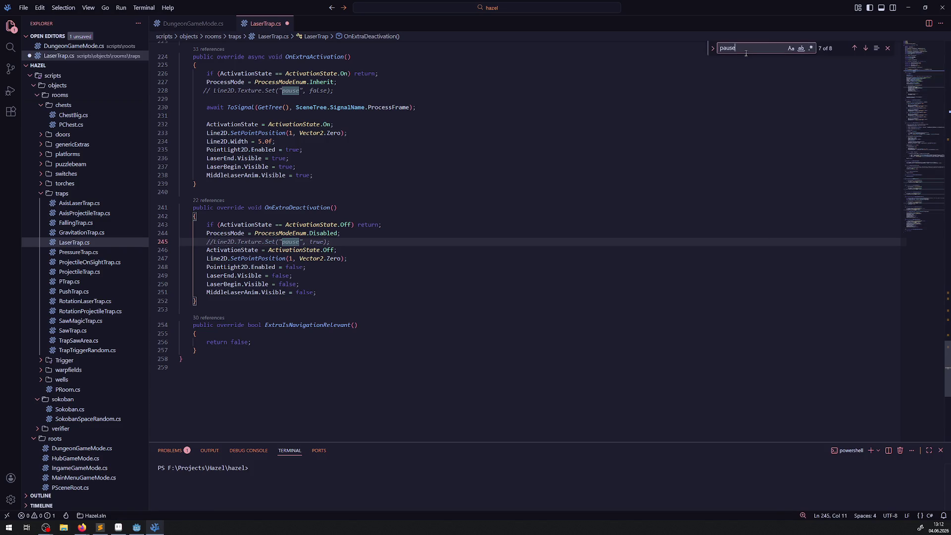
key("Return")
key("Return")
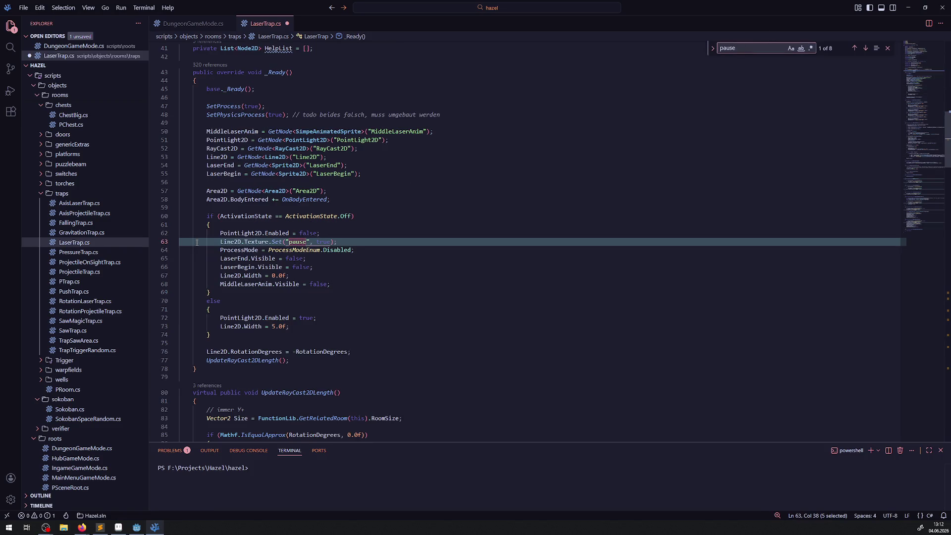
left_click(212, 241)
type("//")
- Save LaserTrap.cs, check the pause match in PauseRoomExtra, and return to Godot
key("ctrl+s")
left_click(768, 49)
key("Return")
key("Return")
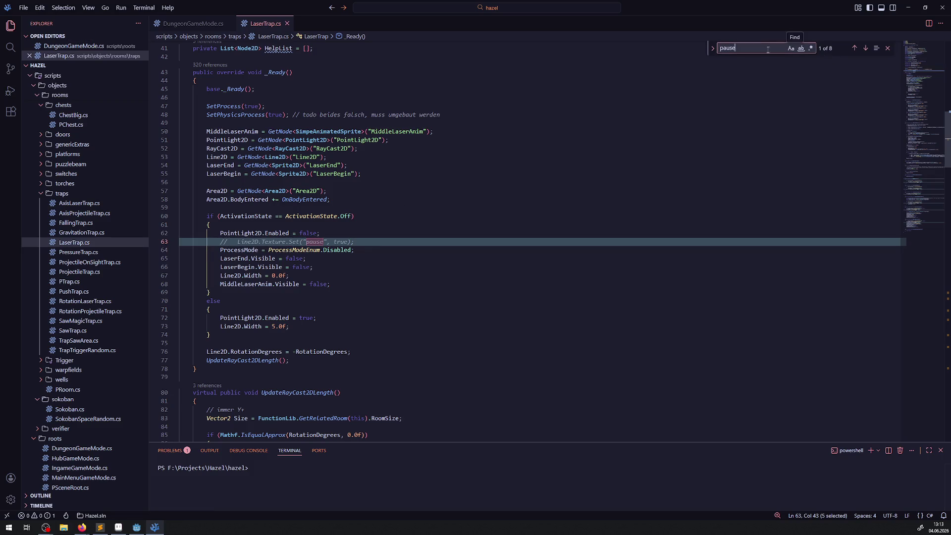
left_click(421, 301)
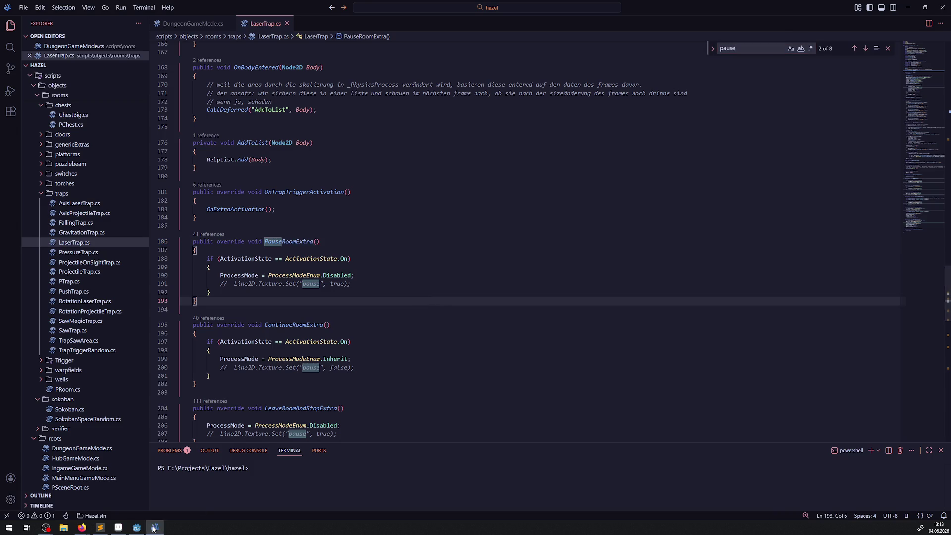
left_click(137, 528)
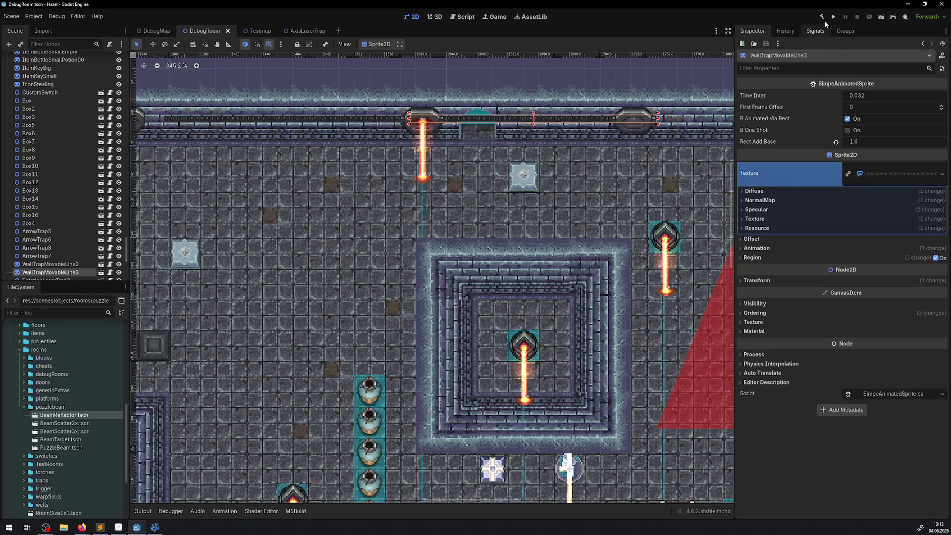
- From the AxisLaserTrap scene, build and run the game, expanding it in the Game view
left_click(298, 31)
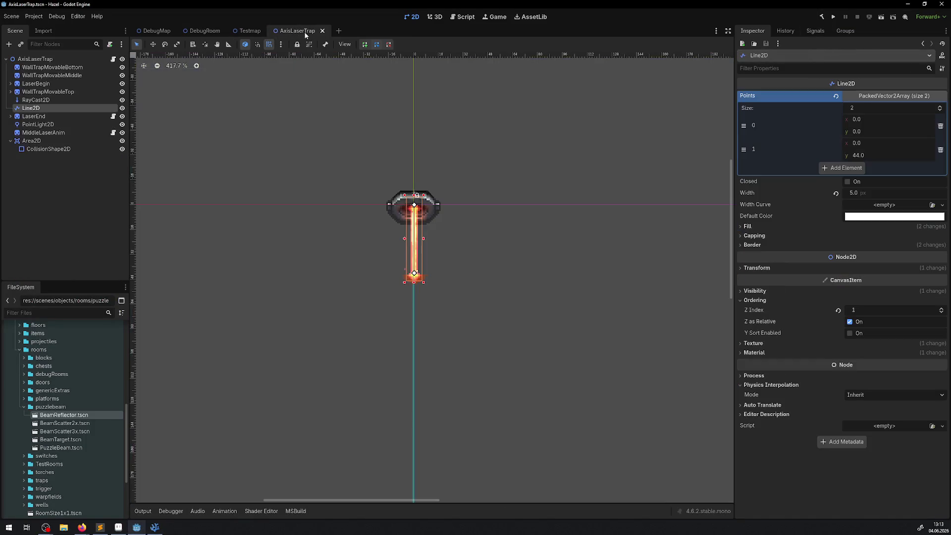
left_click(835, 17)
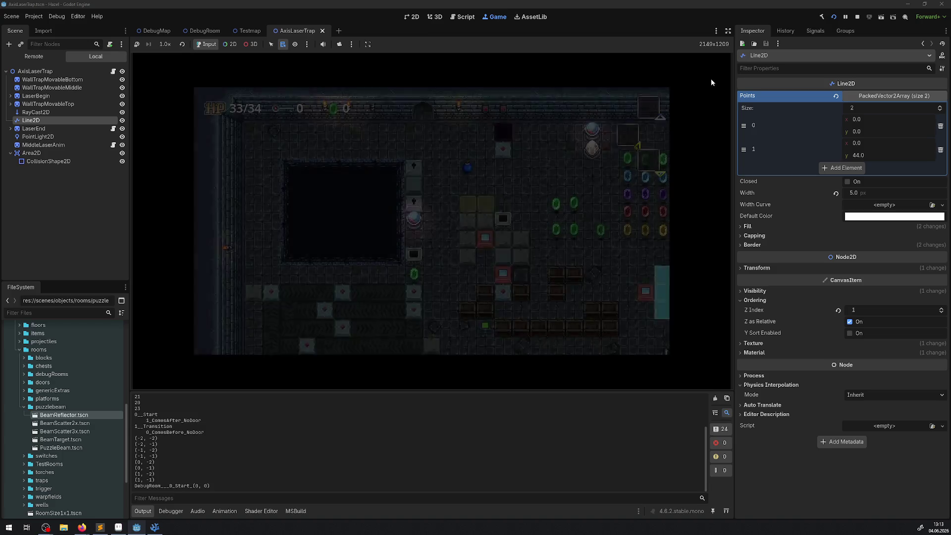
left_click(728, 30)
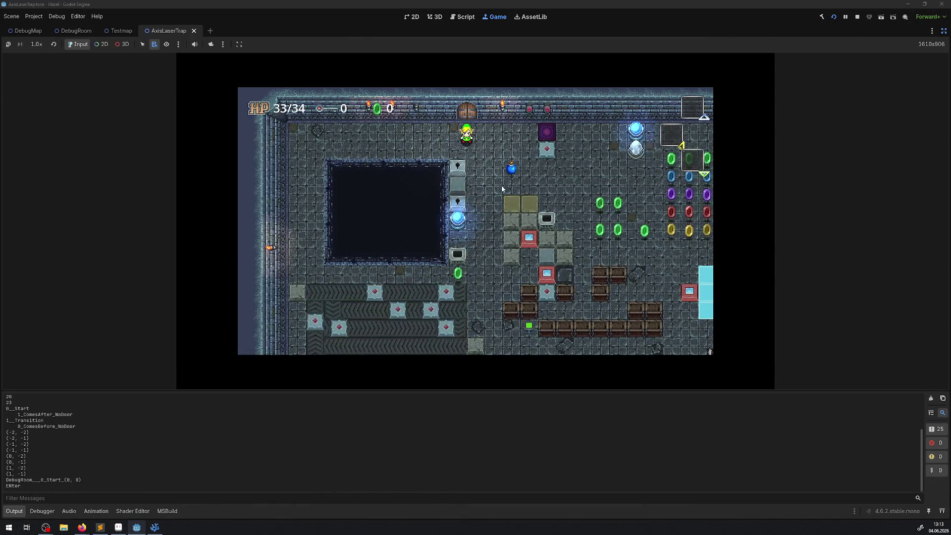
- Walk the player over the teleporter, toward the laser beams, and into the dark pit
left_click(14, 511)
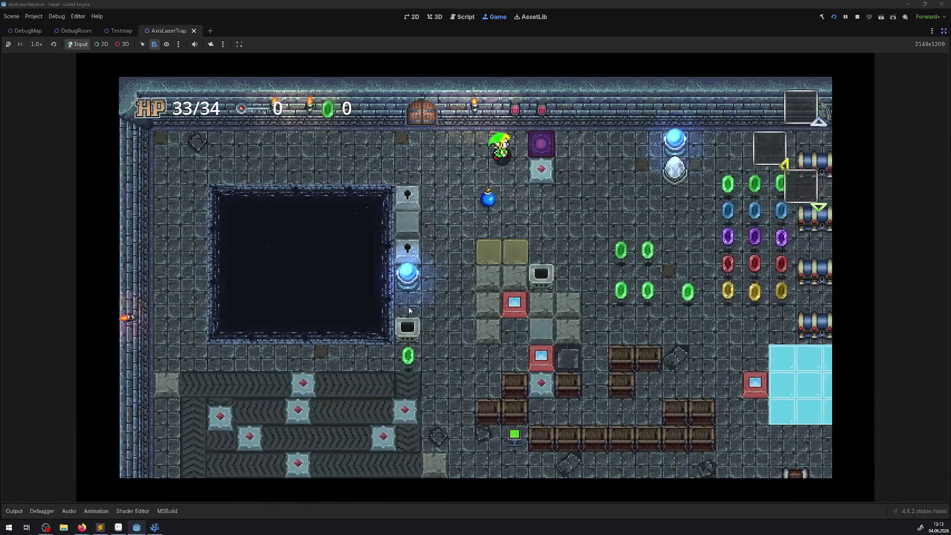
key("Left")
key("Up")
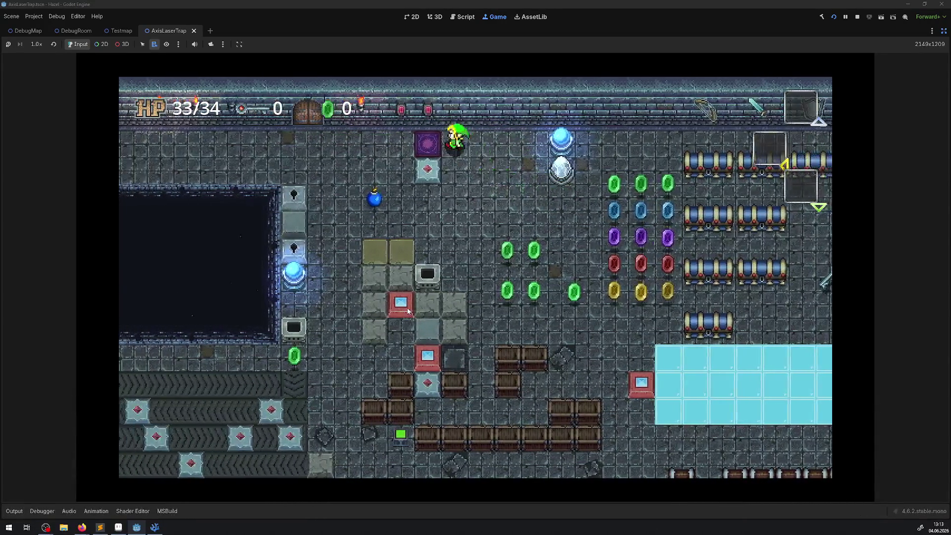
key("Right")
key("Down")
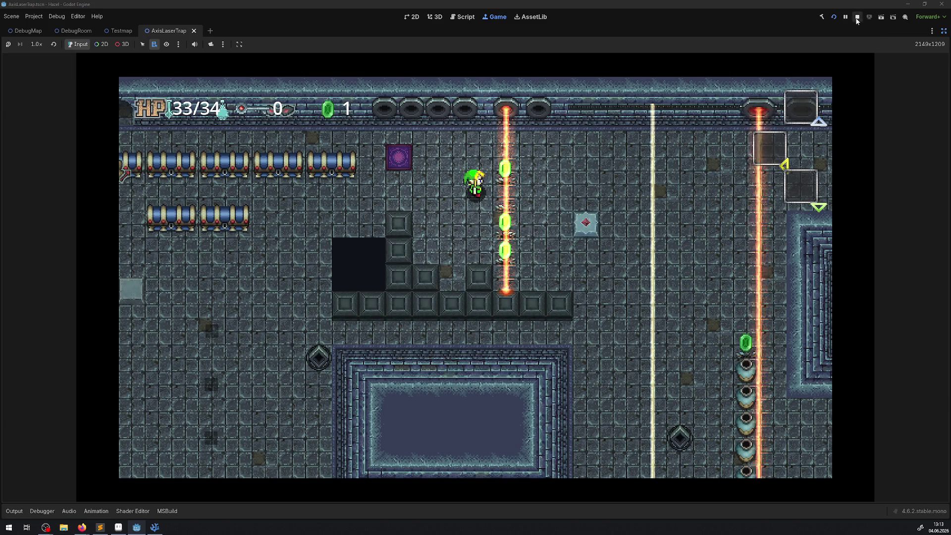
key("Left")
key("Down")
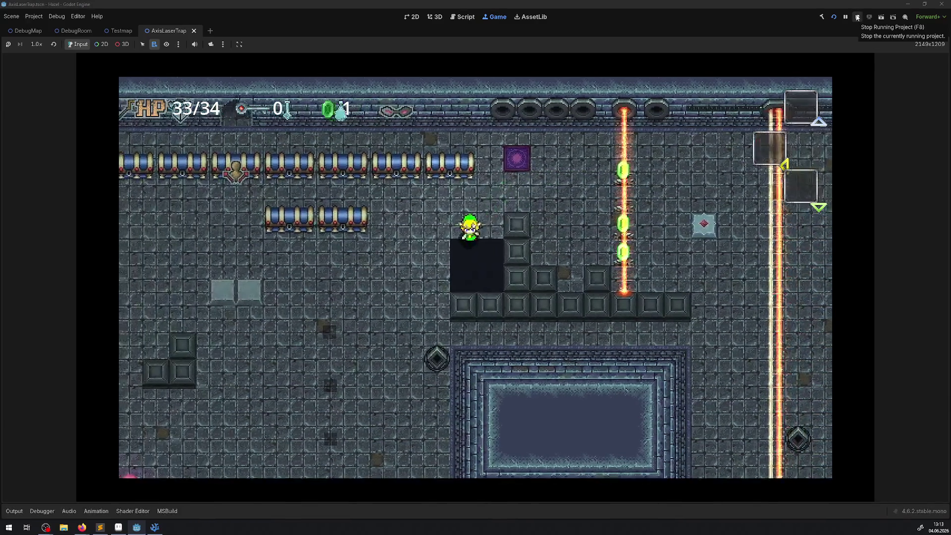
key("Left")
key("Down")
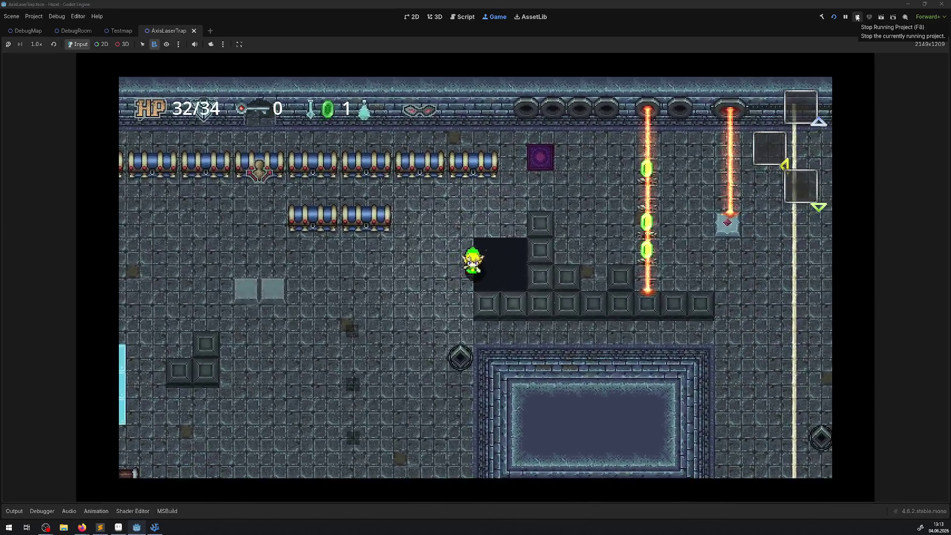
key("Right")
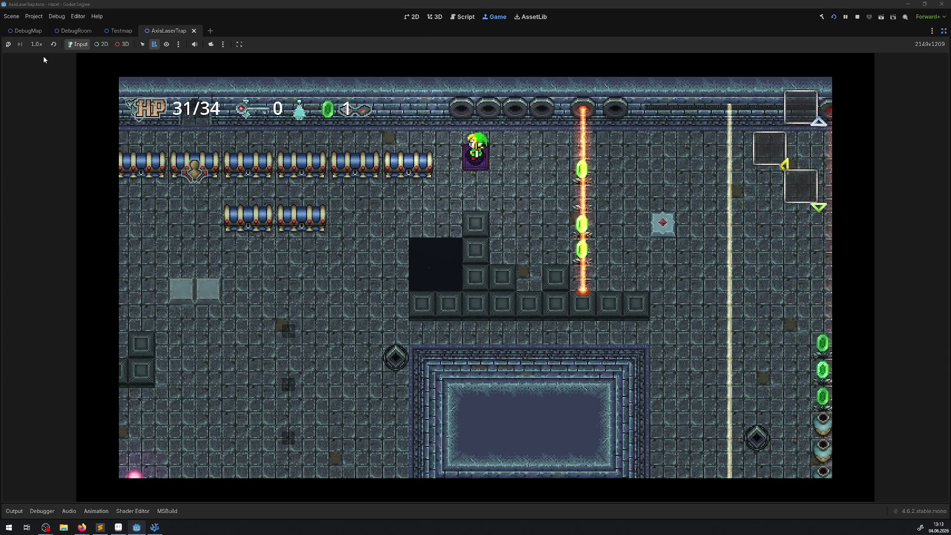
- Slow the game to 1/2× speed, walk into the pit again, restore 1.0× and stop the game
left_click(36, 44)
left_click(51, 85)
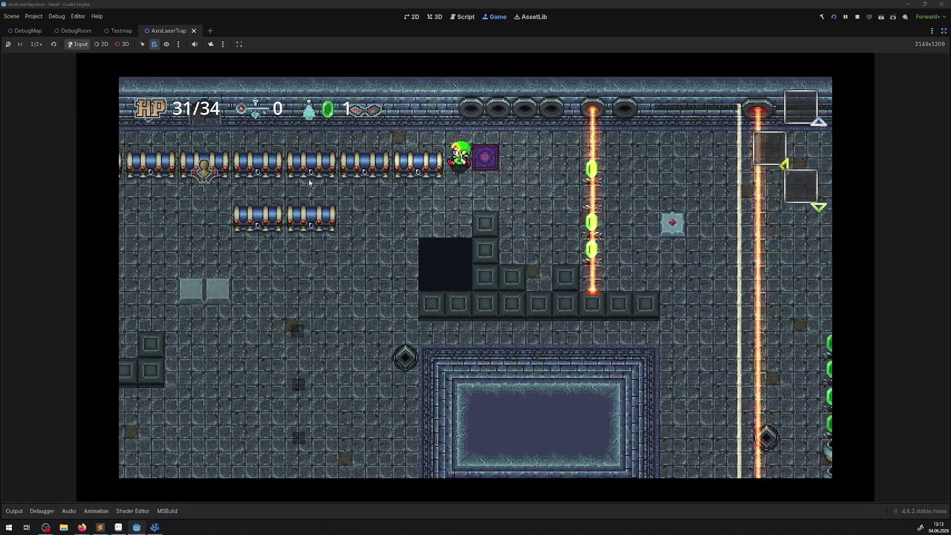
key("Down")
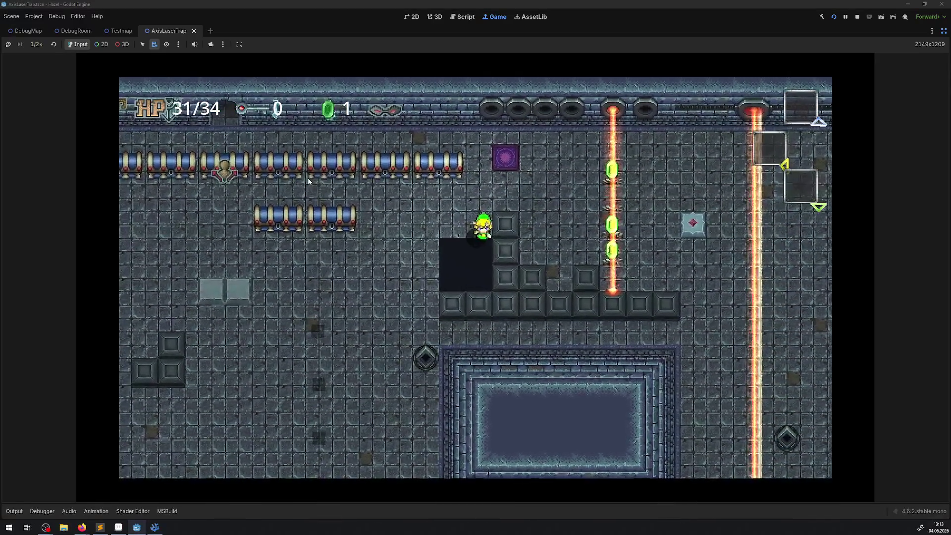
key("Left")
key("Down")
key("Down")
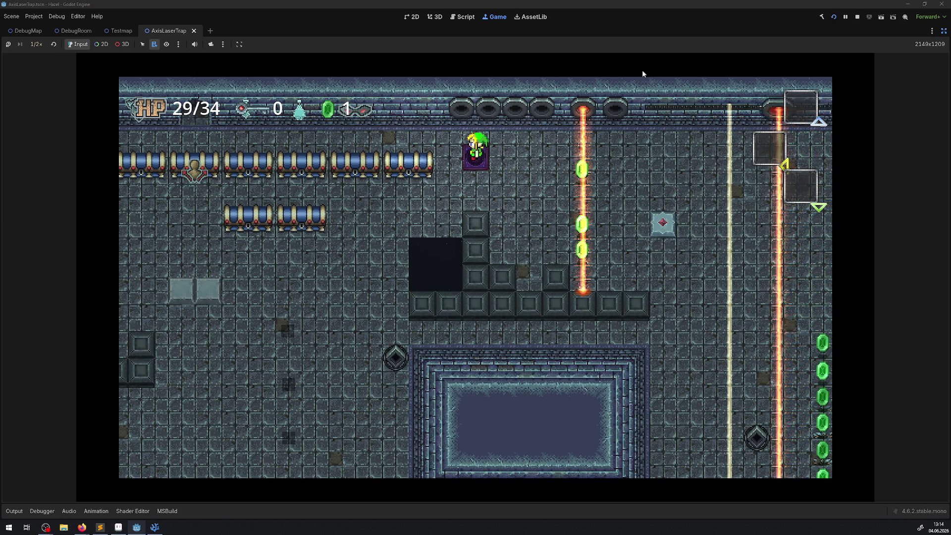
left_click(36, 44)
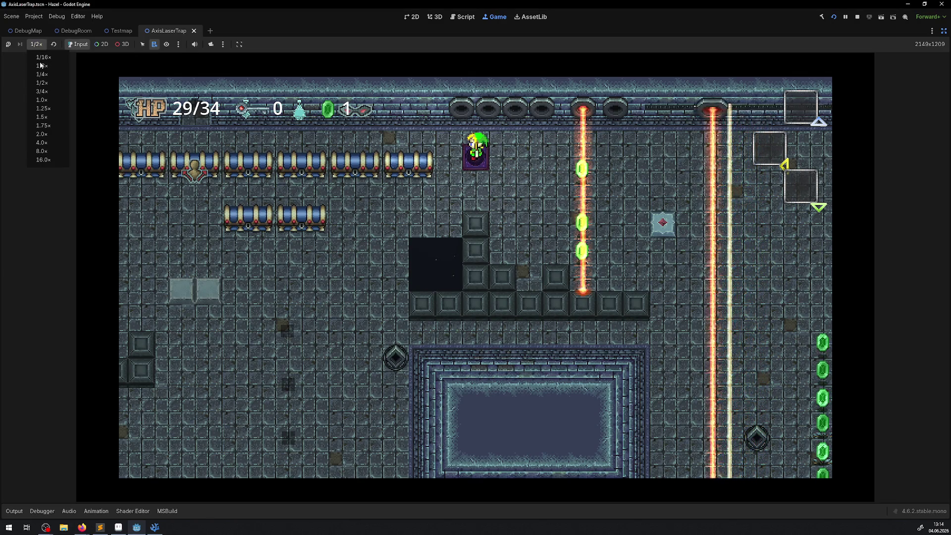
left_click(47, 100)
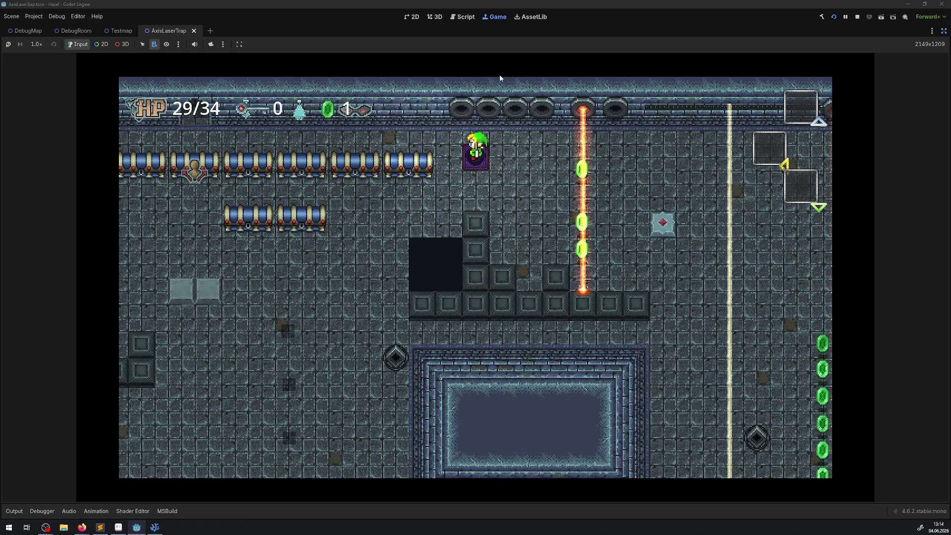
left_click(858, 17)
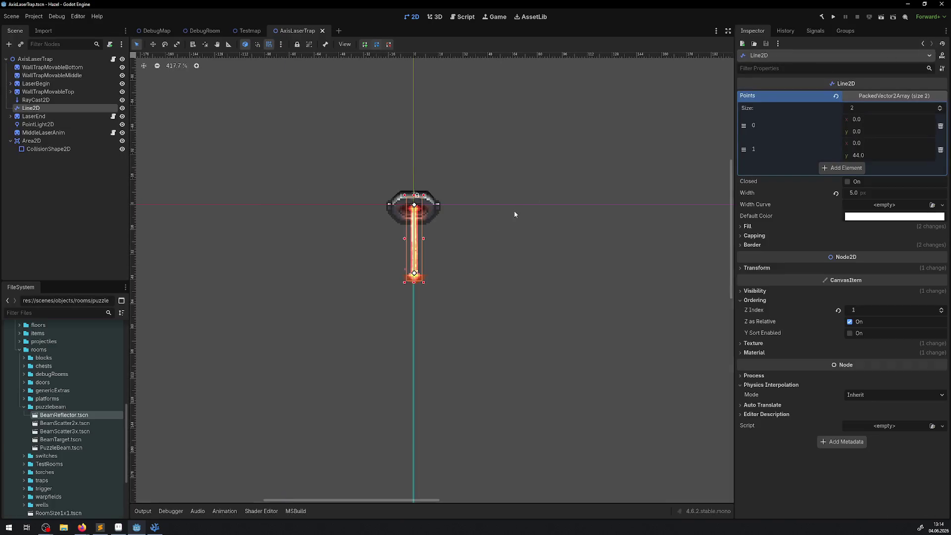
- Select the Line2D beam node and expand its Fill texture in the Inspector
left_click(39, 124)
left_click(38, 110)
left_click(768, 225)
scroll(825, 357, "down", 5)
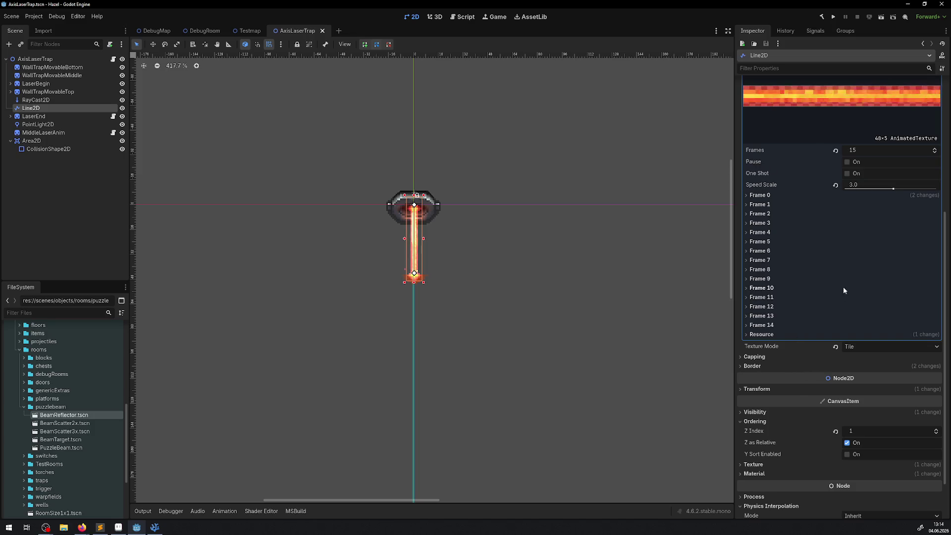
- Review the AnimatedTexture's 15 frames at speed scale 3.0, toggling its Resource section
mouse_move(751, 165)
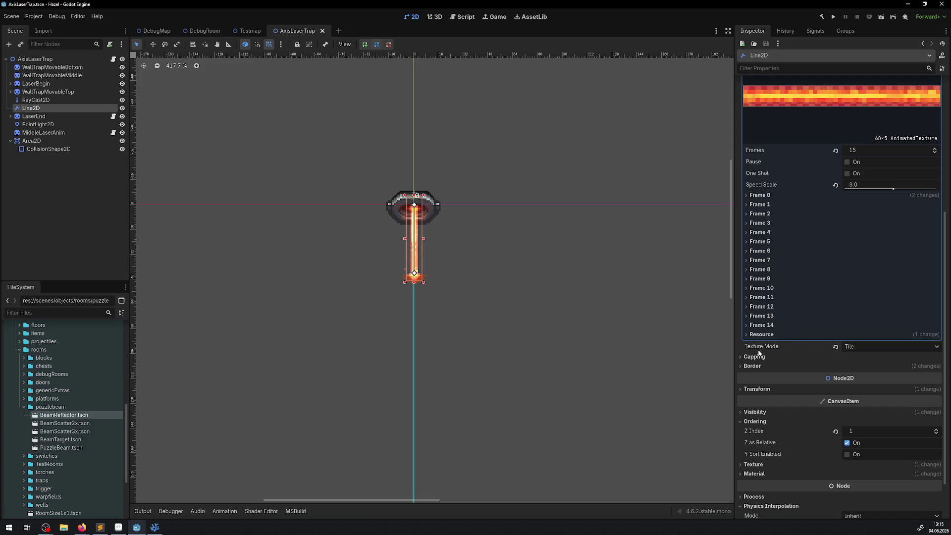
mouse_move(759, 352)
left_click(762, 335)
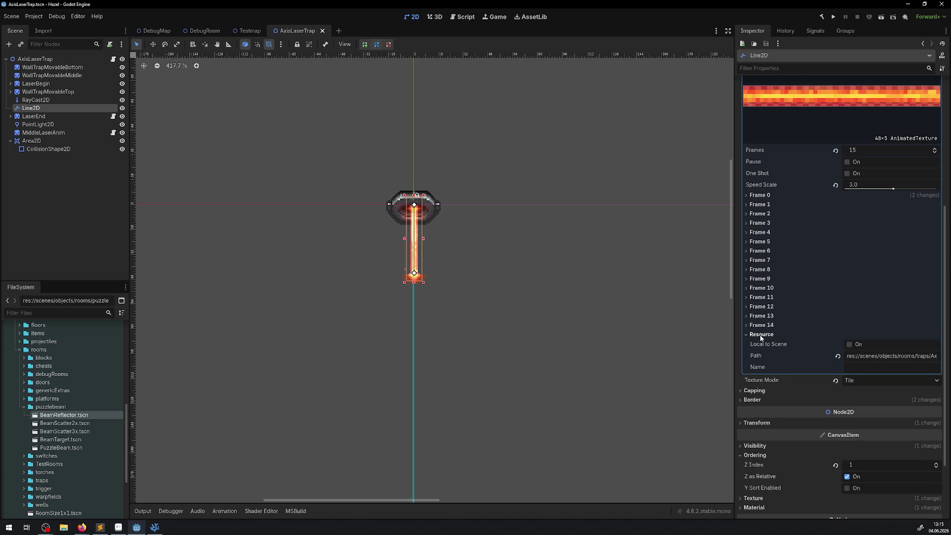
left_click(761, 335)
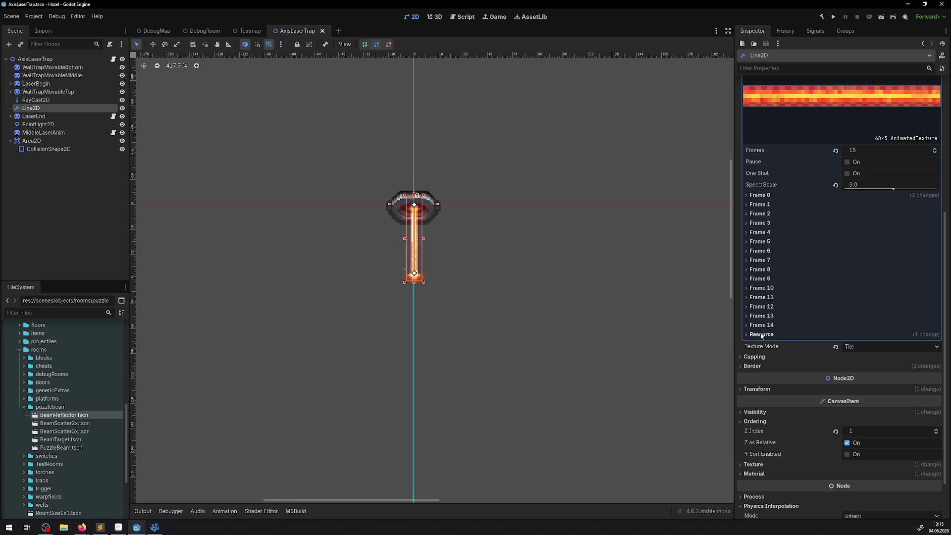
scroll(867, 298, "up", 5)
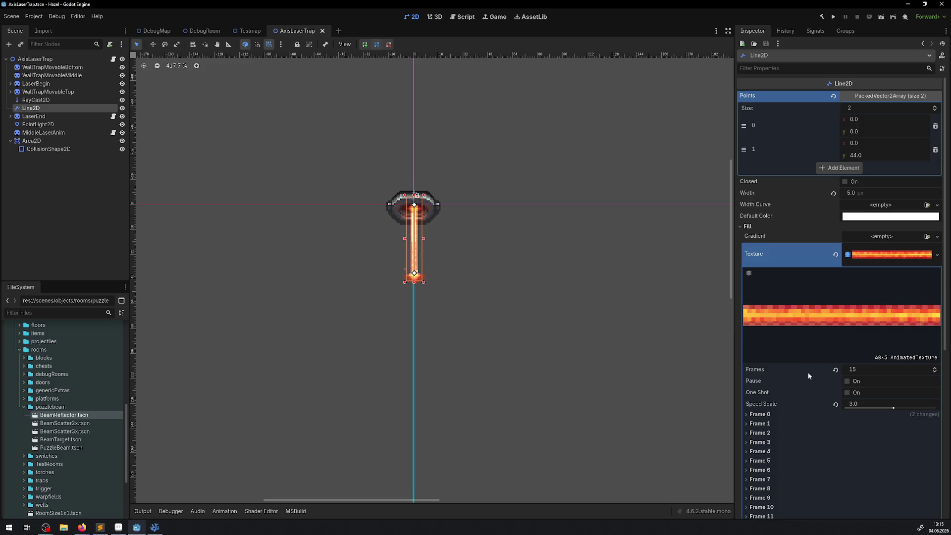
mouse_move(808, 373)
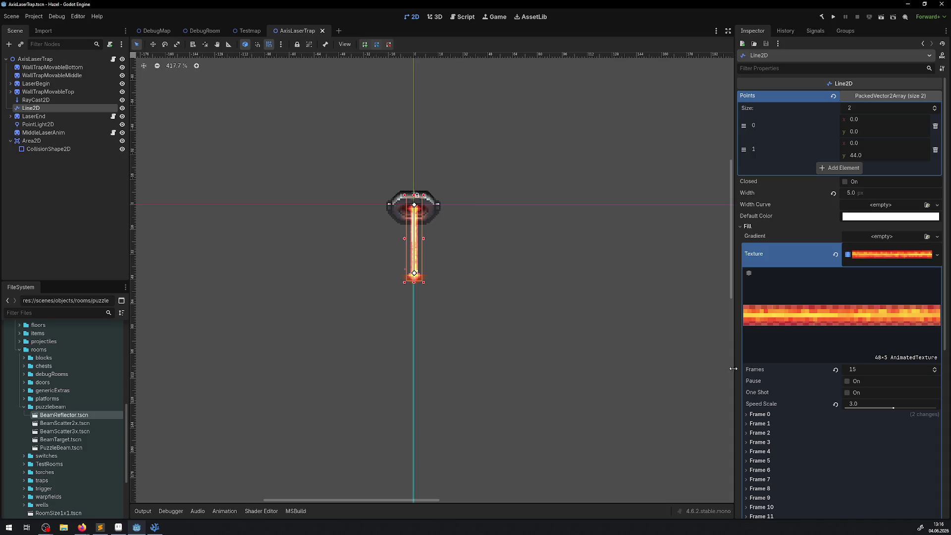
scroll(775, 389, "down", 3)
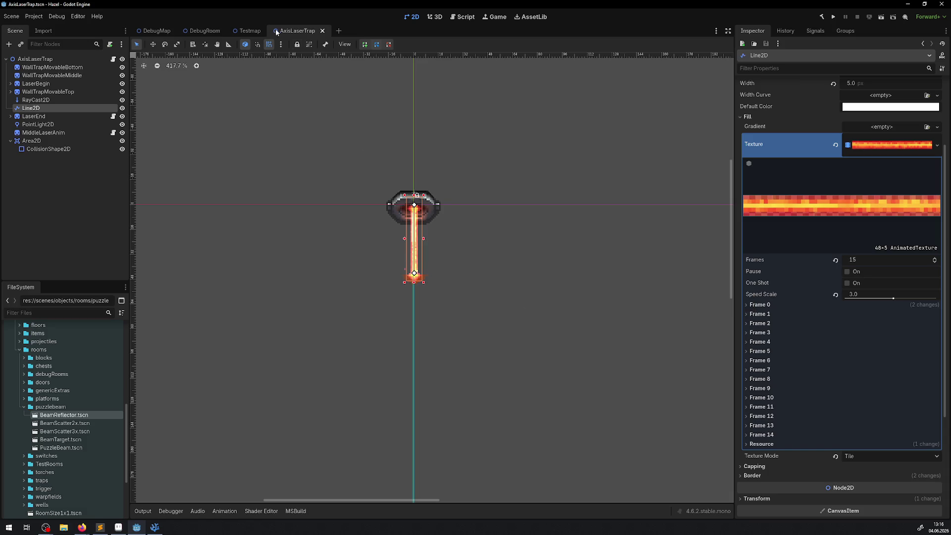
left_click(250, 31)
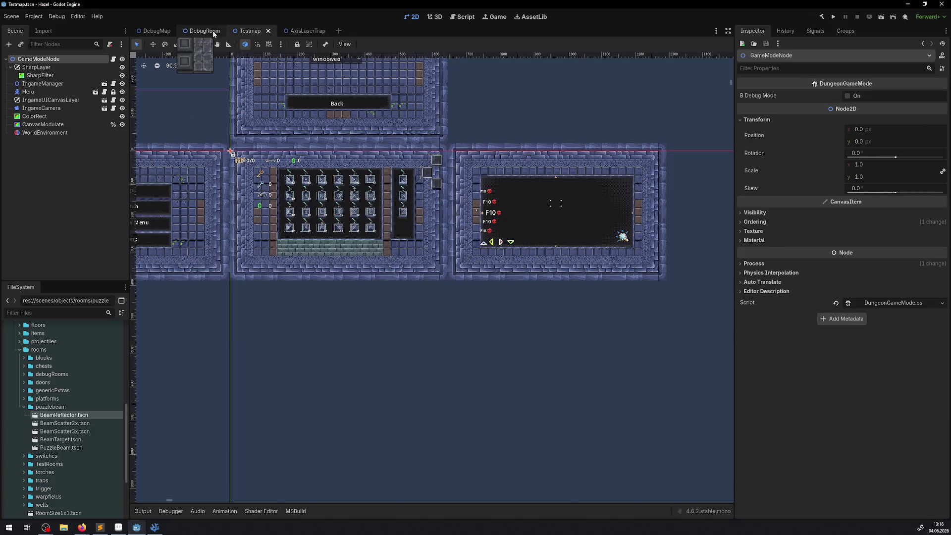
left_click(205, 31)
scroll(426, 204, "up", 4)
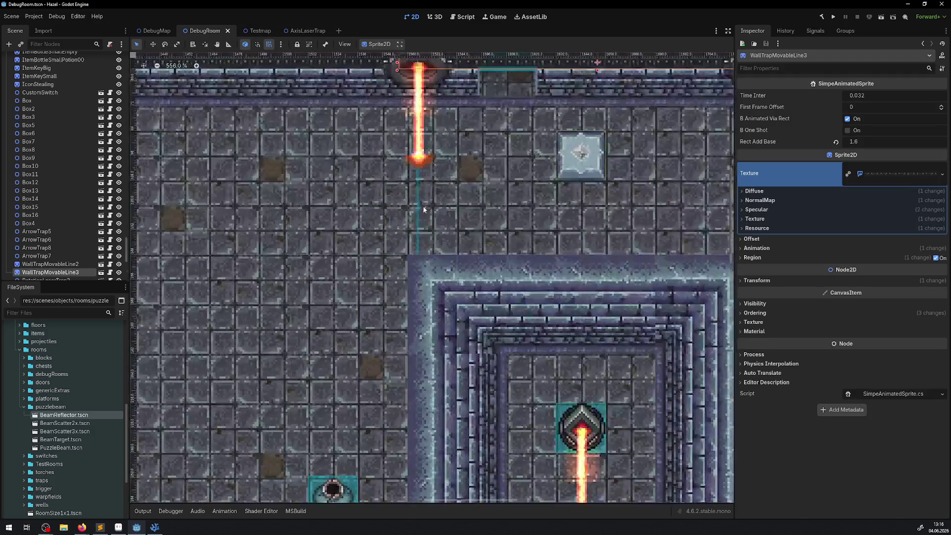
left_click_drag(432, 204, 417, 242)
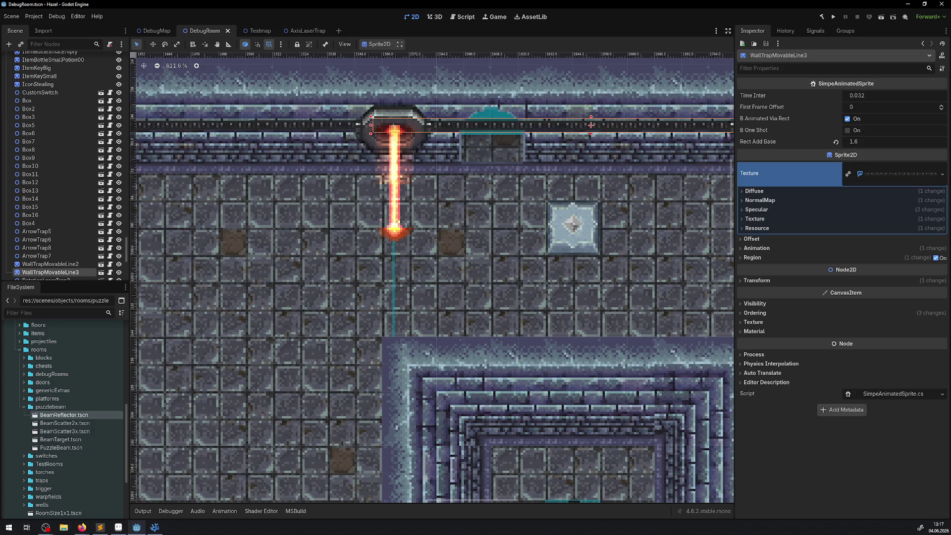
left_click(928, 176)
left_click(929, 176)
left_click(942, 175)
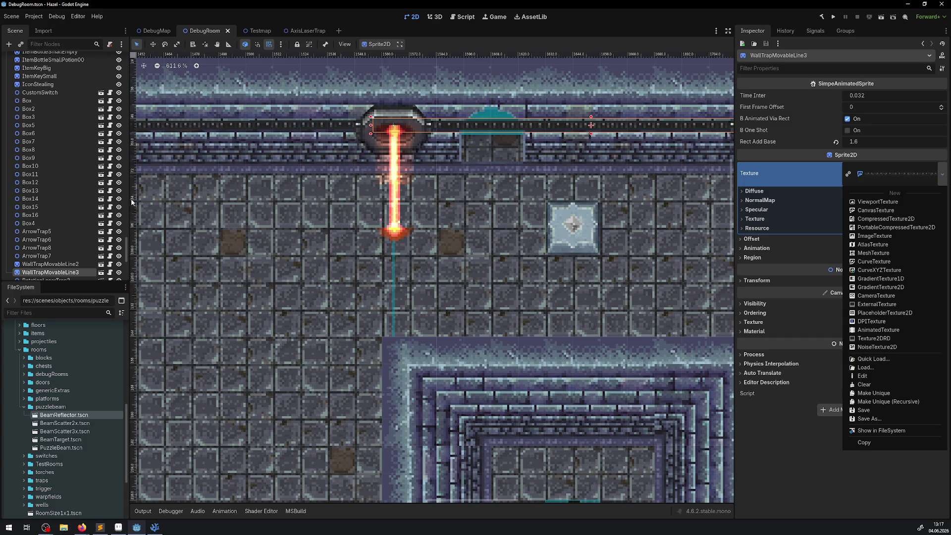
left_click(310, 29)
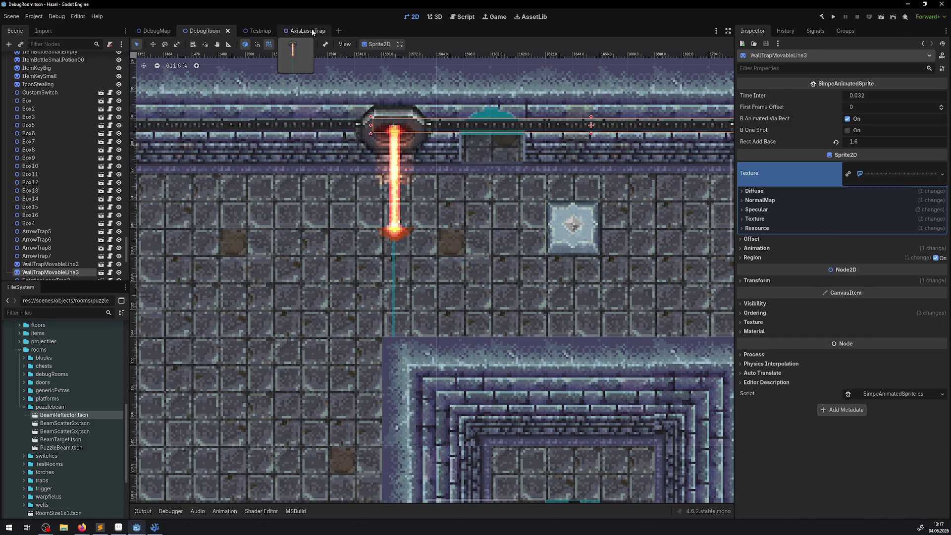
left_click(311, 29)
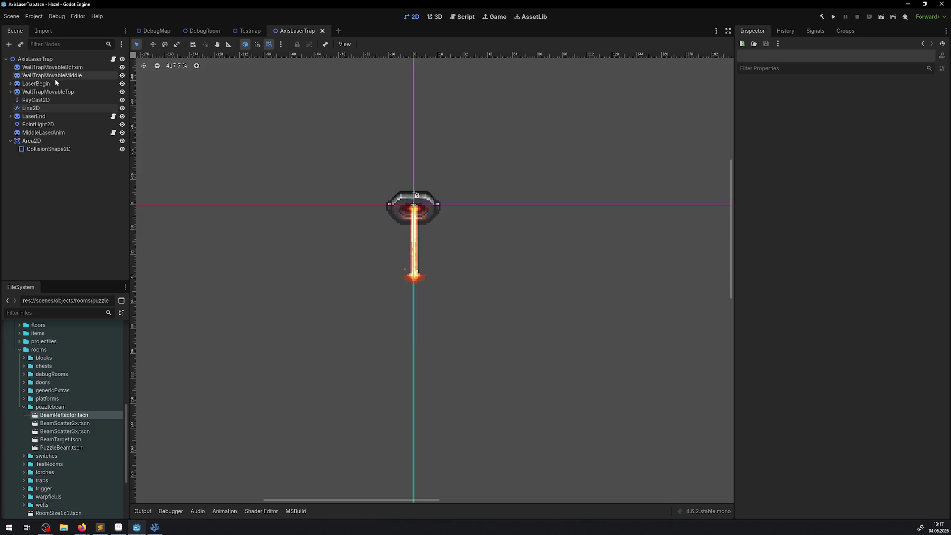
- Add a new Line2D child node under the AxisLaserTrap root
left_click(54, 60)
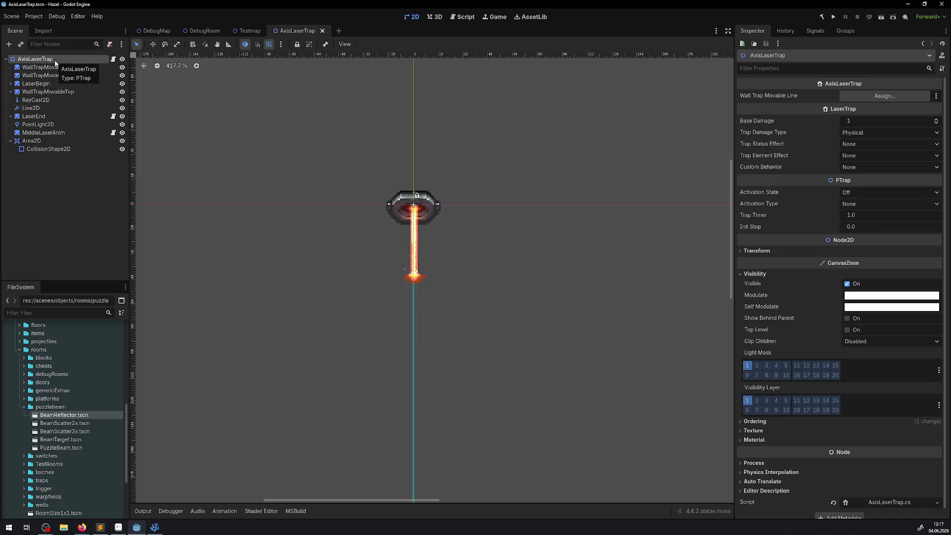
left_click(9, 44)
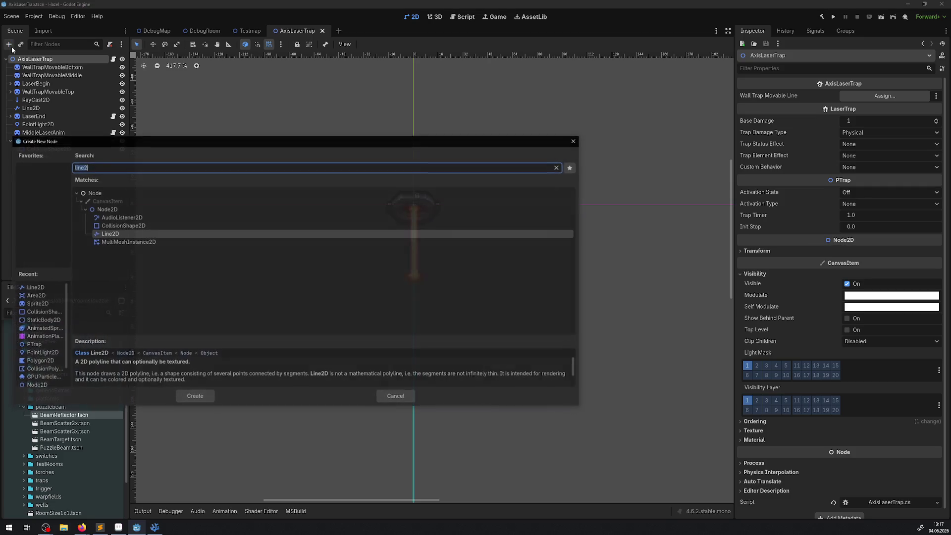
type("line2d")
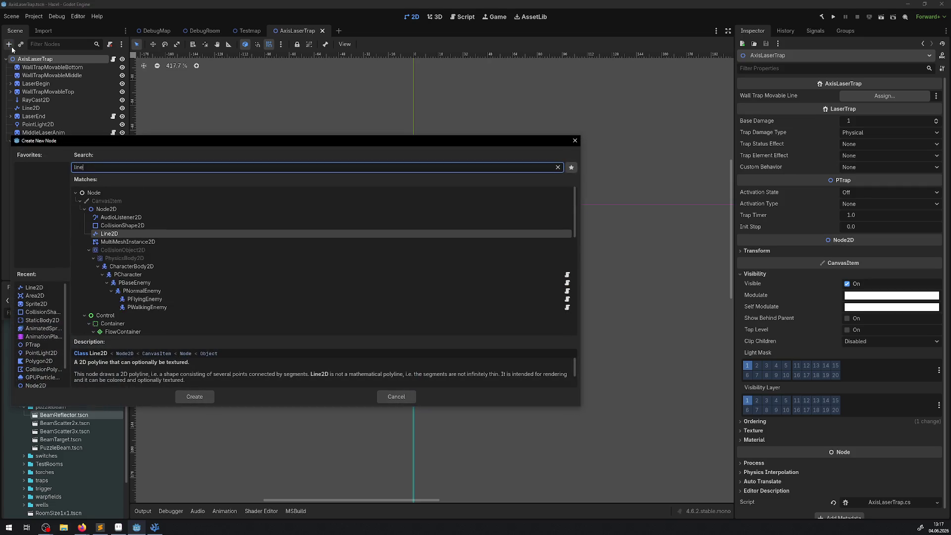
double_click(124, 234)
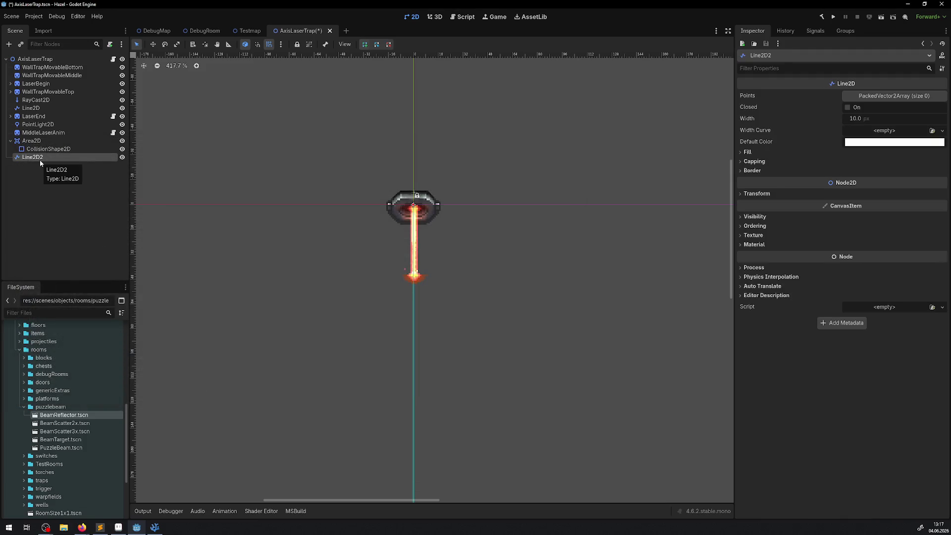
- Expand the new Line2D2's Fill settings and bring up its Texture choices
left_click(943, 131)
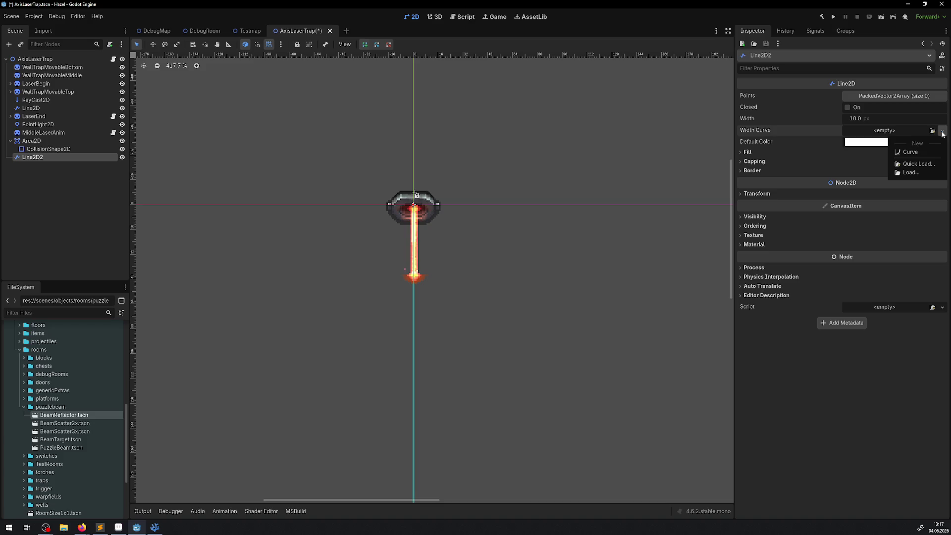
left_click(748, 153)
left_click(748, 152)
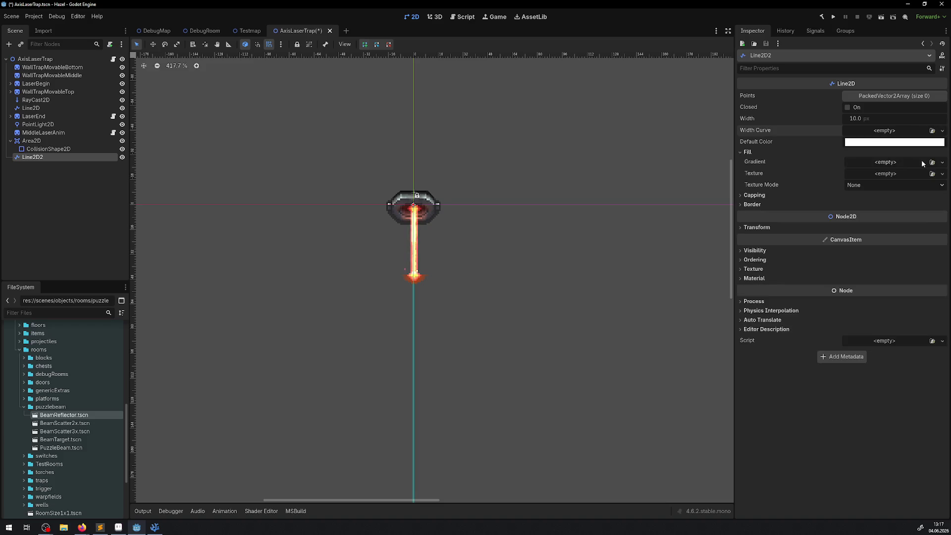
left_click(943, 174)
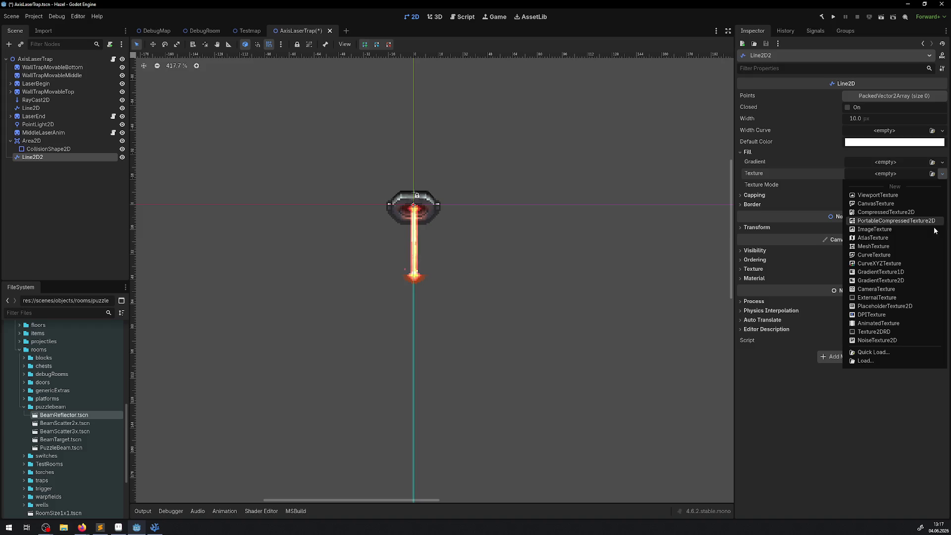